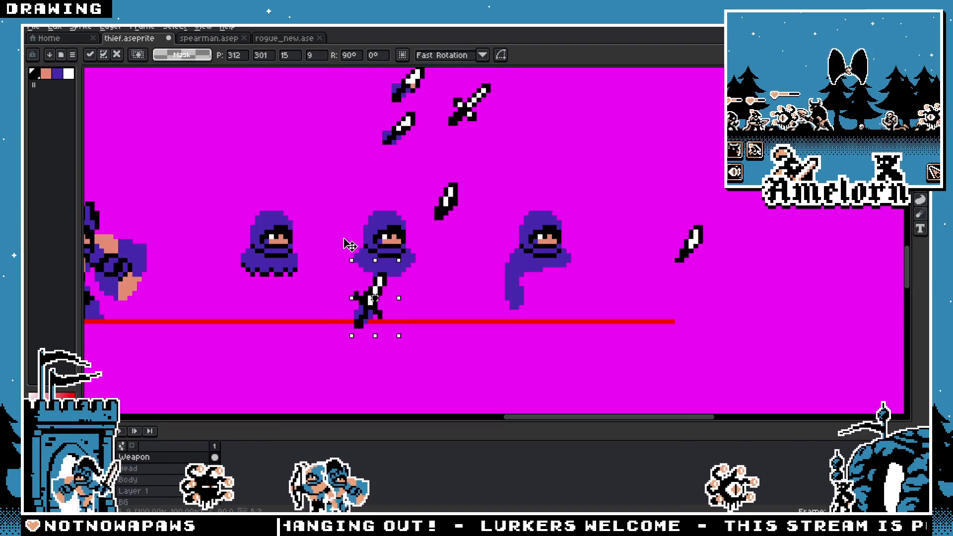
Step: Move the dagger up from below to sit just right of the middle hooded thief
left_click_drag(374, 307, 439, 268)
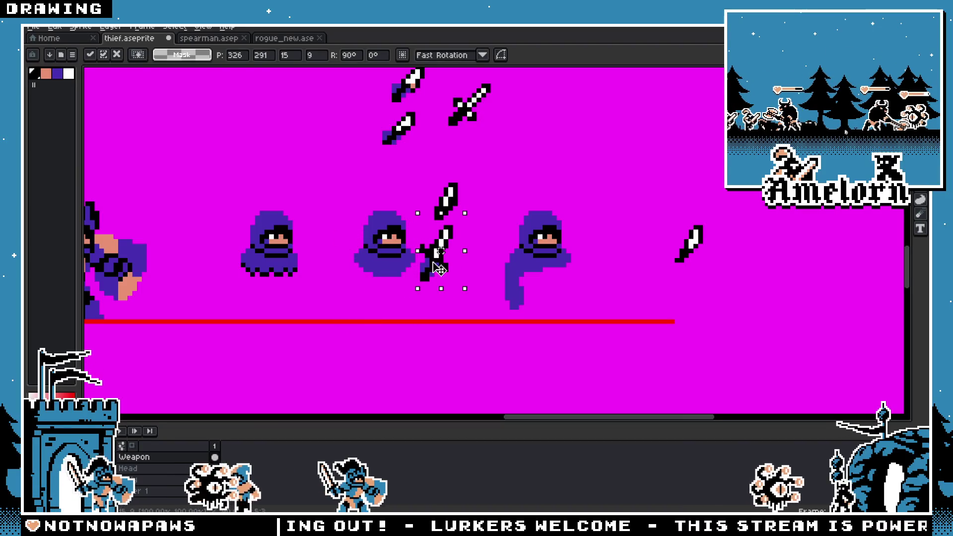
key("ctrl+d")
scroll(454, 261, "down", 1)
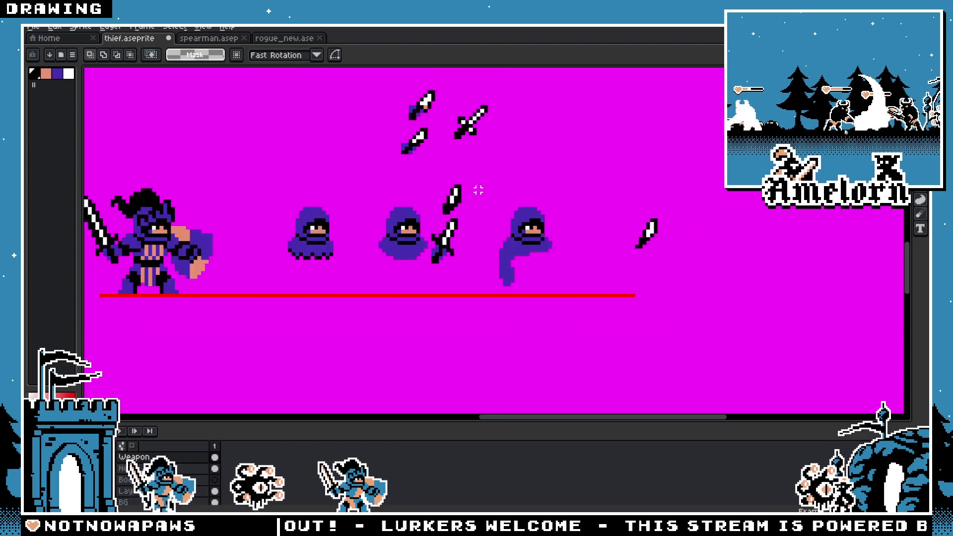
scroll(475, 201, "up", 2)
left_click_drag(429, 195, 517, 114)
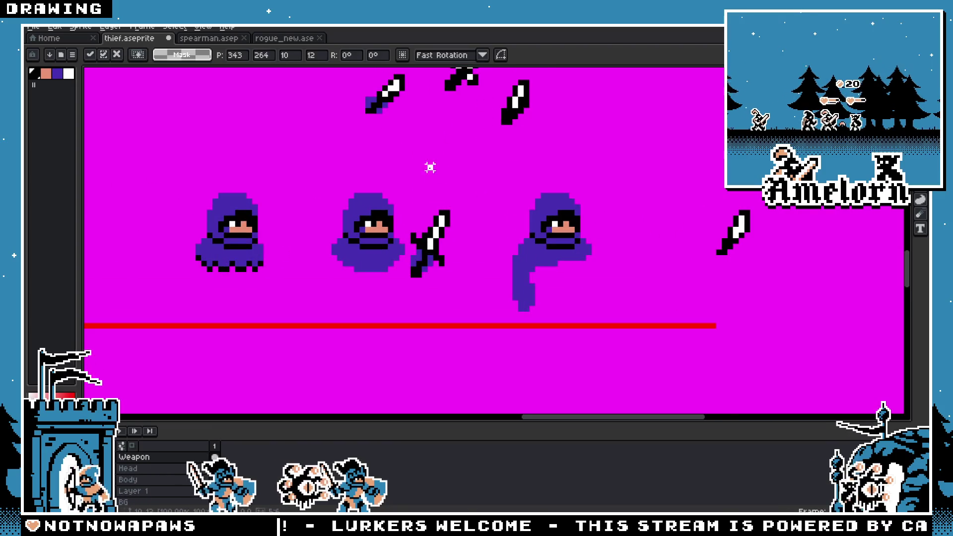
scroll(490, 228, "up", 1)
scroll(487, 235, "up", 1)
Step: Eyedrop the face's skin colour and fill the middle thief's hood and cloak with it
key("g")
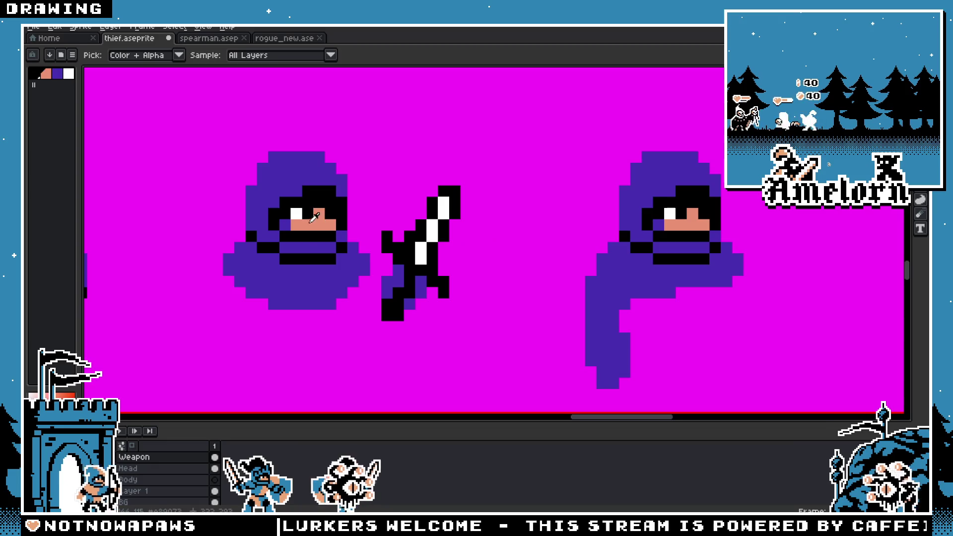
left_click(296, 189)
key("ctrl+z")
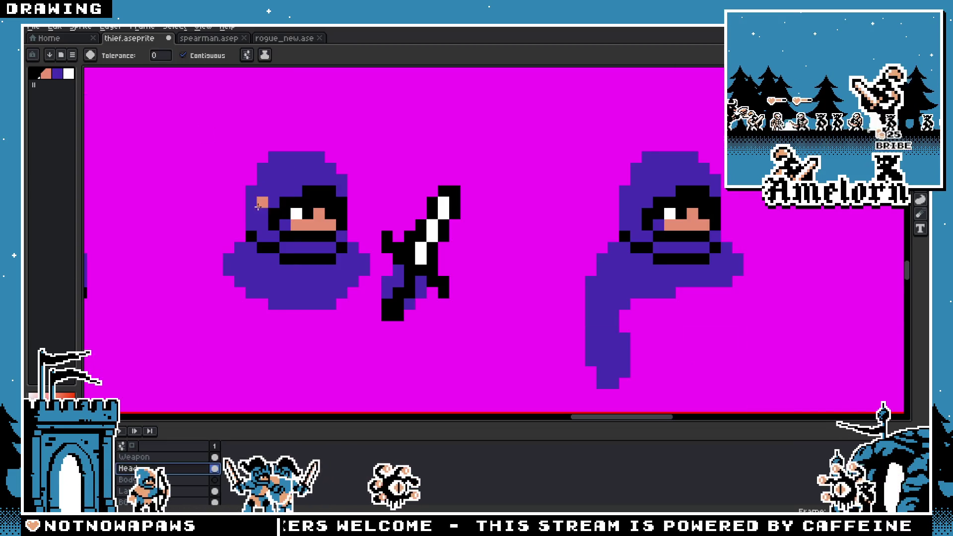
left_click(259, 212)
left_click(289, 246)
left_click(315, 268)
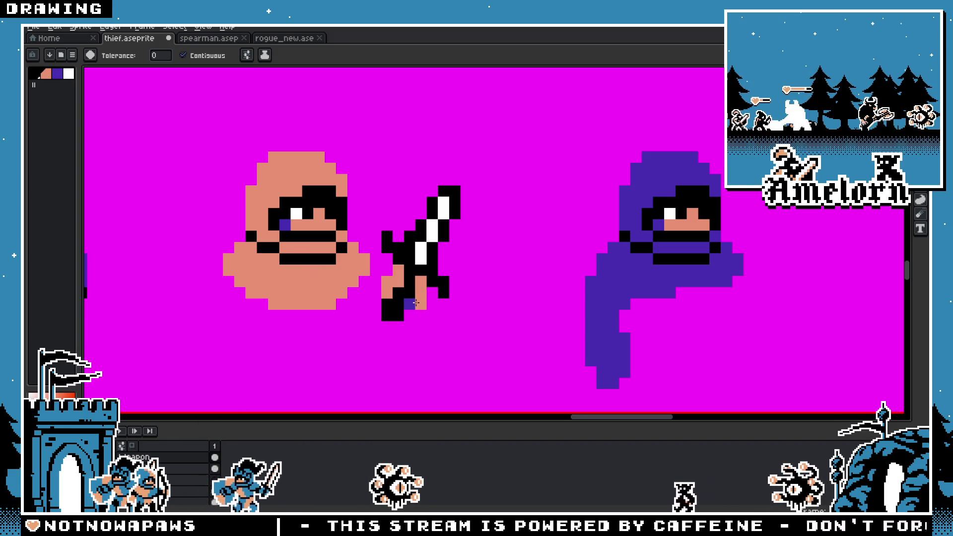
Step: Refill the top of the middle thief's head purple to keep his hood
scroll(399, 304, "down", 4)
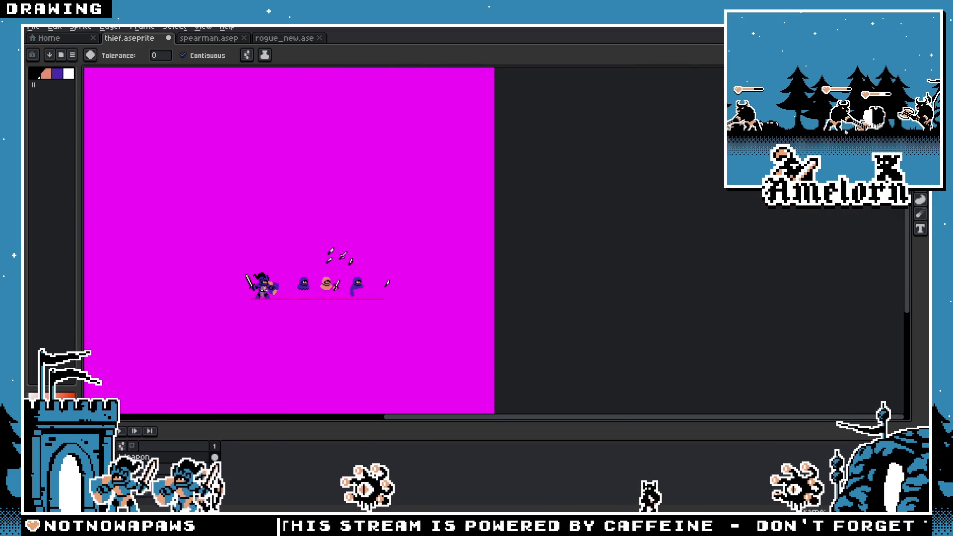
scroll(312, 285, "up", 5)
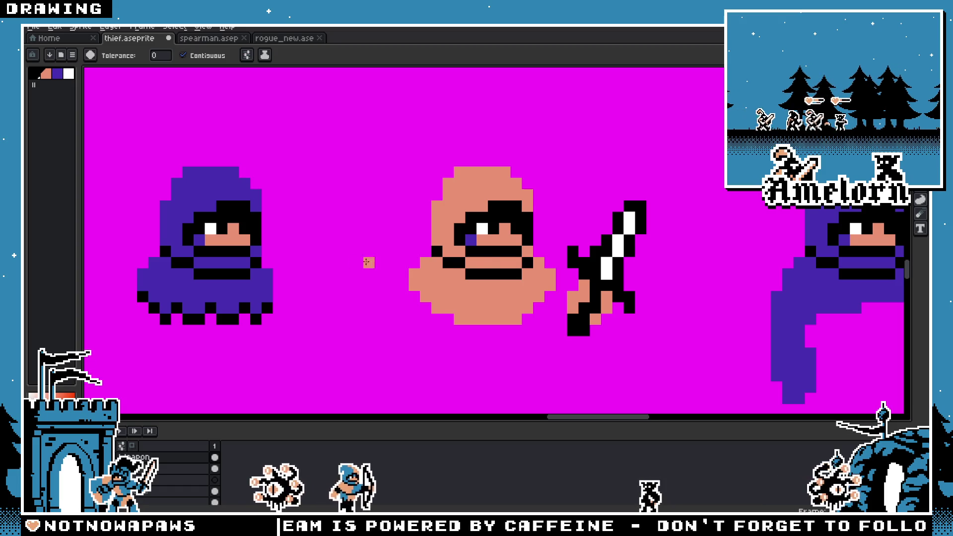
scroll(369, 262, "up", 1)
key("m")
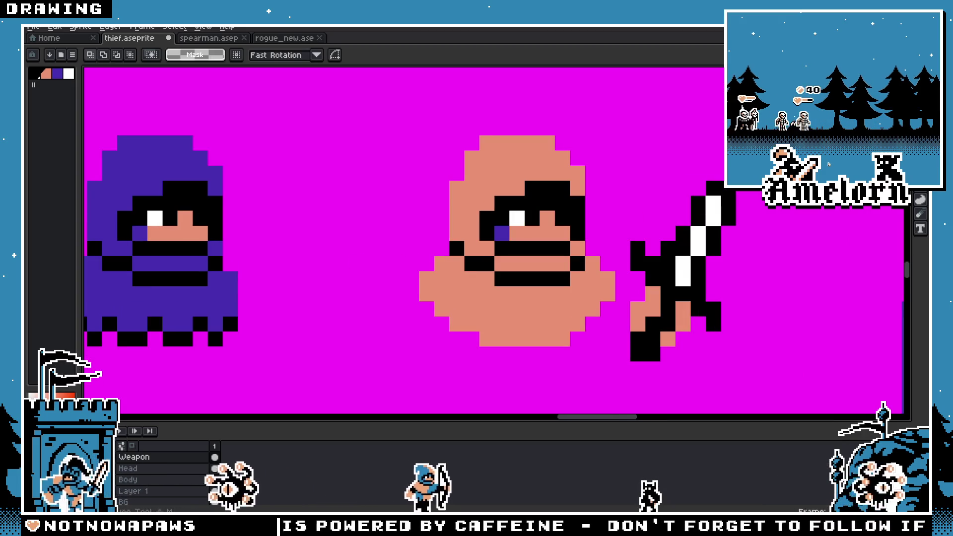
scroll(213, 325, "down", 1)
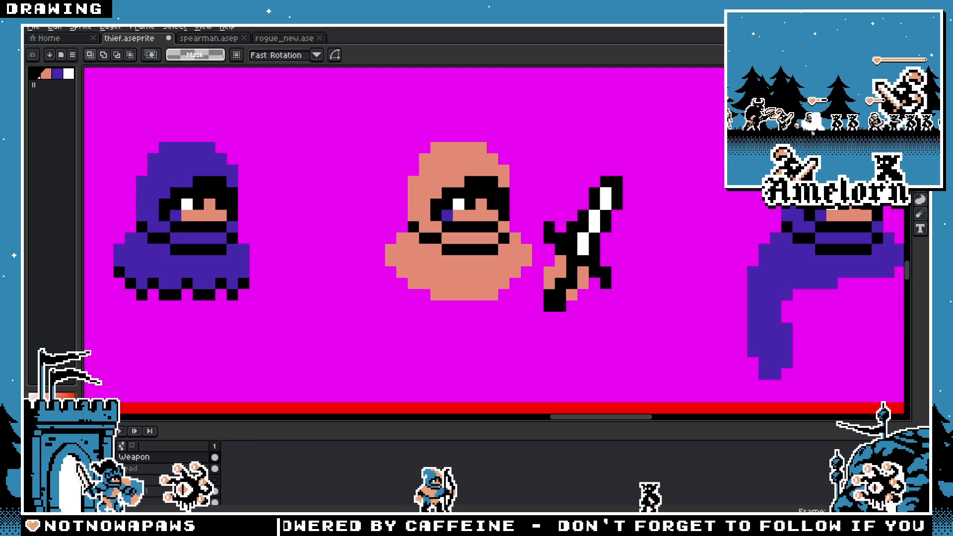
key("g")
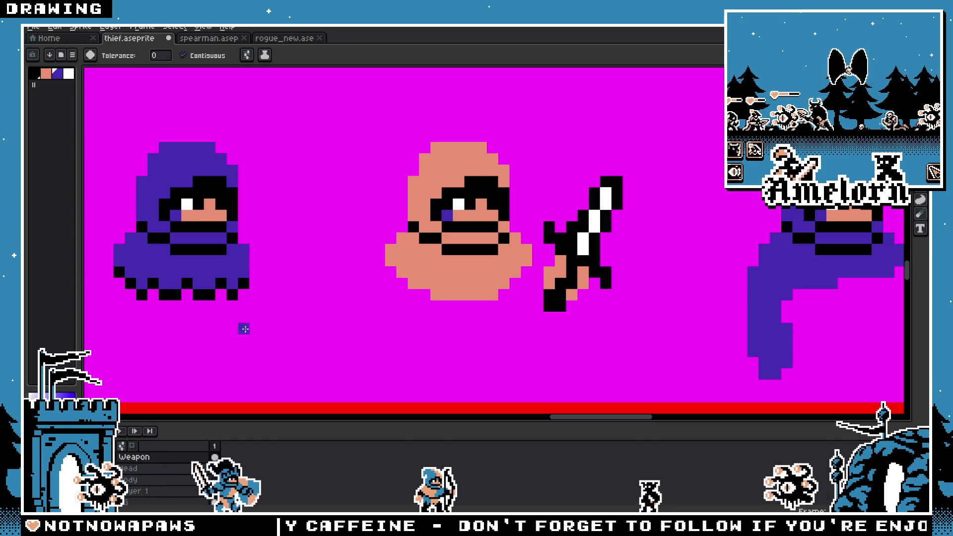
left_click(439, 182)
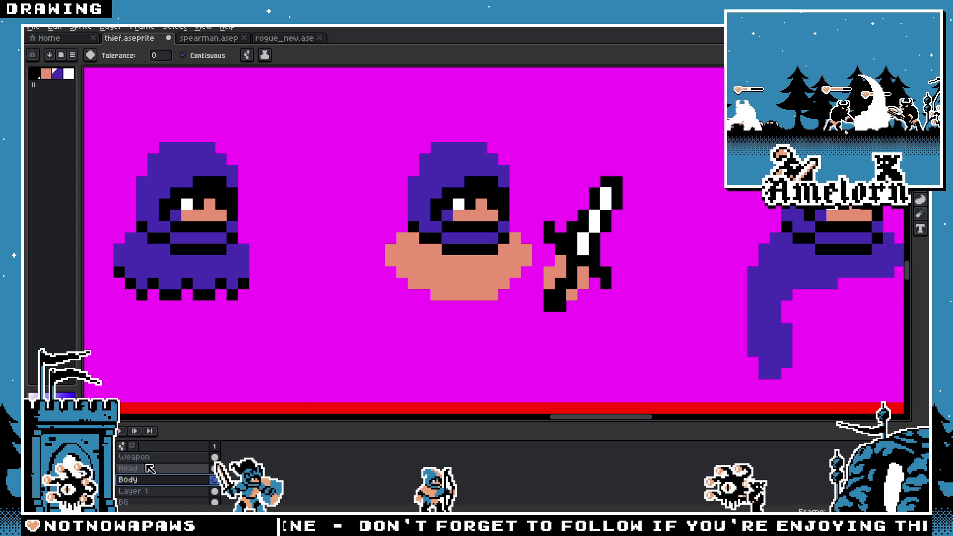
Step: Refill the middle thief's body purple and blacken the pixel beside his eye
left_click(475, 297)
scroll(447, 278, "up", 2)
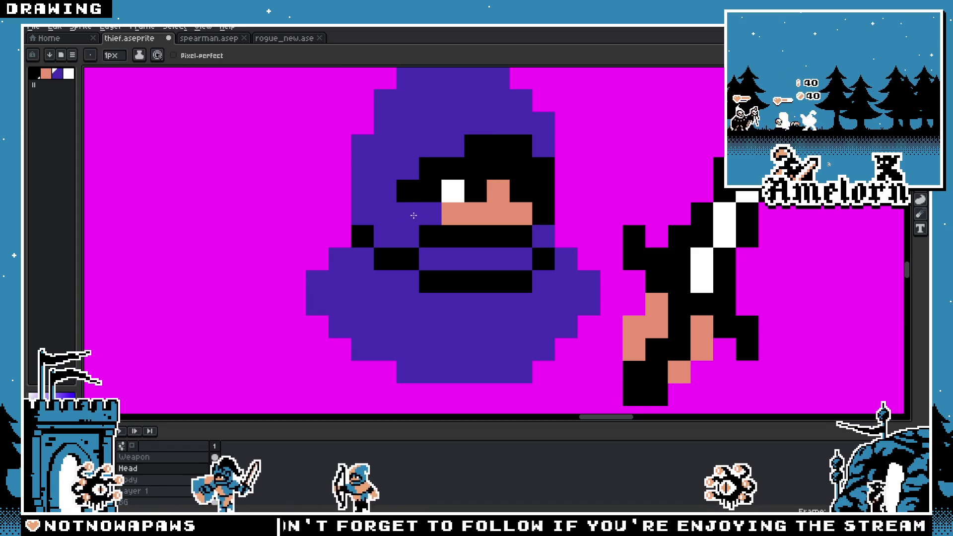
key("alt")
left_click(438, 216)
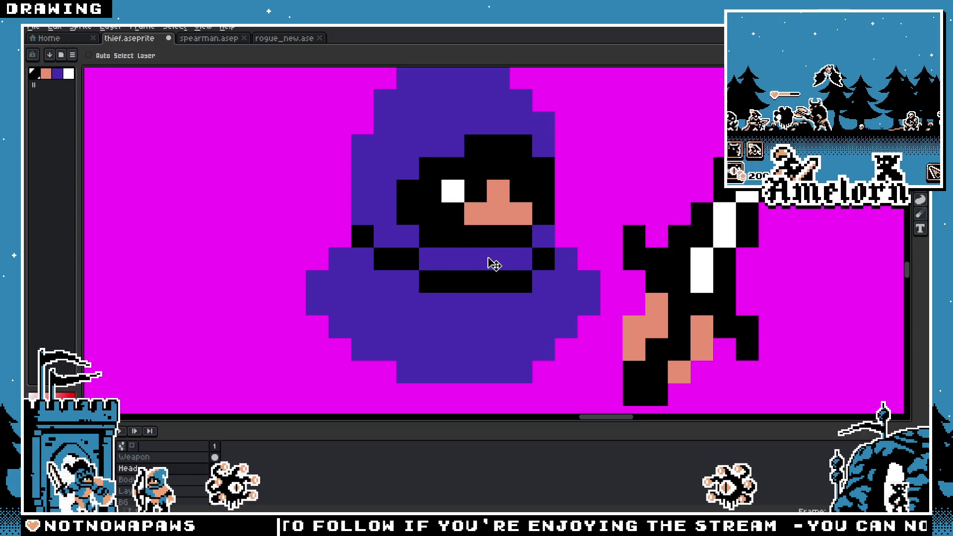
scroll(491, 264, "down", 8)
scroll(546, 280, "up", 4)
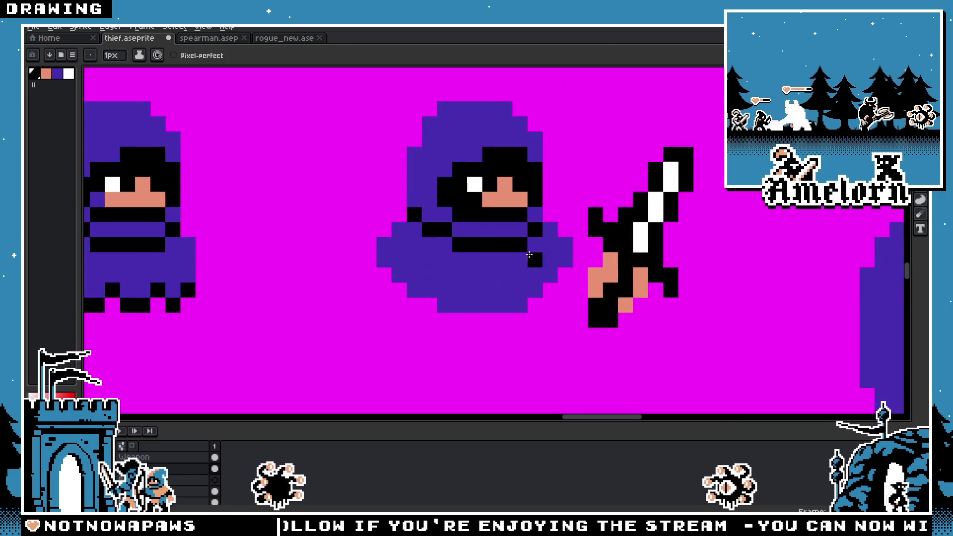
scroll(496, 229, "down", 4)
scroll(490, 223, "up", 2)
scroll(490, 224, "up", 4)
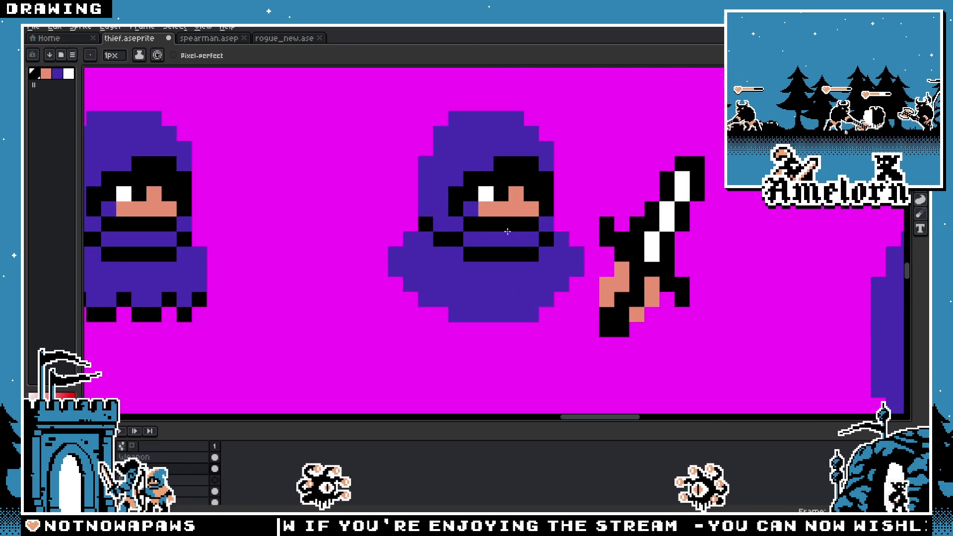
Step: Paint face pixels purple and black to shape a mask with only the eyes showing
left_click(444, 191, "alt")
left_click(512, 158)
scroll(512, 159, "down", 4)
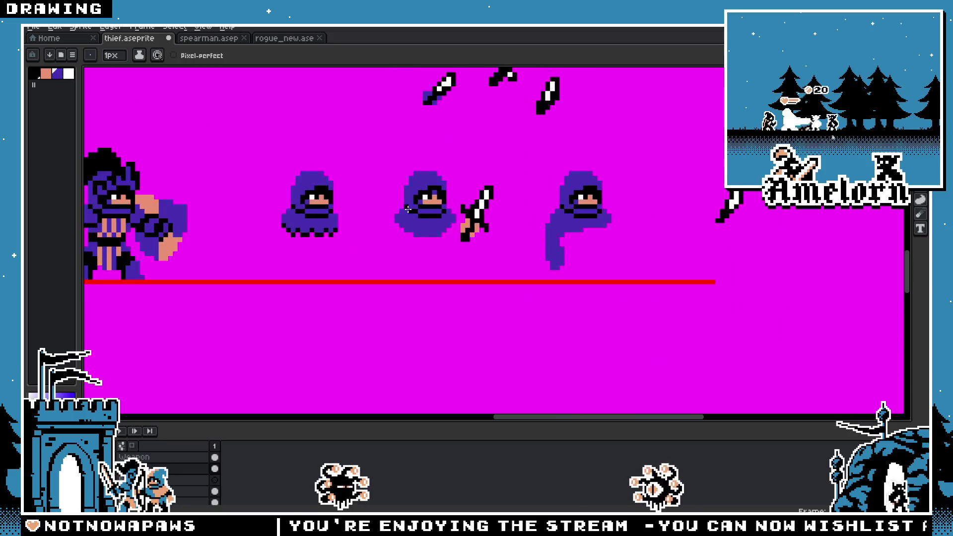
scroll(414, 166, "up", 3)
left_click(414, 167, "alt")
left_click(416, 150)
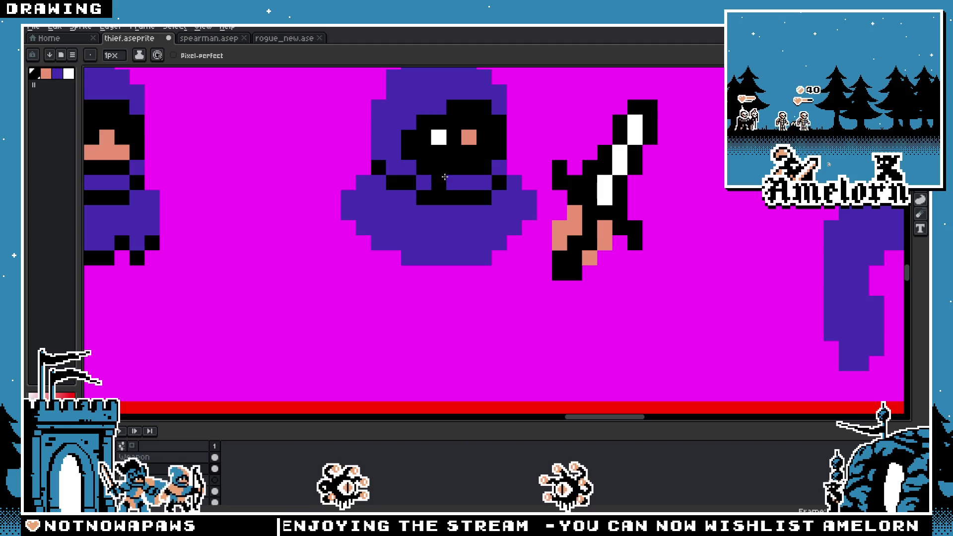
scroll(445, 176, "down", 3)
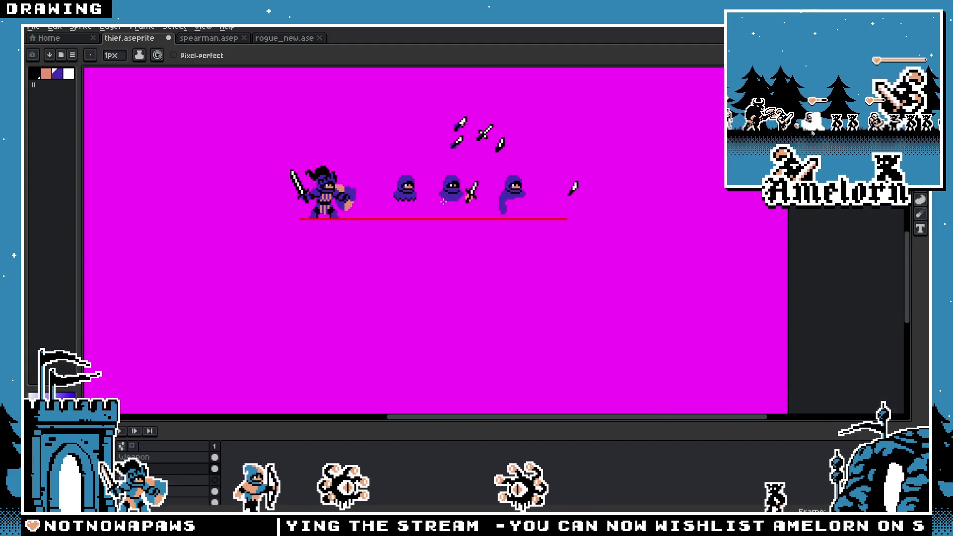
scroll(444, 201, "up", 4)
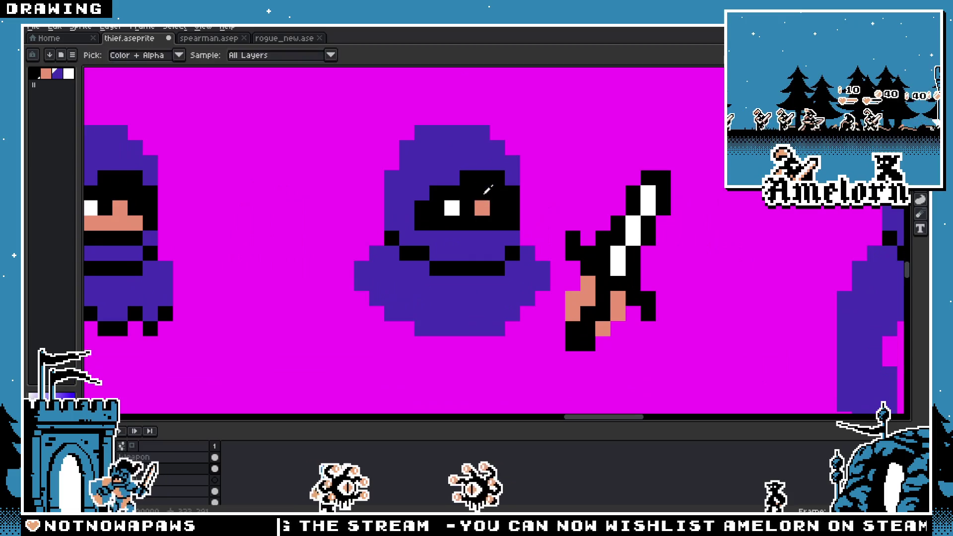
Step: Widen the black mask toward the hood's left side, checking it at different zoom levels
scroll(488, 189, "down", 4)
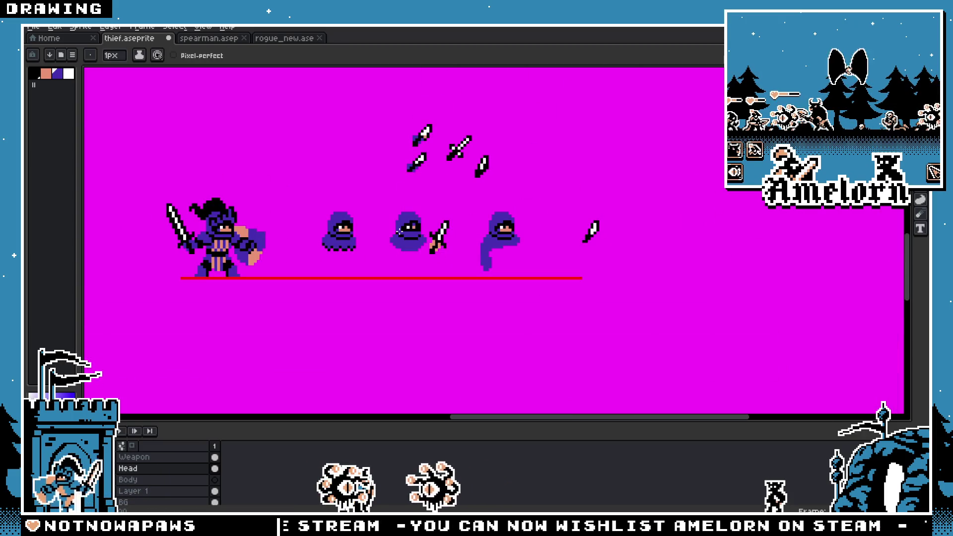
scroll(399, 232, "up", 3)
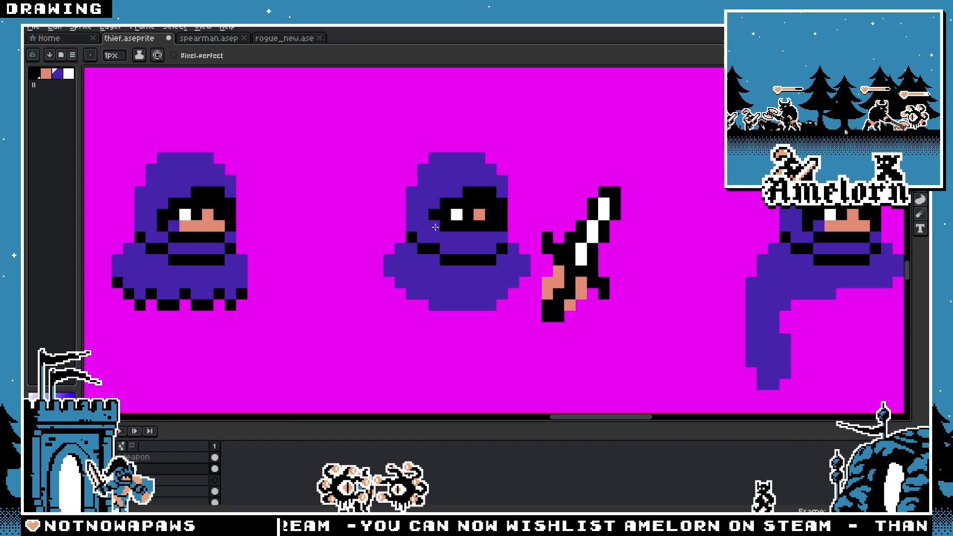
scroll(435, 227, "down", 3)
scroll(442, 208, "up", 4)
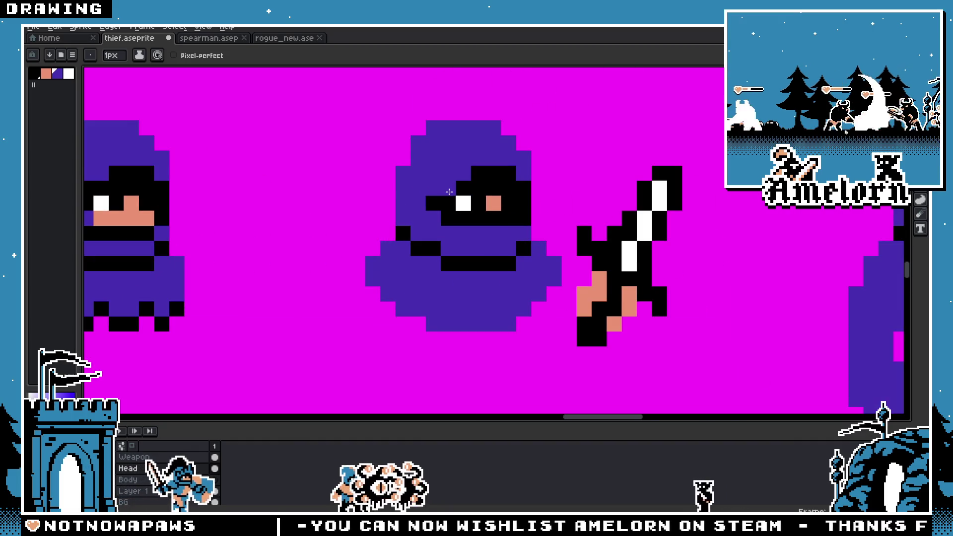
scroll(383, 241, "down", 4)
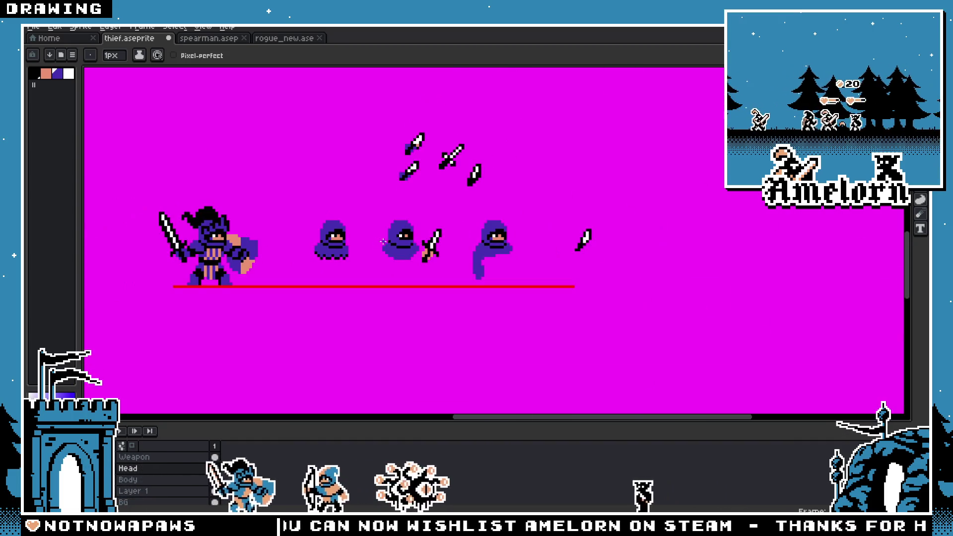
scroll(384, 241, "up", 3)
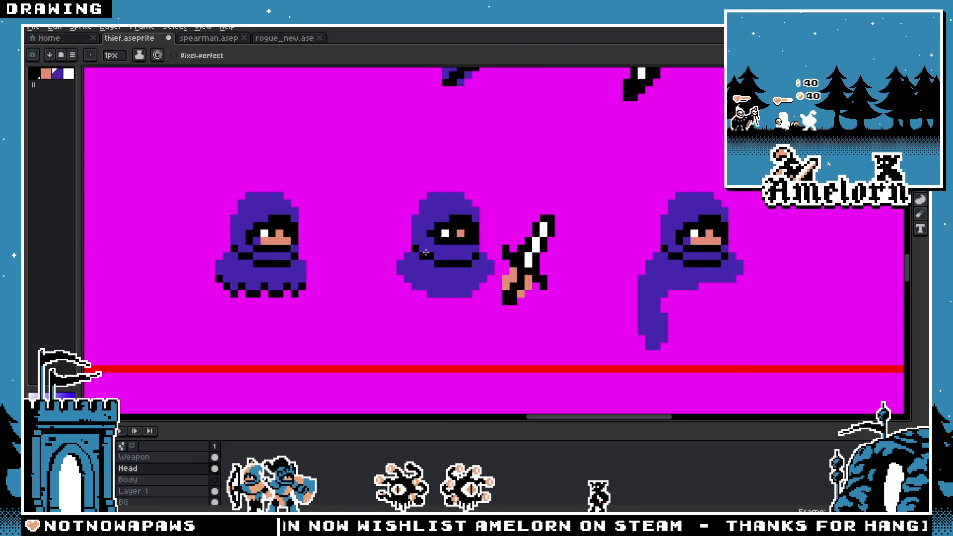
scroll(426, 252, "up", 2)
scroll(386, 226, "down", 4)
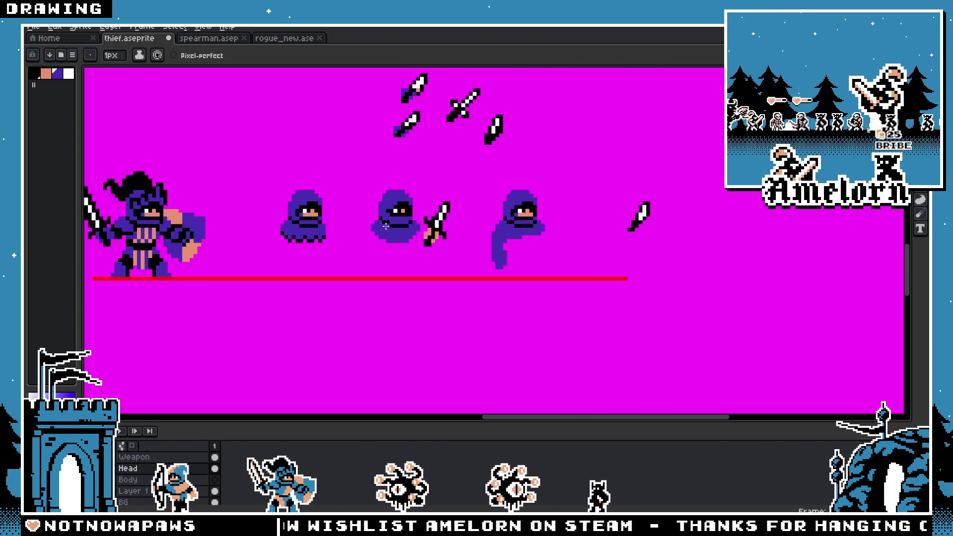
scroll(386, 227, "up", 4)
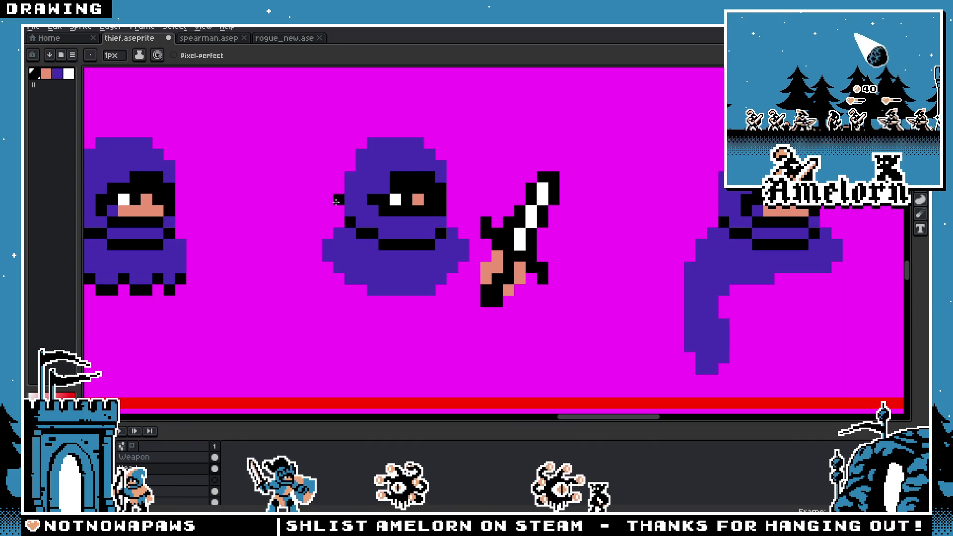
scroll(333, 206, "down", 4)
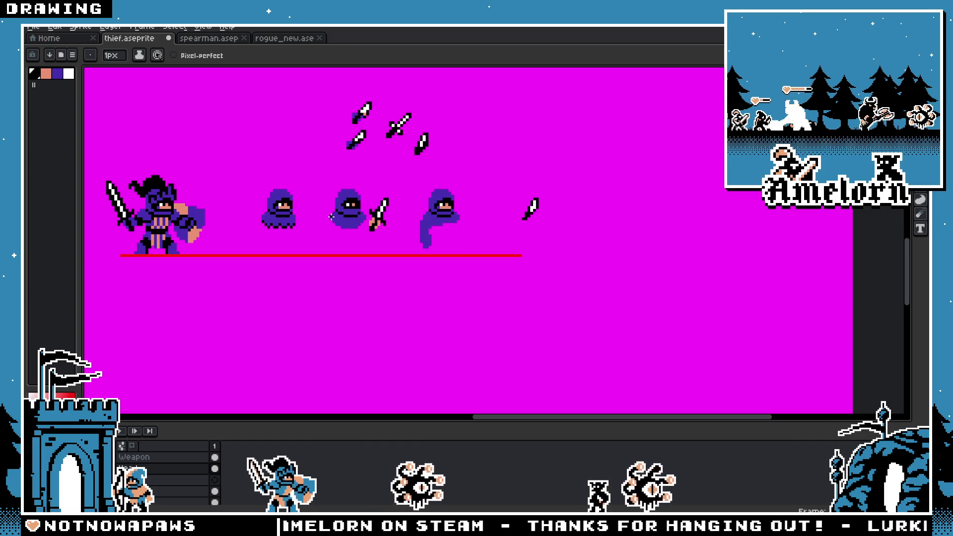
key("v")
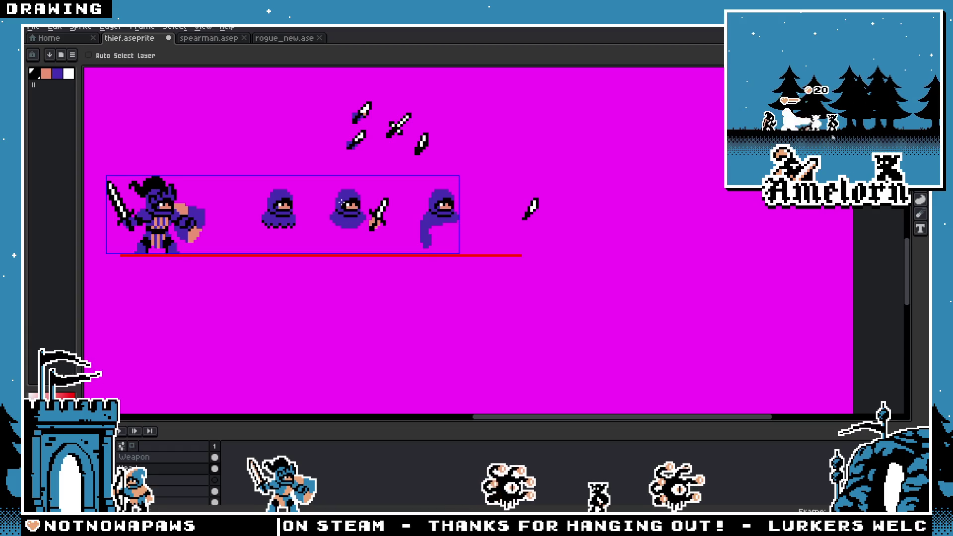
Step: Zoom in on the middle thief's masked face with the Pencil ready for pixel edits
scroll(341, 202, "up", 4)
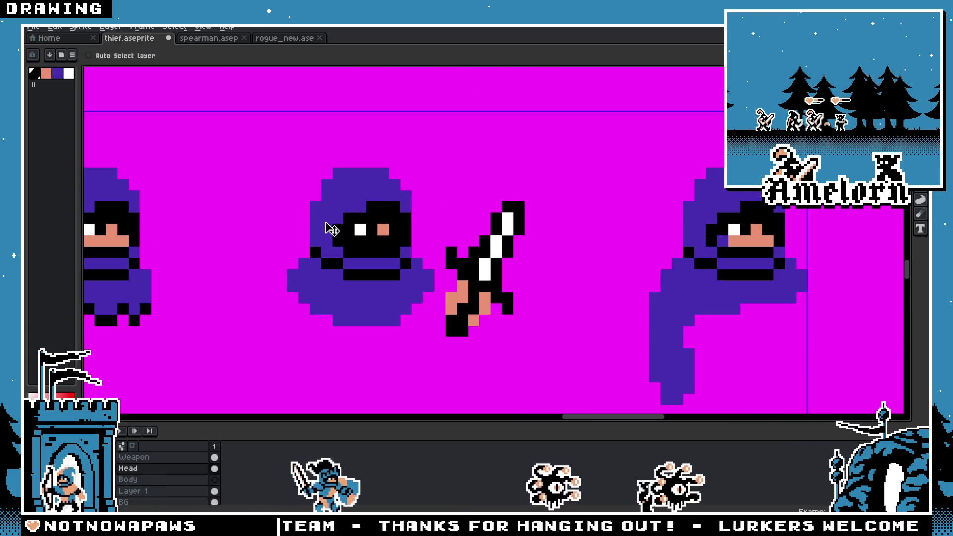
key("b")
scroll(331, 229, "down", 4)
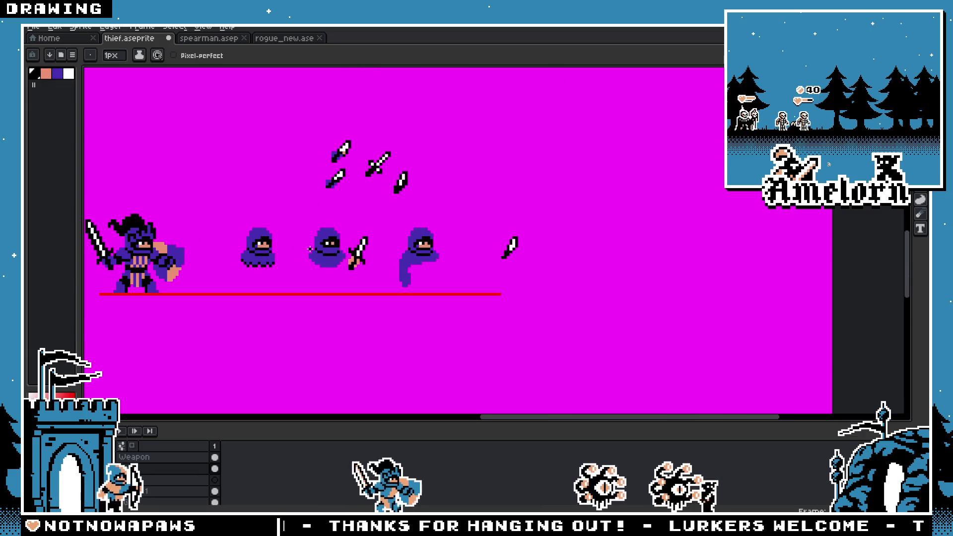
scroll(310, 248, "up", 4)
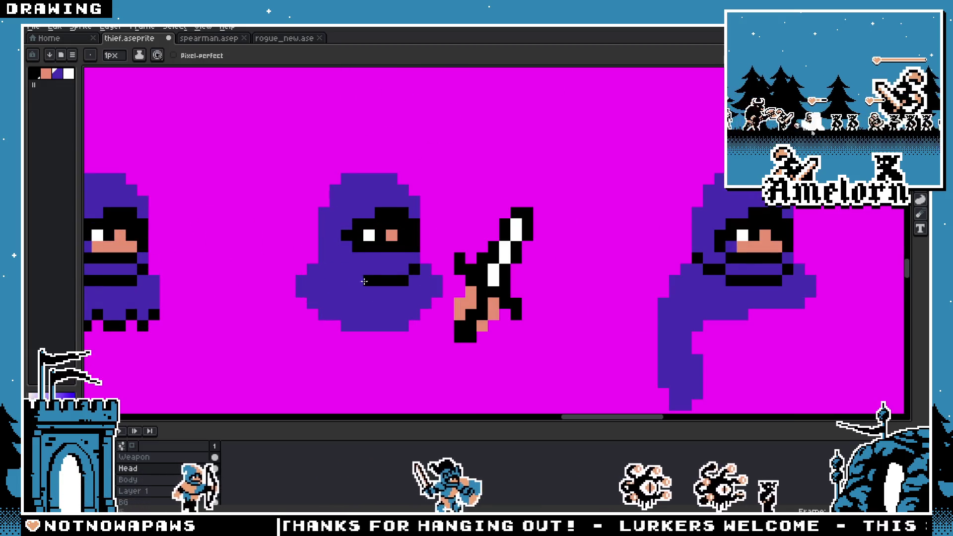
scroll(298, 286, "down", 3)
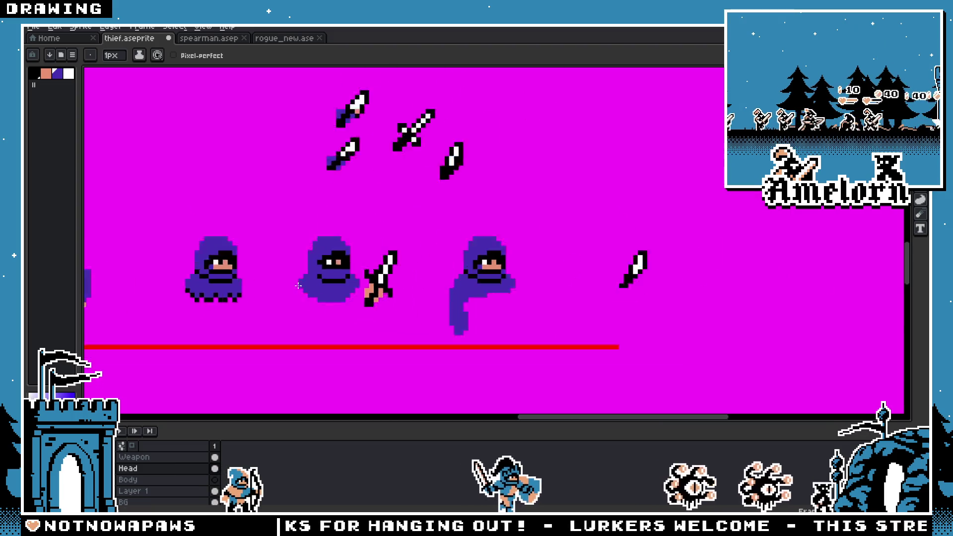
scroll(298, 286, "down", 3)
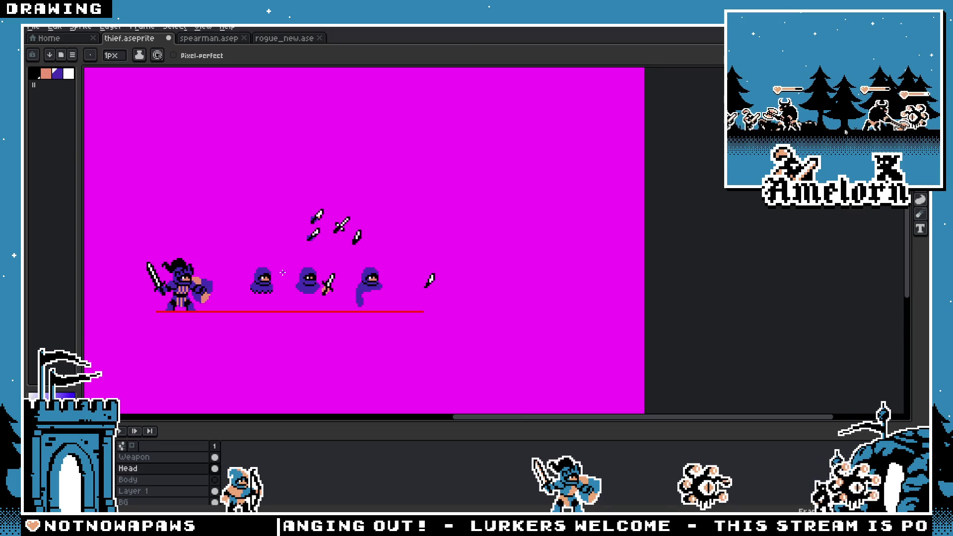
scroll(283, 274, "up", 2)
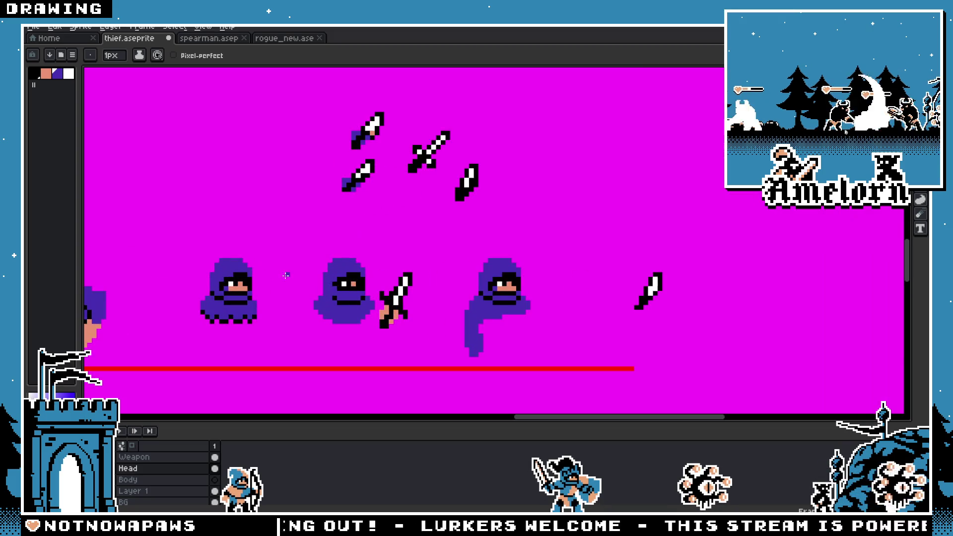
scroll(283, 274, "up", 3)
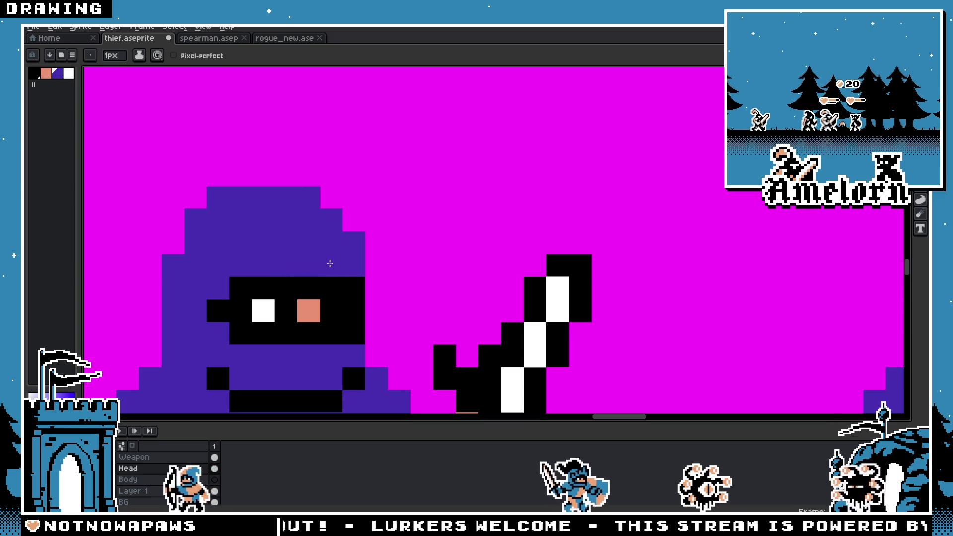
scroll(278, 266, "down", 4)
scroll(267, 269, "up", 3)
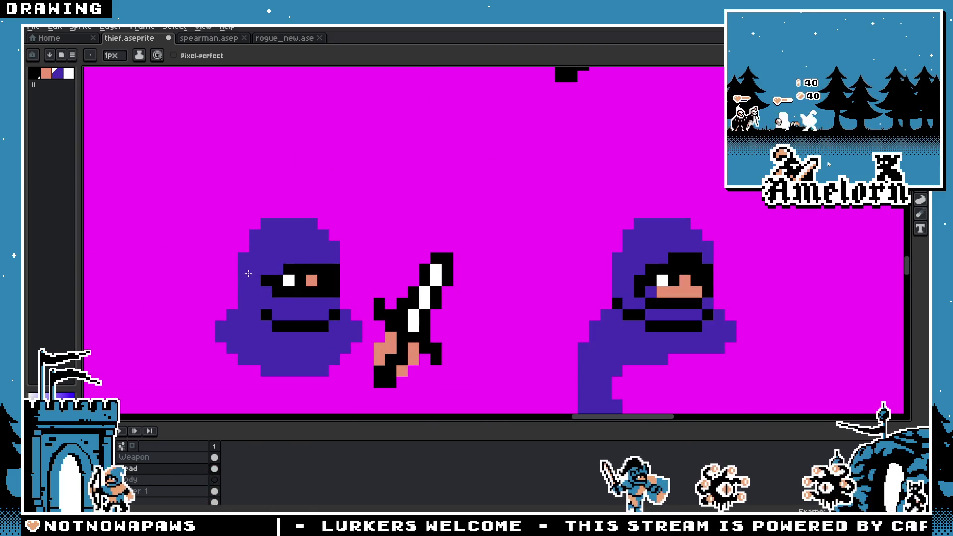
key("v")
scroll(268, 276, "down", 4)
scroll(263, 281, "up", 4)
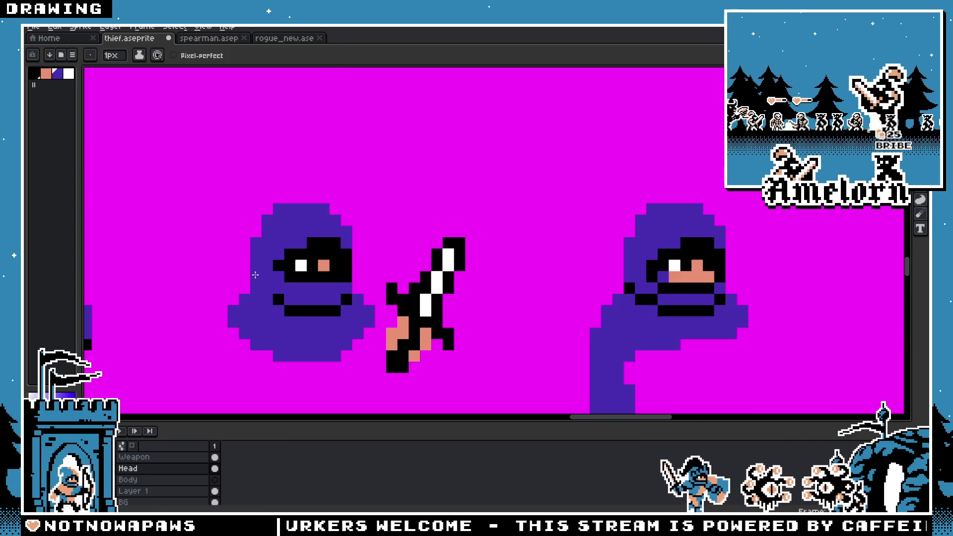
scroll(263, 280, "down", 4)
scroll(288, 243, "up", 5)
key("b")
Step: Add a black pixel on the hood above the mask, trying and undoing a black row beneath
left_click(304, 220)
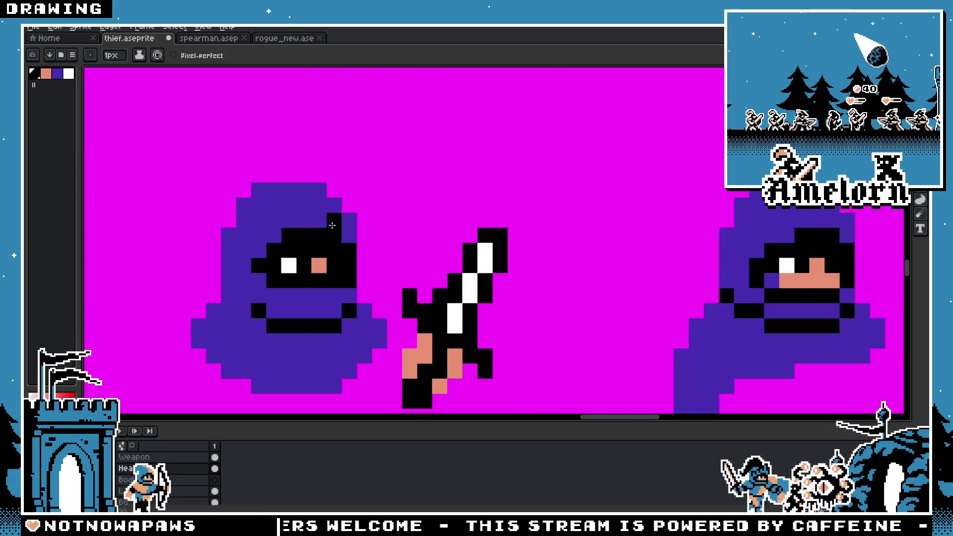
scroll(343, 232, "down", 4)
scroll(314, 267, "up", 3)
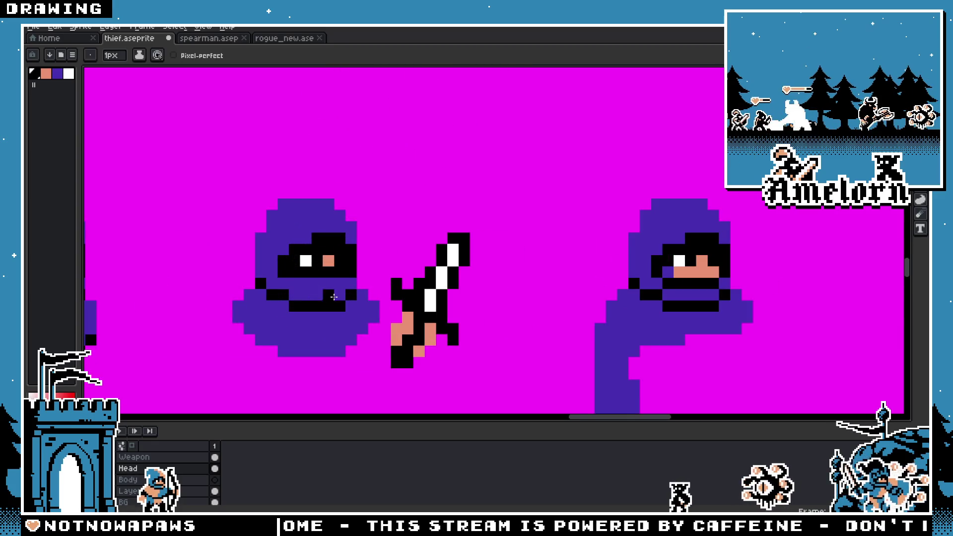
left_click_drag(293, 283, 352, 283)
key("ctrl+z")
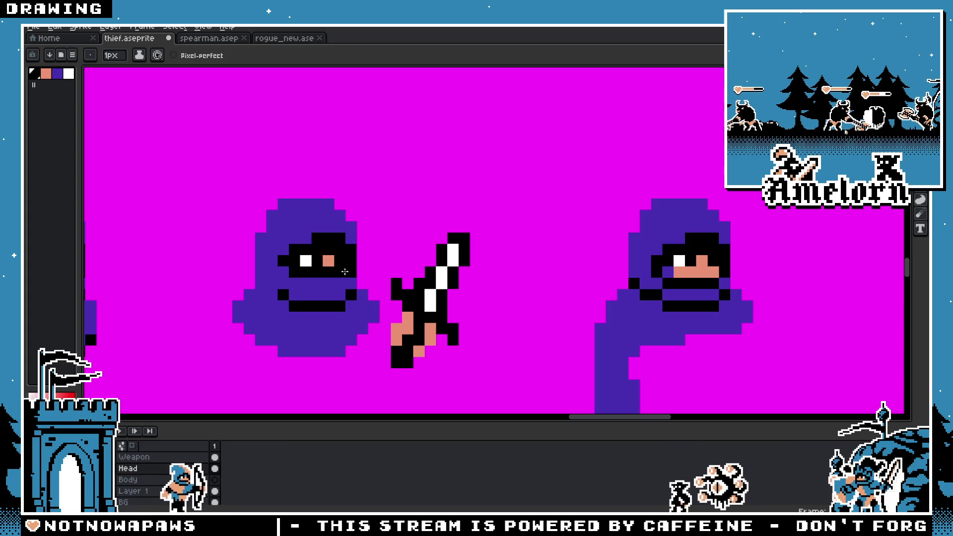
Step: Eyedrop the hood purple to recolour the pixel beside the eye, then restore it to black
key("i")
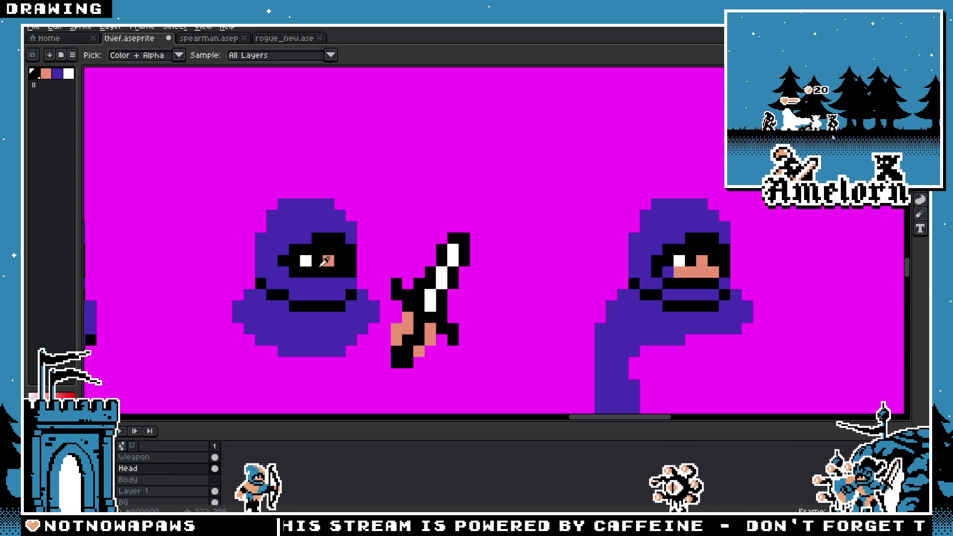
left_click(305, 286, "alt")
left_click(338, 250)
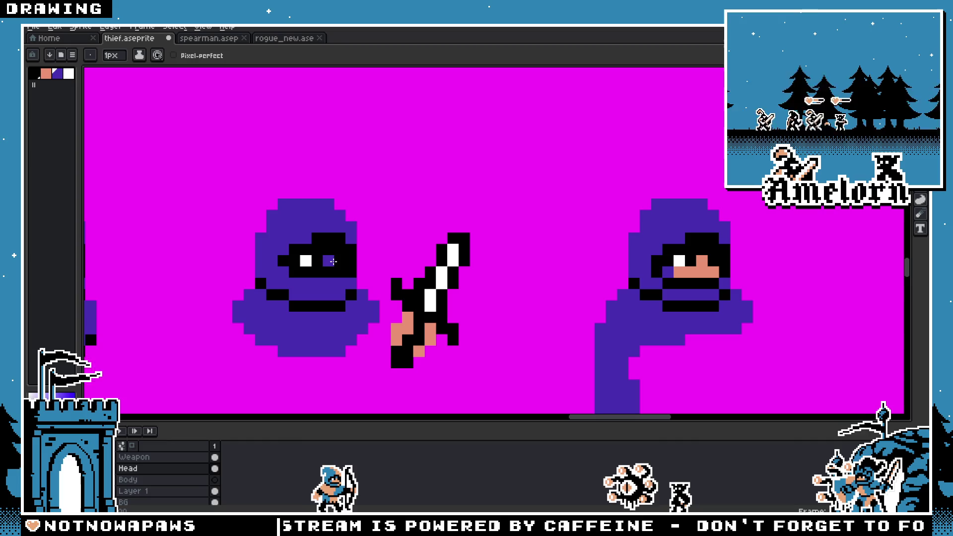
scroll(308, 270, "down", 5)
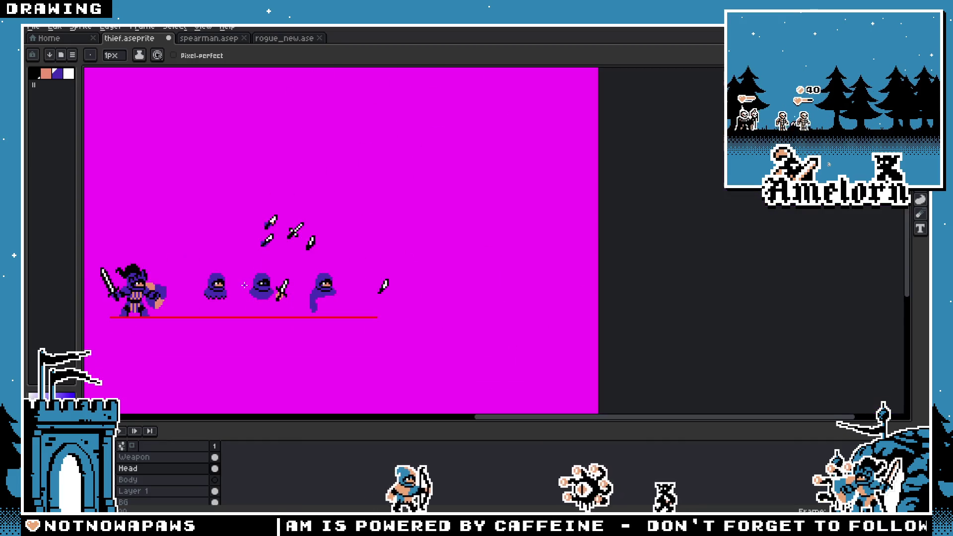
scroll(308, 270, "up", 6)
scroll(308, 270, "down", 4)
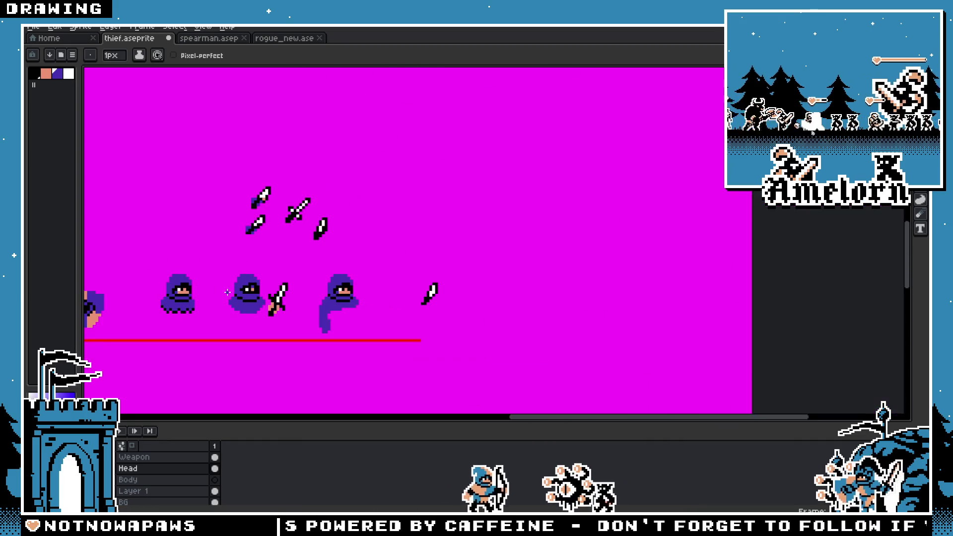
scroll(230, 291, "up", 2)
scroll(233, 286, "up", 2)
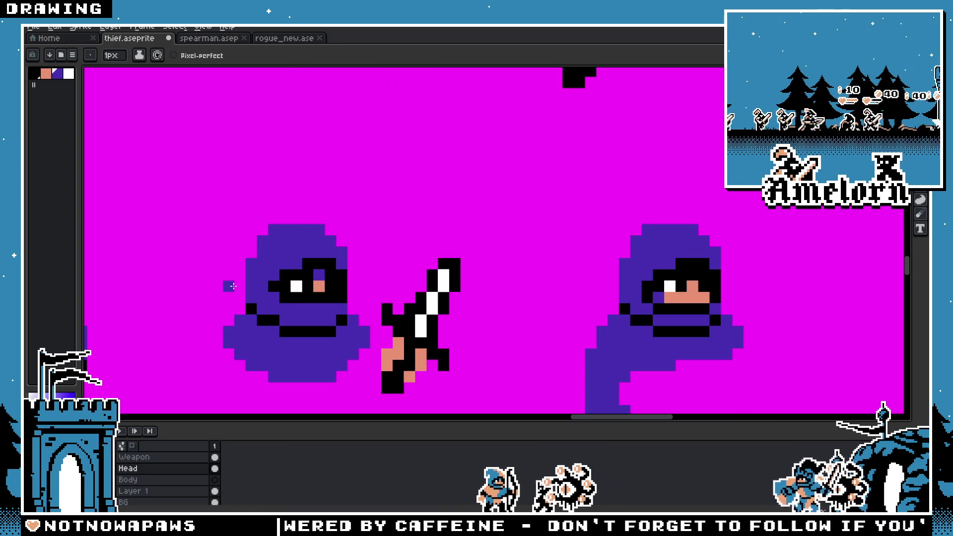
left_click(308, 288)
Step: Add a white eye pixel, then purple pixels on the hood's left edge and under the face
left_click(330, 287)
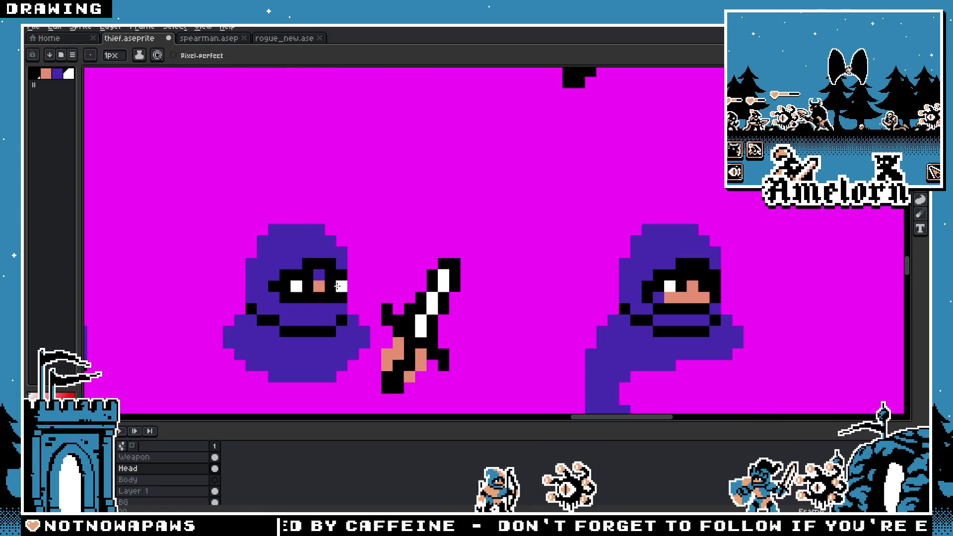
scroll(337, 287, "down", 5)
scroll(225, 305, "up", 3)
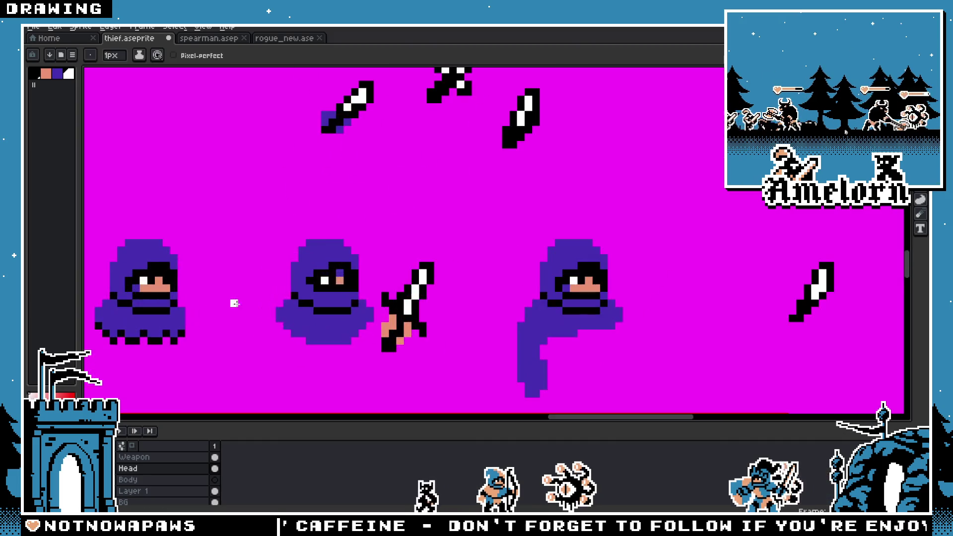
scroll(290, 293, "down", 2)
scroll(255, 293, "up", 2)
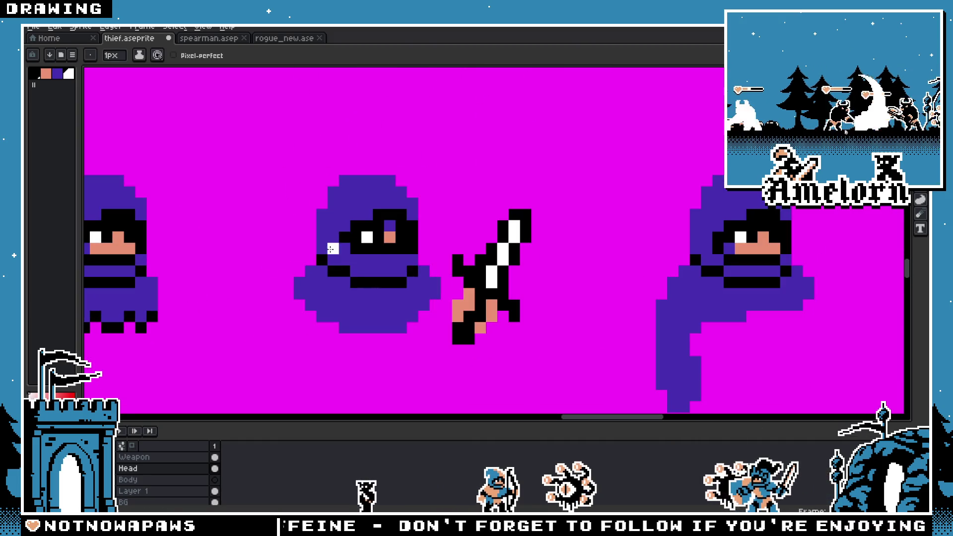
left_click(319, 256, "alt")
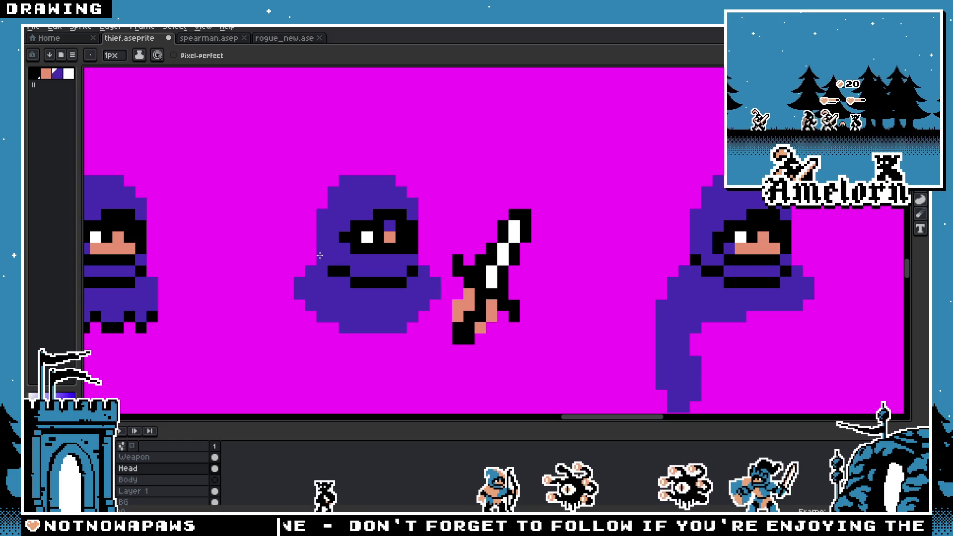
left_click(333, 271)
left_click(304, 242)
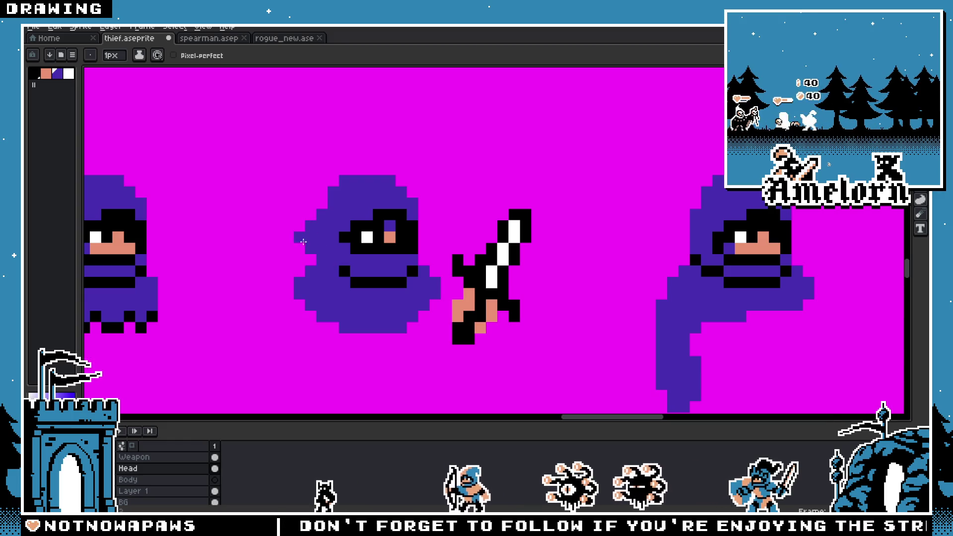
scroll(291, 294, "down", 2)
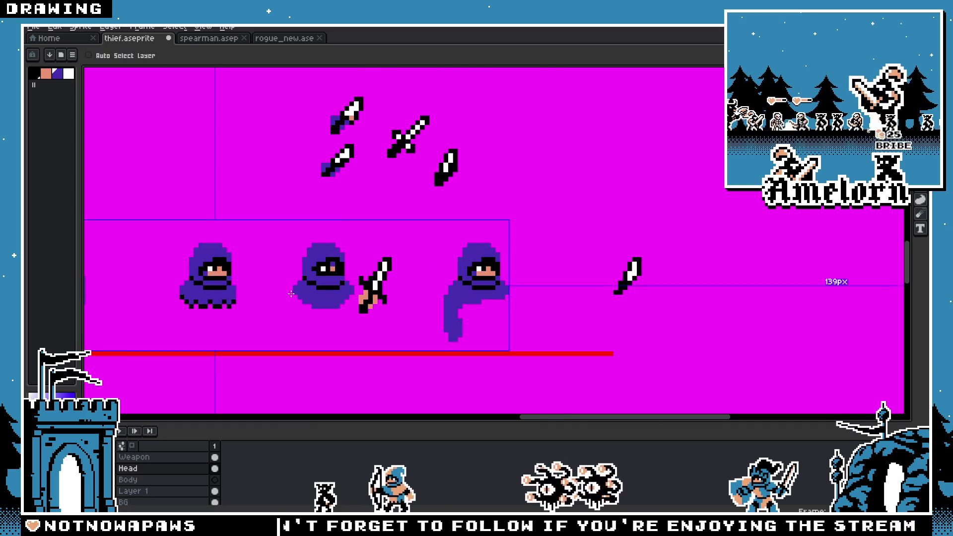
scroll(291, 294, "up", 2)
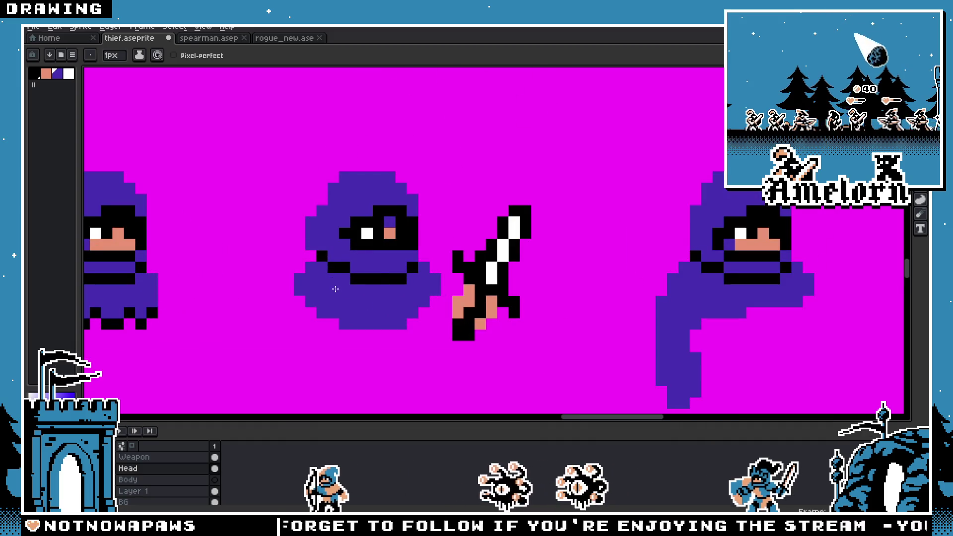
scroll(335, 289, "down", 2)
scroll(320, 284, "up", 2)
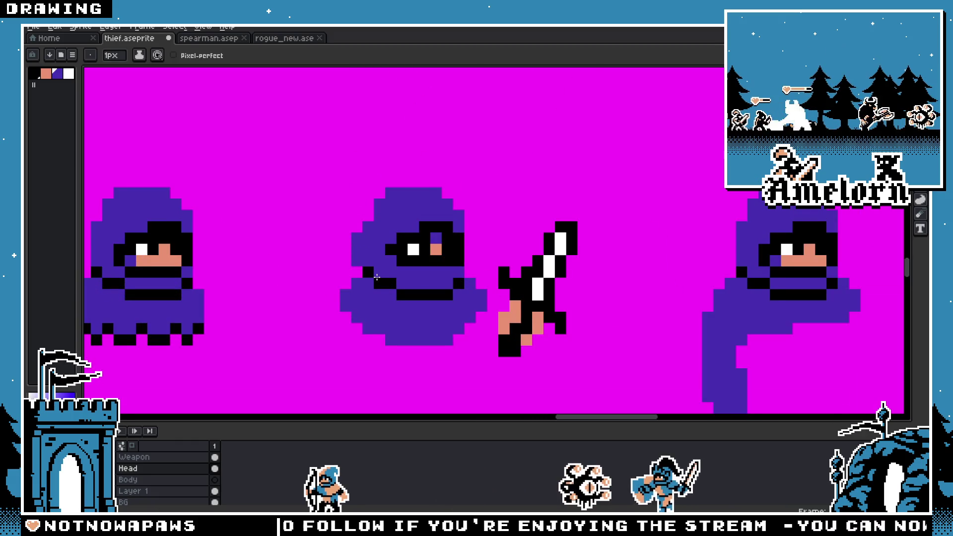
scroll(377, 277, "down", 2)
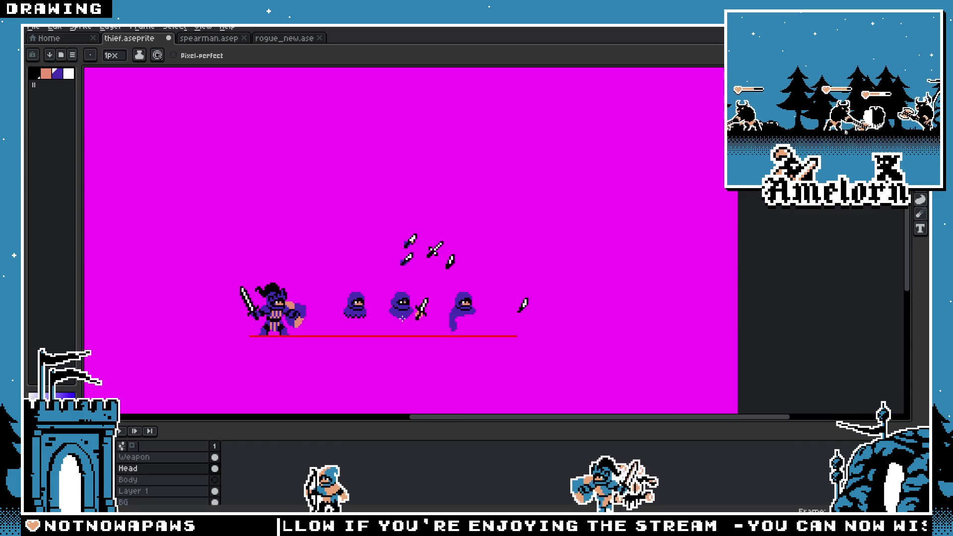
scroll(404, 320, "up", 3)
scroll(355, 301, "down", 1)
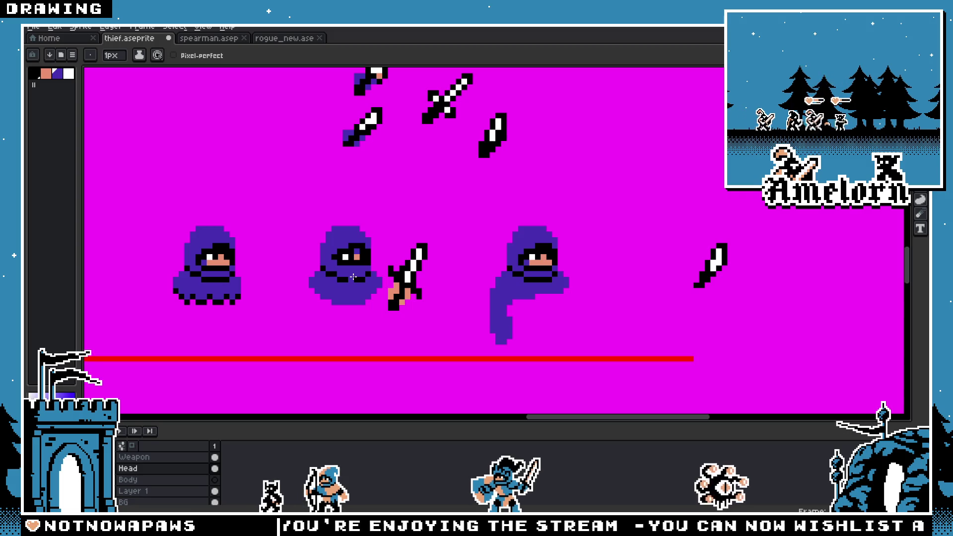
scroll(353, 277, "up", 2)
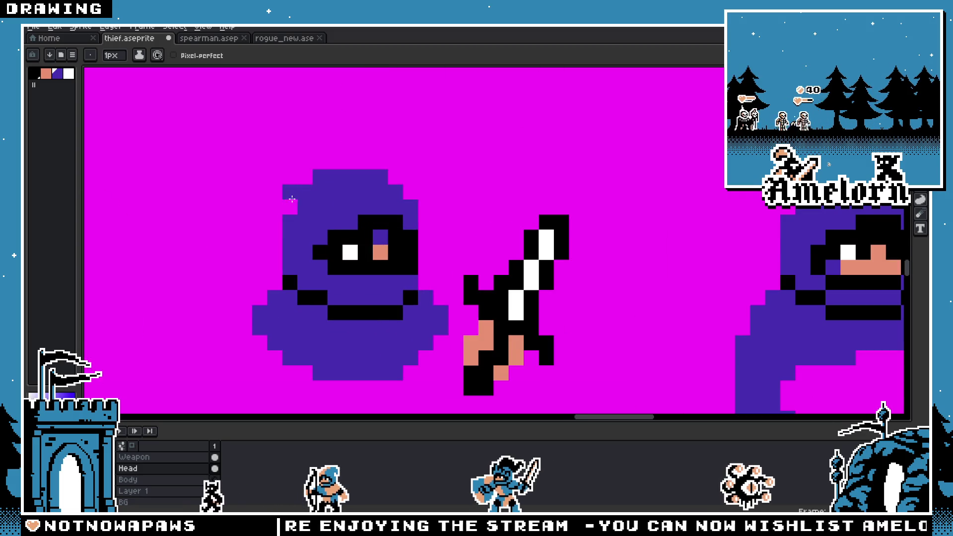
Step: Try purple strokes extending the middle hood's left edge and tip, then undo them
mouse_move(290, 199)
left_mouse_down()
mouse_move(263, 268)
mouse_move(273, 285)
left_mouse_up()
key("ctrl+z")
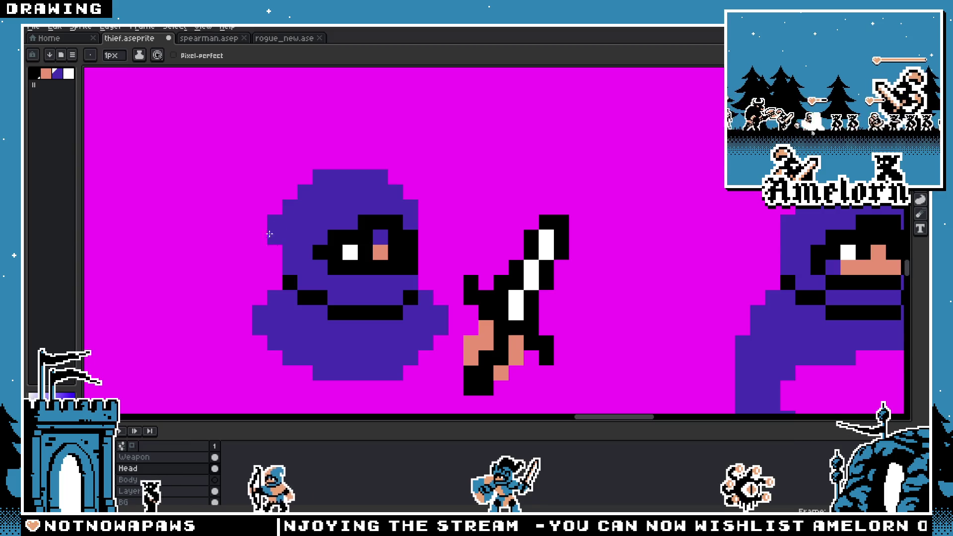
left_click_drag(263, 234, 247, 280)
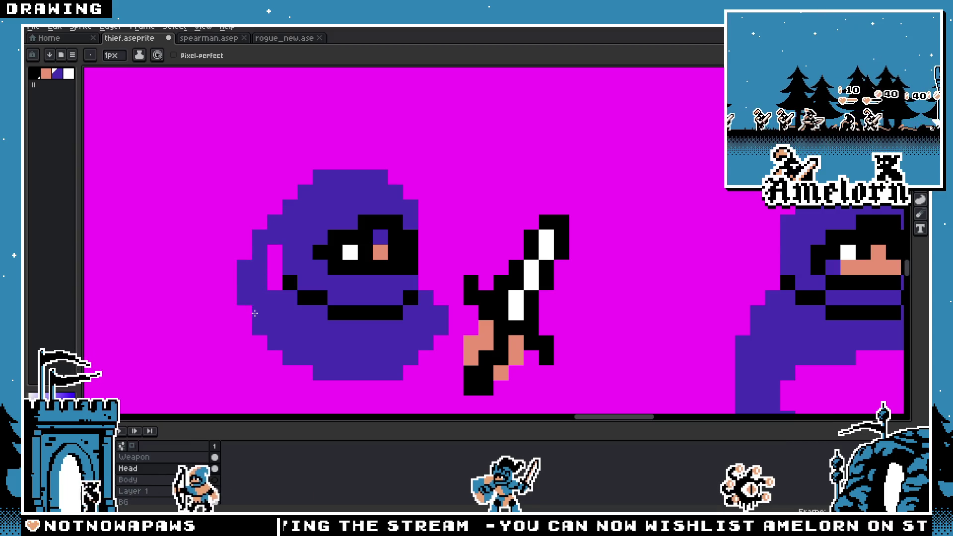
scroll(246, 280, "down", 3)
scroll(338, 287, "up", 2)
scroll(338, 288, "up", 1)
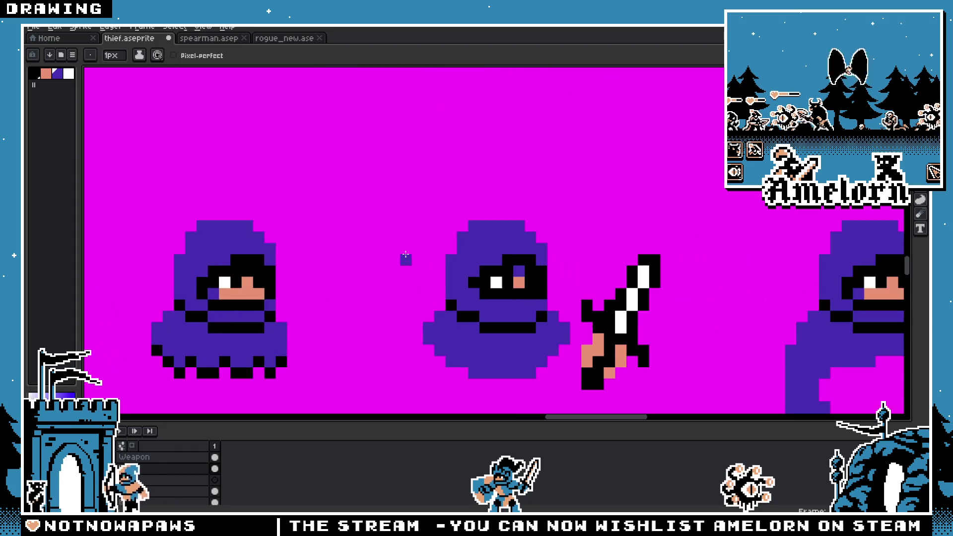
mouse_move(445, 243)
left_mouse_down()
mouse_move(421, 266)
mouse_move(417, 293)
left_mouse_up()
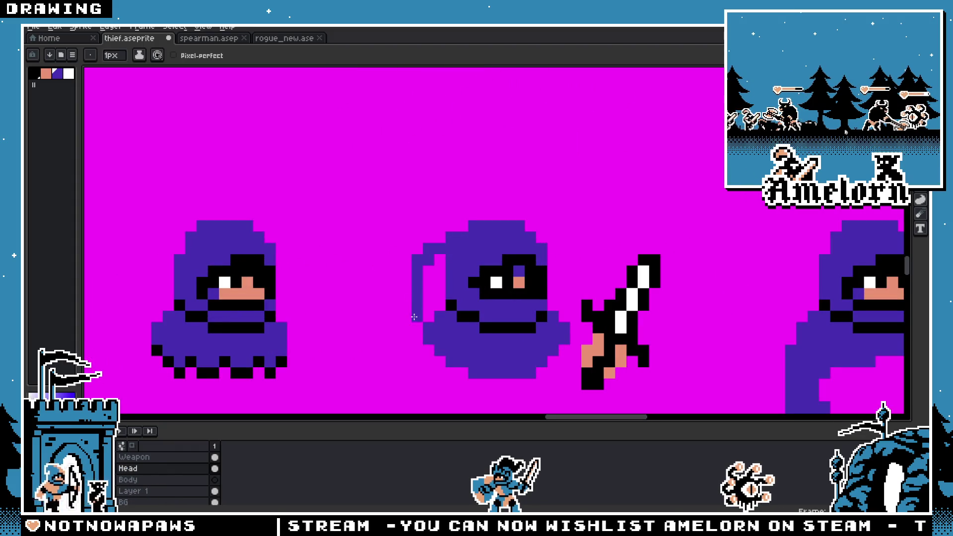
key("ctrl+z")
key("ctrl+z")
key("ctrl+z")
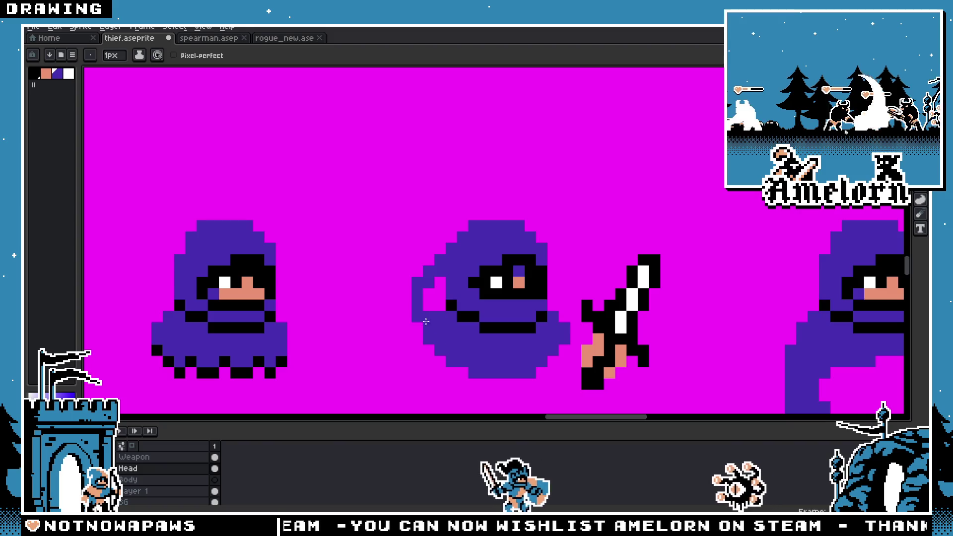
key("ctrl+z")
Step: Enlarge the brush to 3 pixels and test a hook shape left of the hood, then undo it
key("v")
scroll(389, 298, "down", 3)
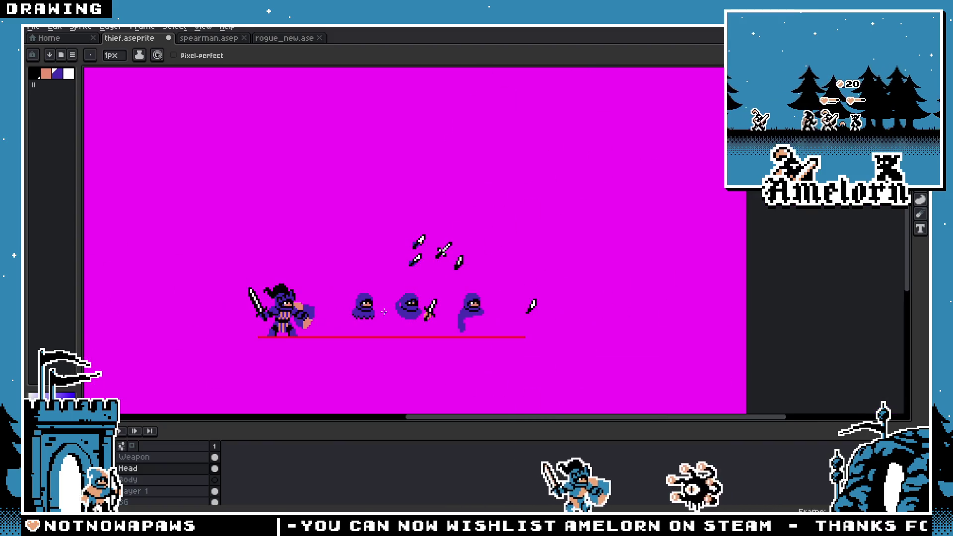
scroll(444, 288, "up", 2)
key("b")
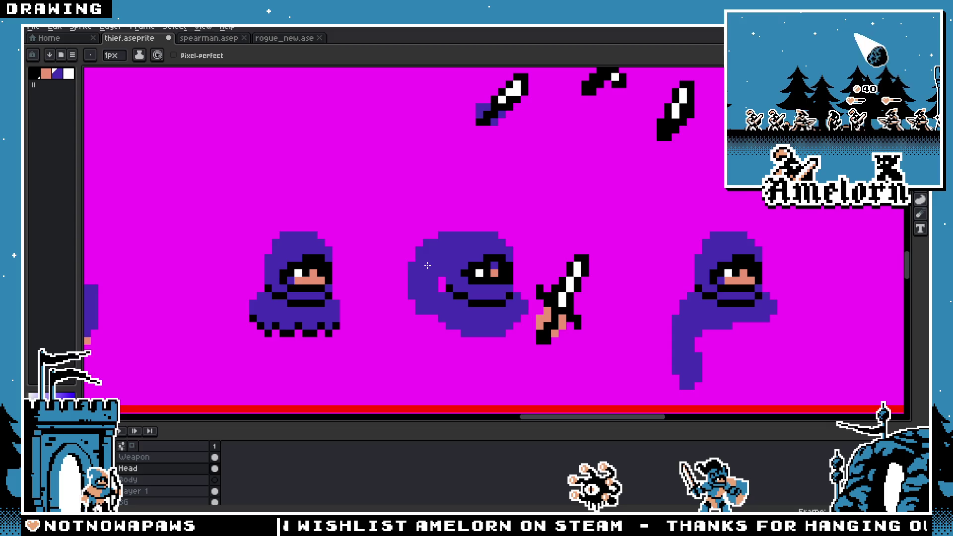
scroll(427, 266, "down", 3)
scroll(393, 304, "up", 4)
key("ctrl+z")
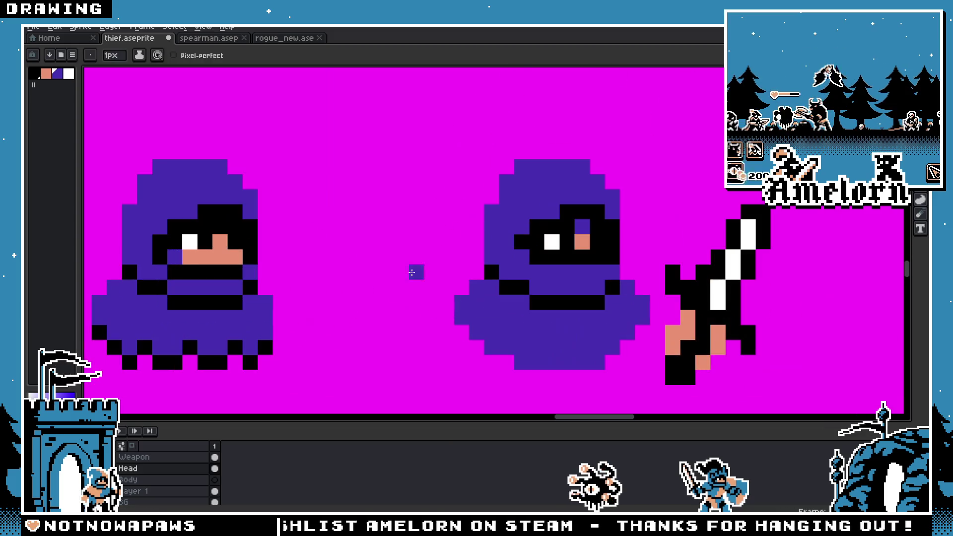
key("plus")
key("plus")
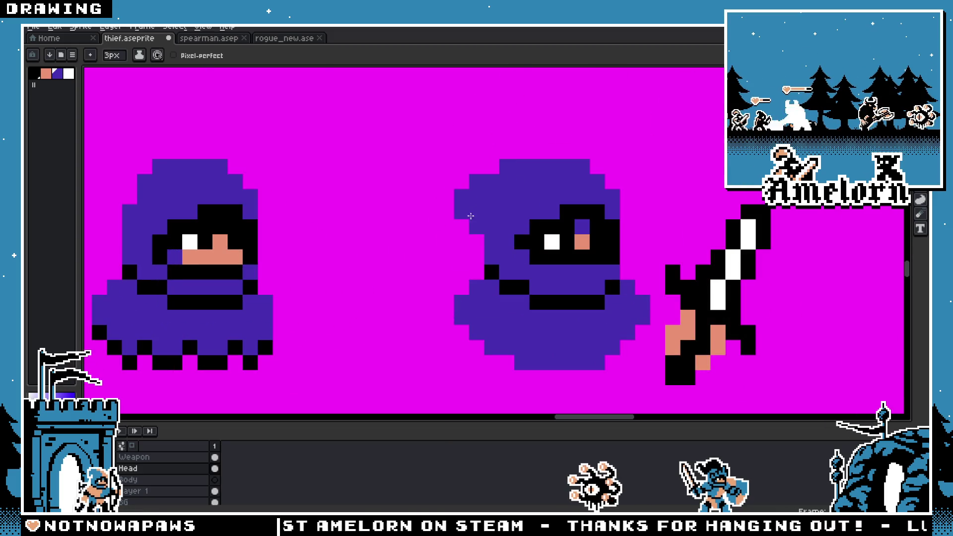
left_click_drag(471, 216, 430, 276)
scroll(431, 276, "down", 3)
scroll(462, 263, "up", 2)
key("ctrl+z")
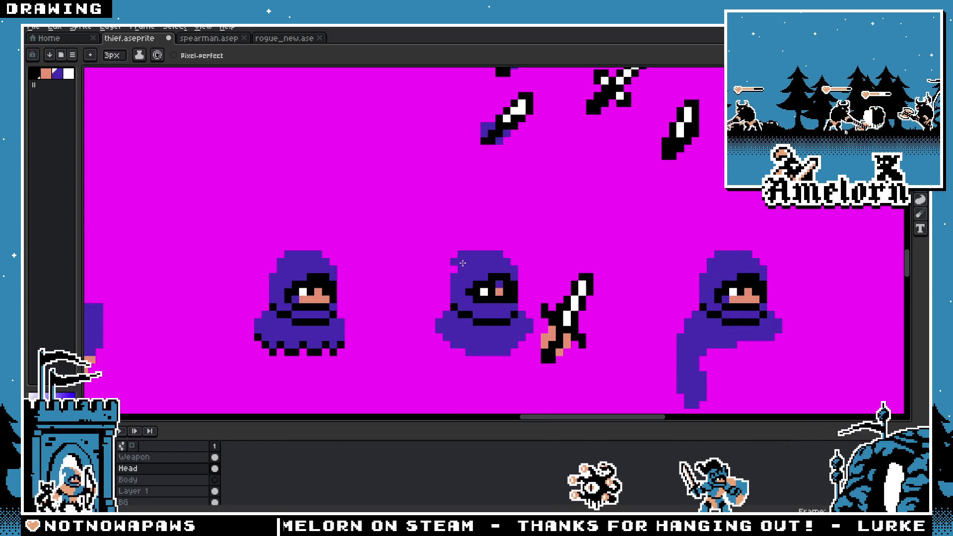
scroll(457, 371, "down", 2)
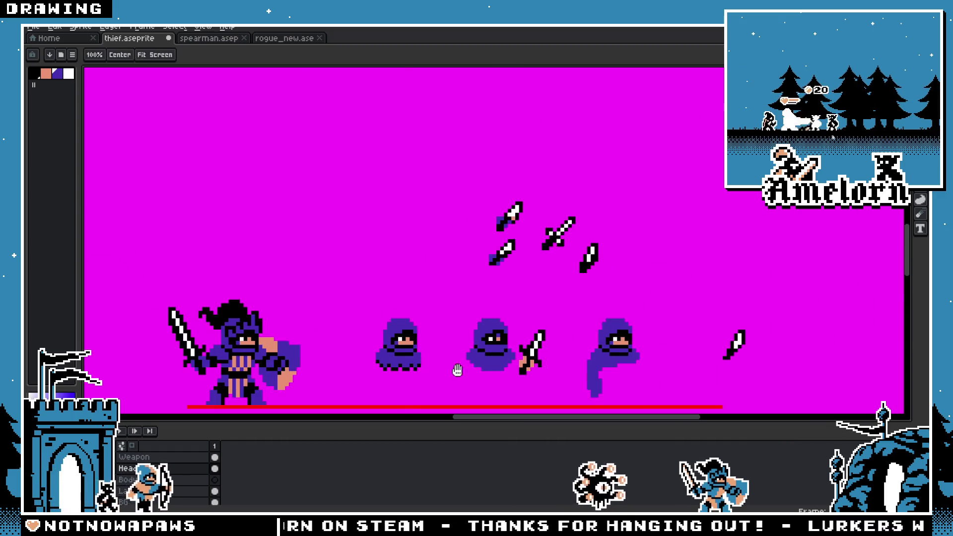
scroll(457, 370, "up", 2)
Step: Test and undo another stroke beside the hood, then paint down the hood's left side
mouse_move(476, 272)
left_mouse_down()
mouse_move(462, 295)
mouse_move(470, 314)
left_mouse_up()
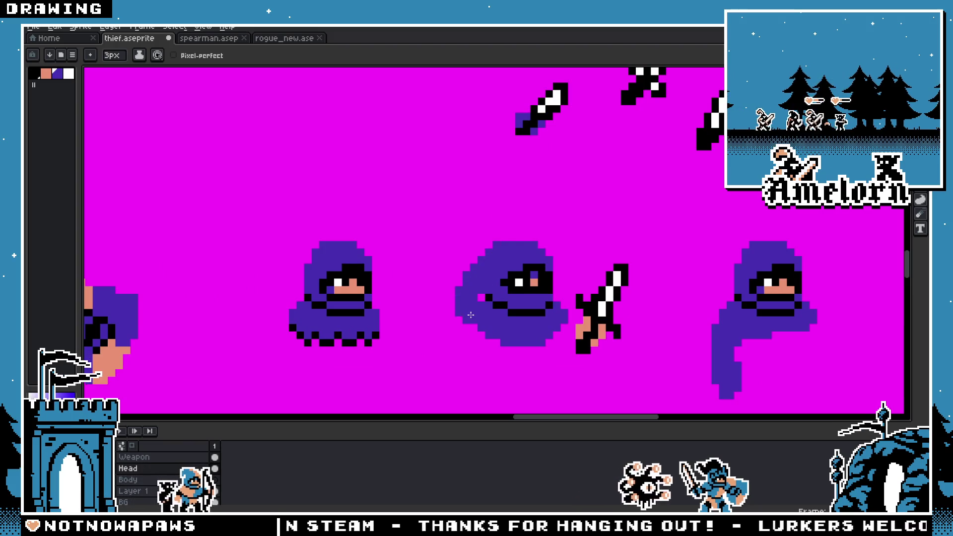
key("ctrl+z")
scroll(470, 315, "down", 3)
scroll(398, 319, "up", 2)
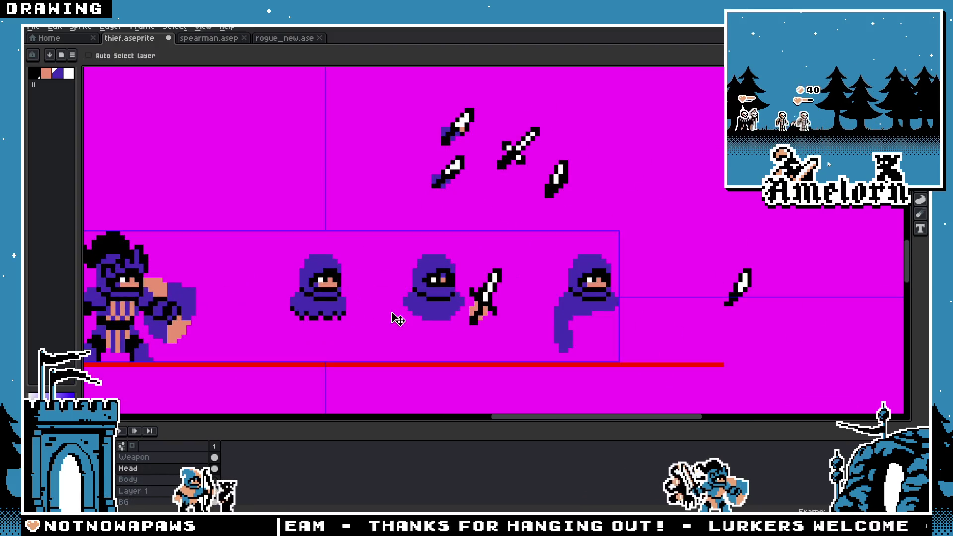
scroll(398, 319, "up", 2)
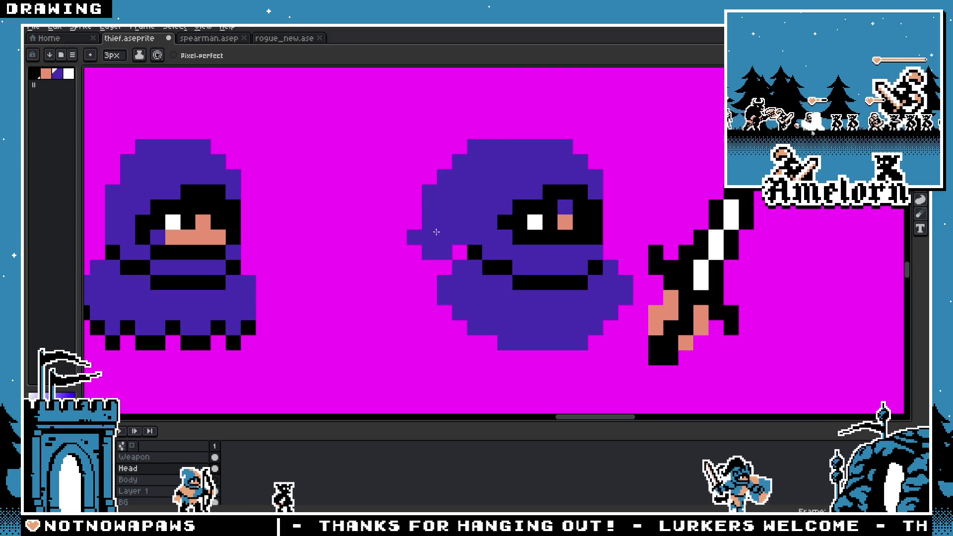
left_click_drag(436, 232, 429, 297)
scroll(430, 297, "down", 2)
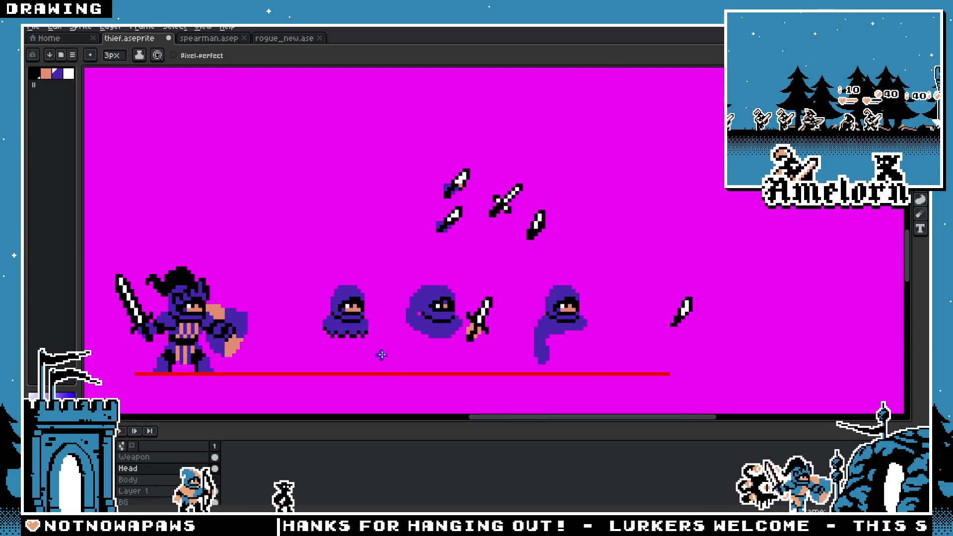
scroll(542, 341, "up", 3)
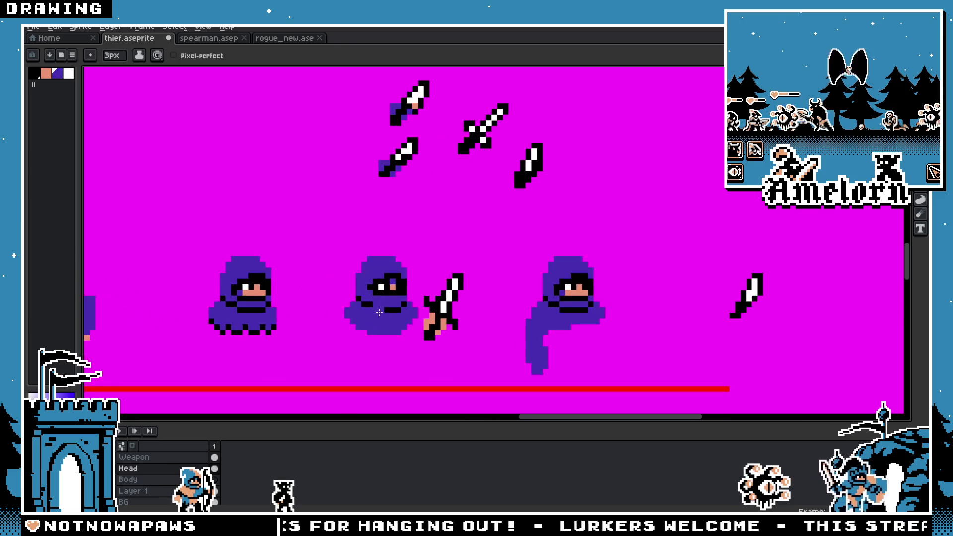
key("m")
scroll(315, 272, "down", 3)
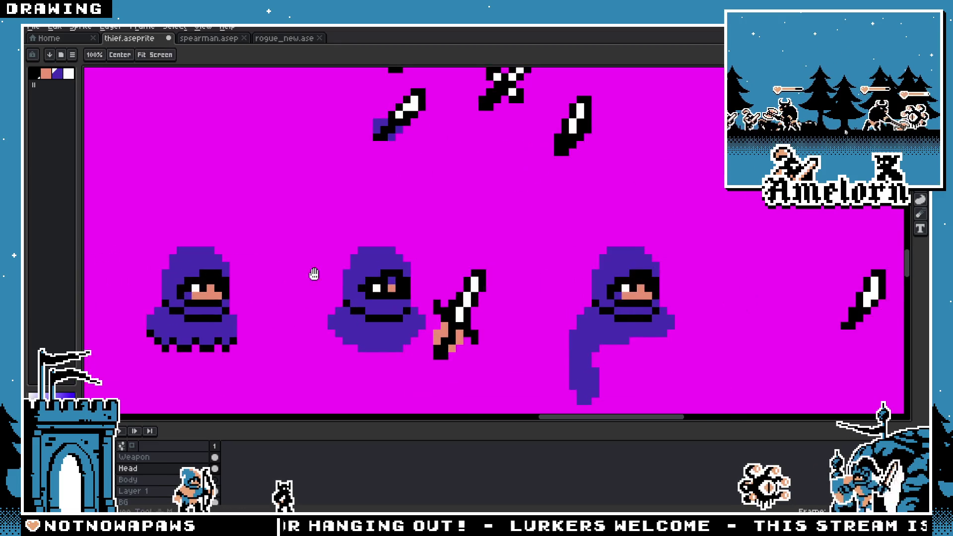
Step: In the spearman sheet, marquee-select the pointed tip of a spearman hood
left_click(237, 40)
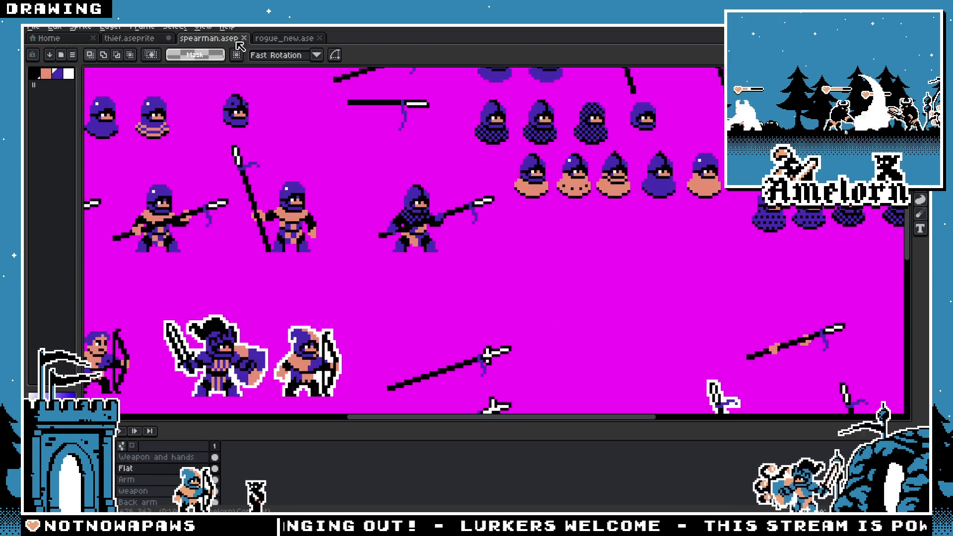
left_click_drag(489, 161, 410, 358)
scroll(341, 281, "up", 2)
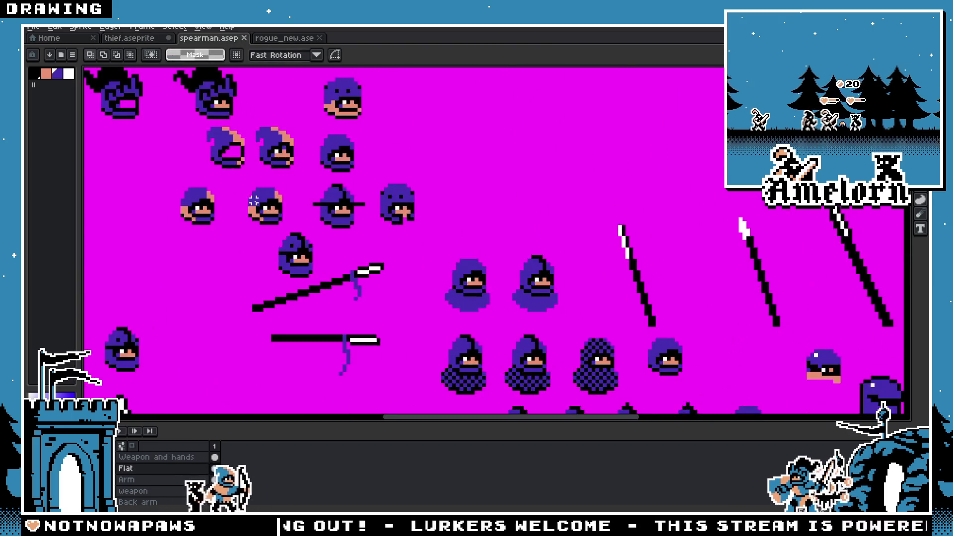
scroll(341, 281, "up", 2)
mouse_move(420, 234)
left_mouse_down()
mouse_move(462, 262)
mouse_move(456, 282)
left_mouse_up()
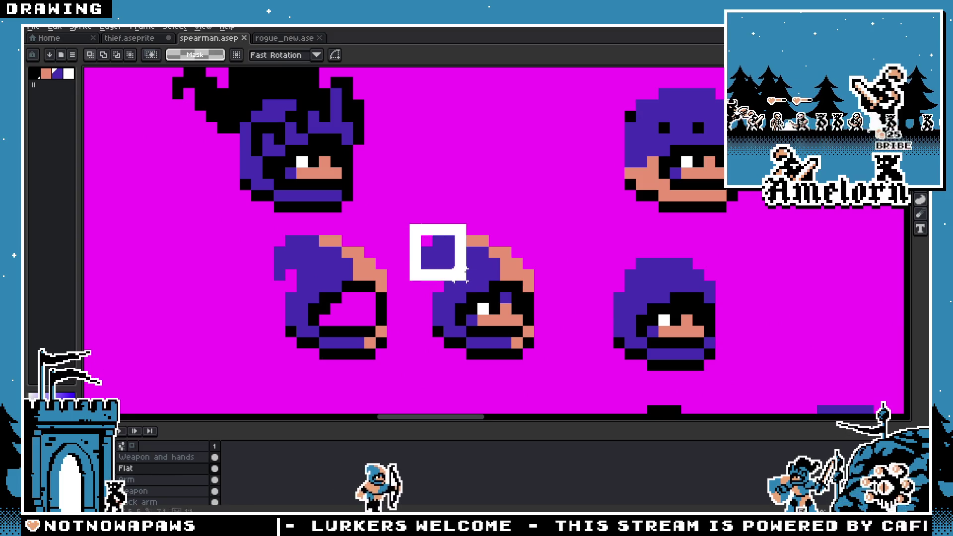
Step: Copy the selected hood tip and cycle back to thief.aseprite
scroll(164, 480, "down", 2)
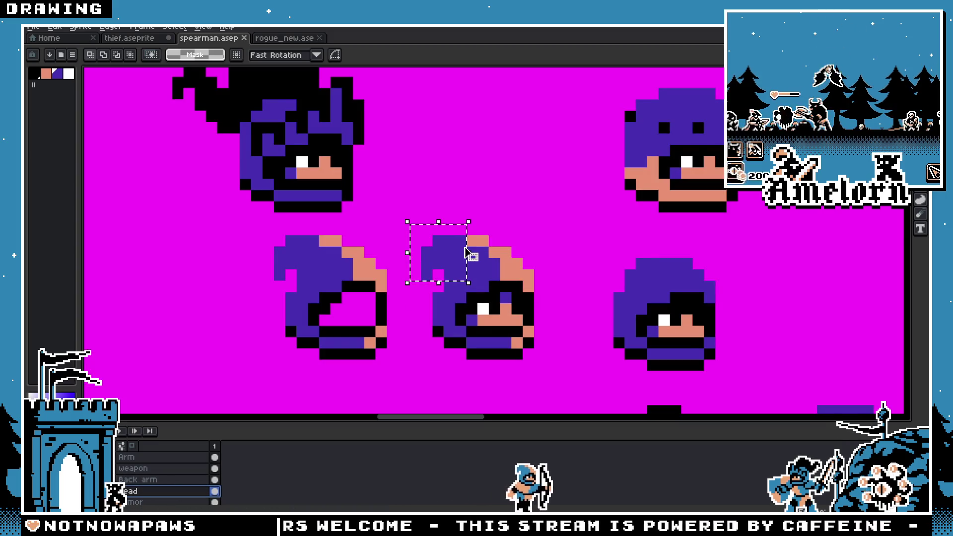
key("ctrl+z")
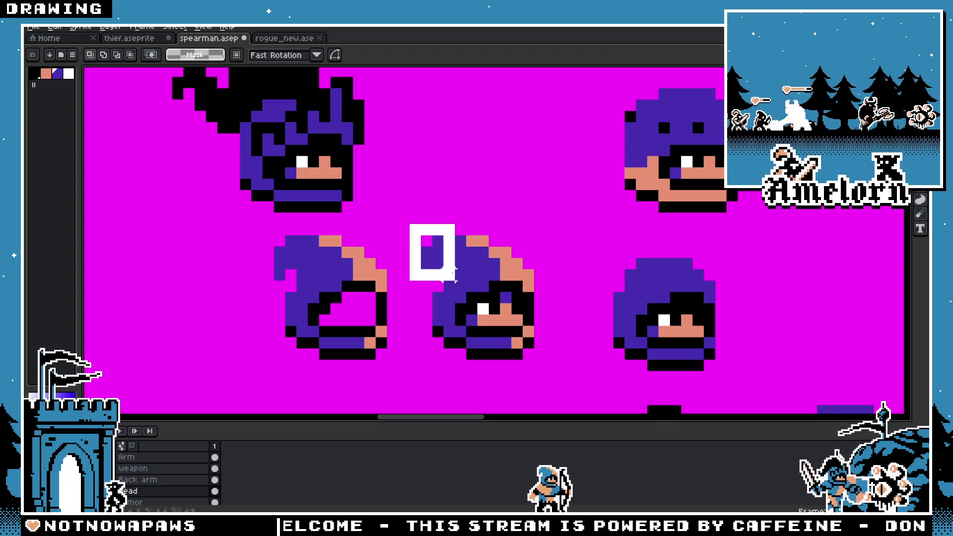
key("ctrl+Tab")
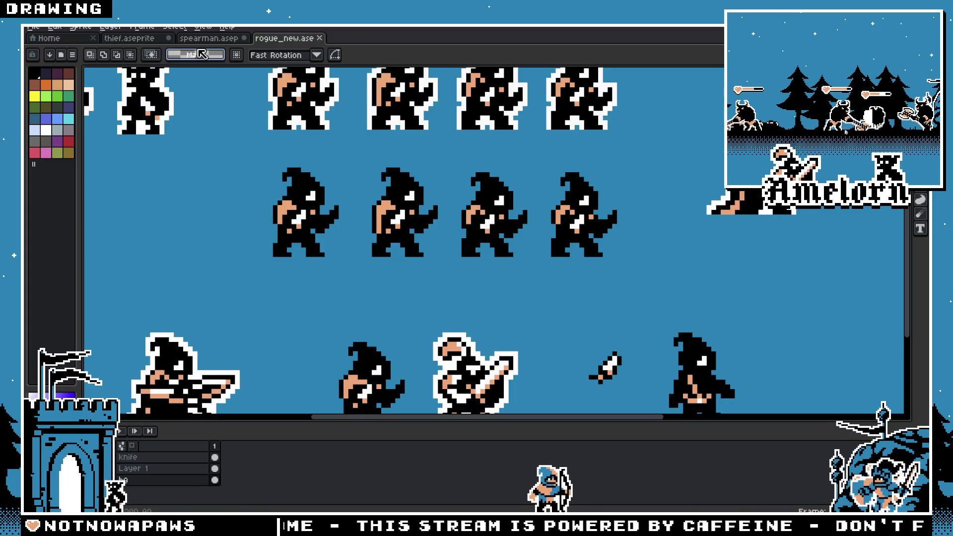
key("ctrl+Tab")
key("ctrl+Tab")
scroll(392, 269, "up", 2)
left_click_drag(457, 213, 532, 288)
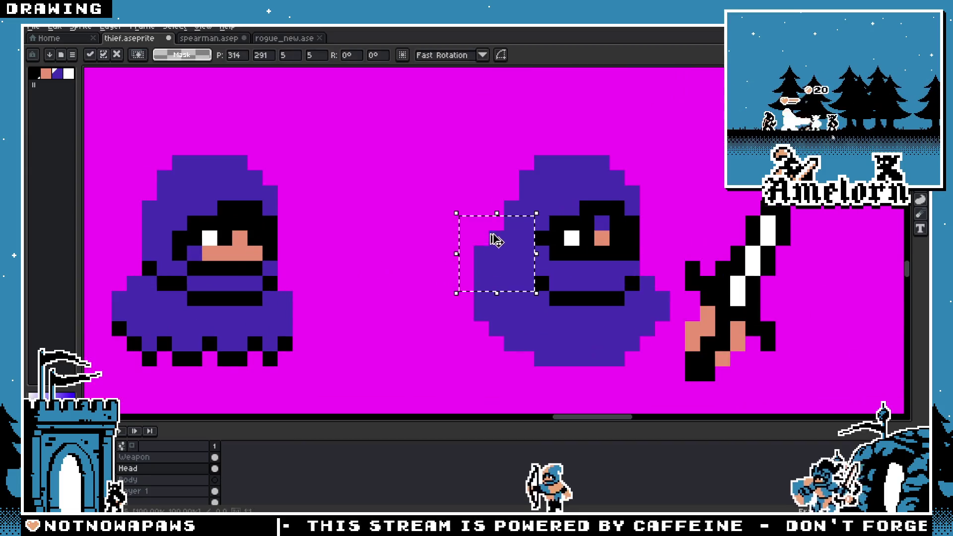
mouse_move(496, 238)
left_mouse_down()
mouse_move(463, 219)
mouse_move(497, 202)
mouse_move(497, 183)
mouse_move(525, 185)
mouse_move(452, 195)
mouse_move(494, 187)
mouse_move(494, 208)
mouse_move(477, 207)
mouse_move(488, 211)
left_mouse_up()
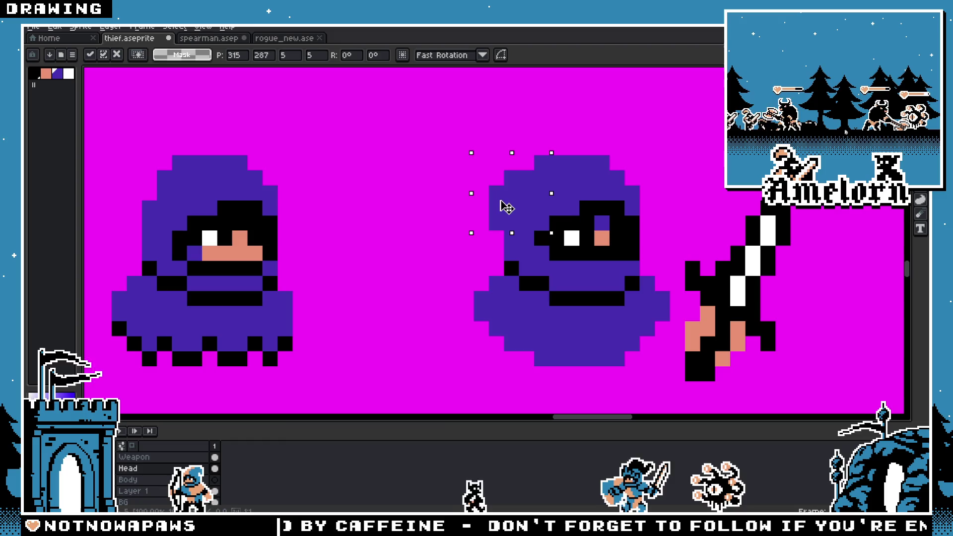
left_click(439, 226)
scroll(440, 225, "down", 5)
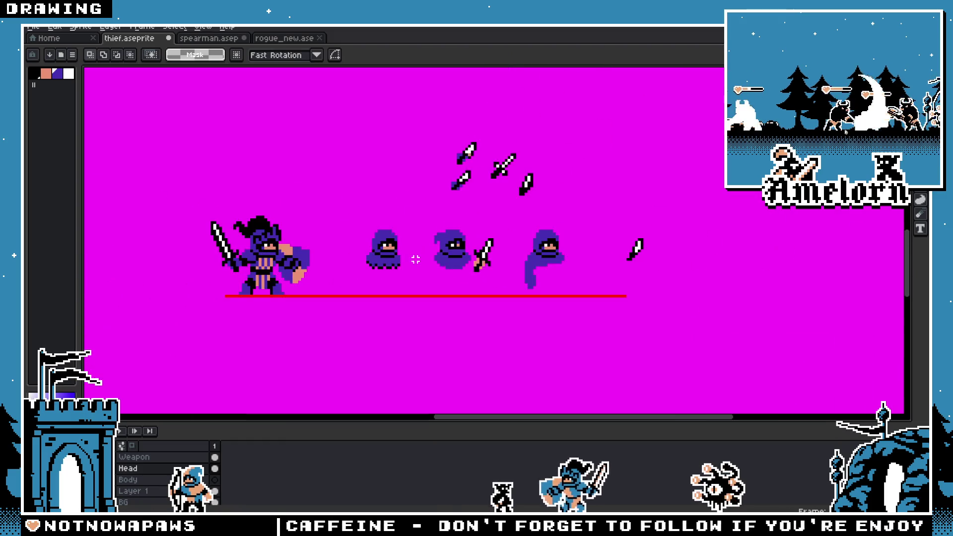
scroll(440, 224, "up", 4)
scroll(438, 226, "up", 1)
key("b")
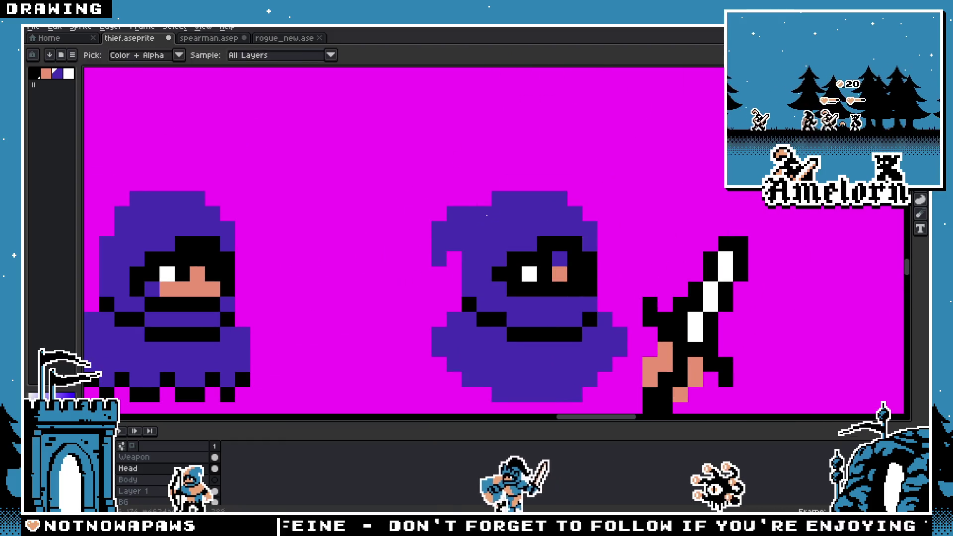
key("minus")
key("minus")
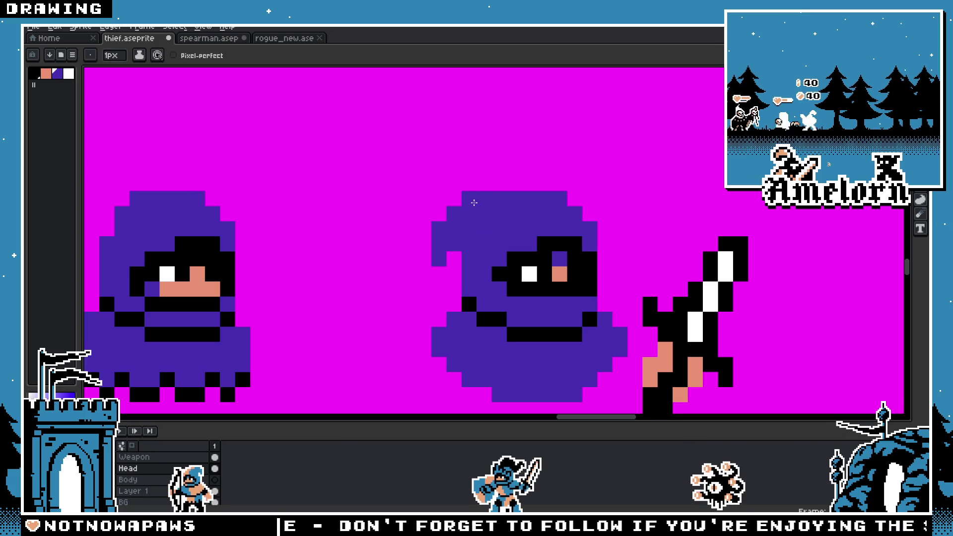
scroll(386, 290, "down", 5)
scroll(386, 290, "up", 4)
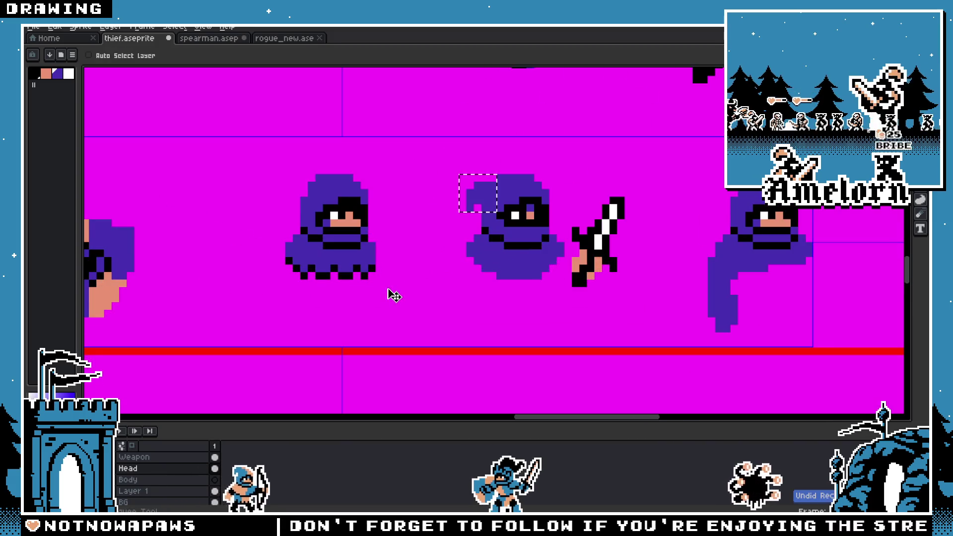
scroll(438, 225, "up", 1)
scroll(517, 179, "down", 5)
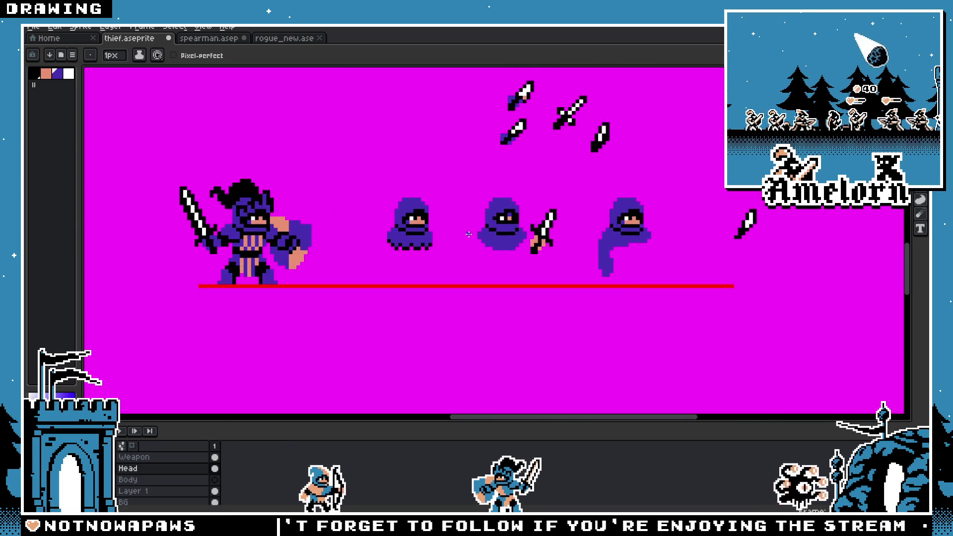
scroll(520, 216, "up", 5)
scroll(521, 220, "down", 5)
scroll(386, 275, "up", 3)
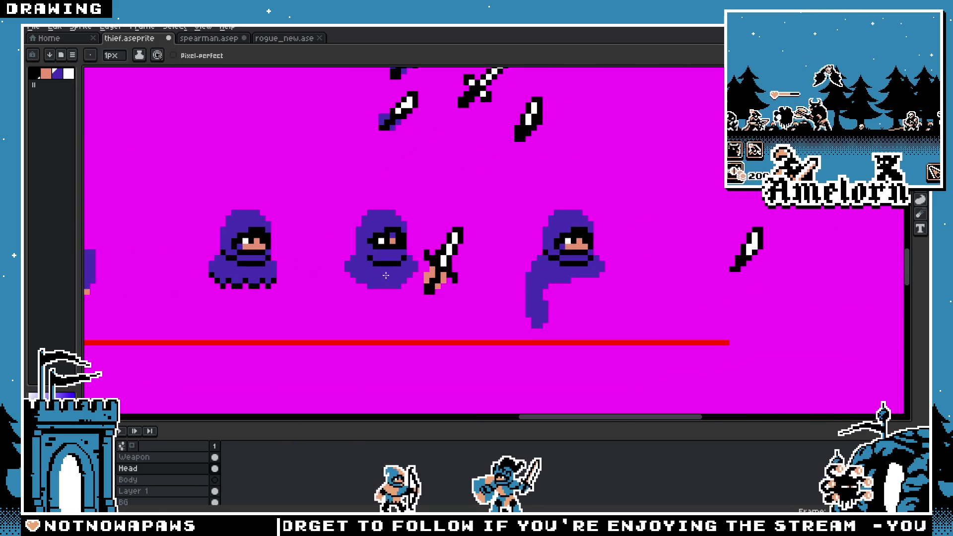
scroll(355, 272, "down", 2)
scroll(366, 285, "up", 4)
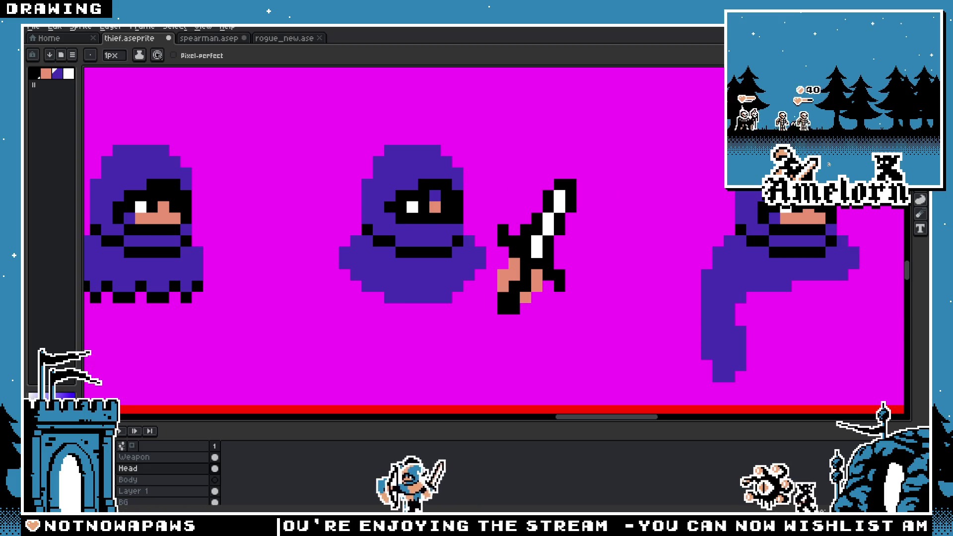
key("m")
scroll(491, 196, "down", 3)
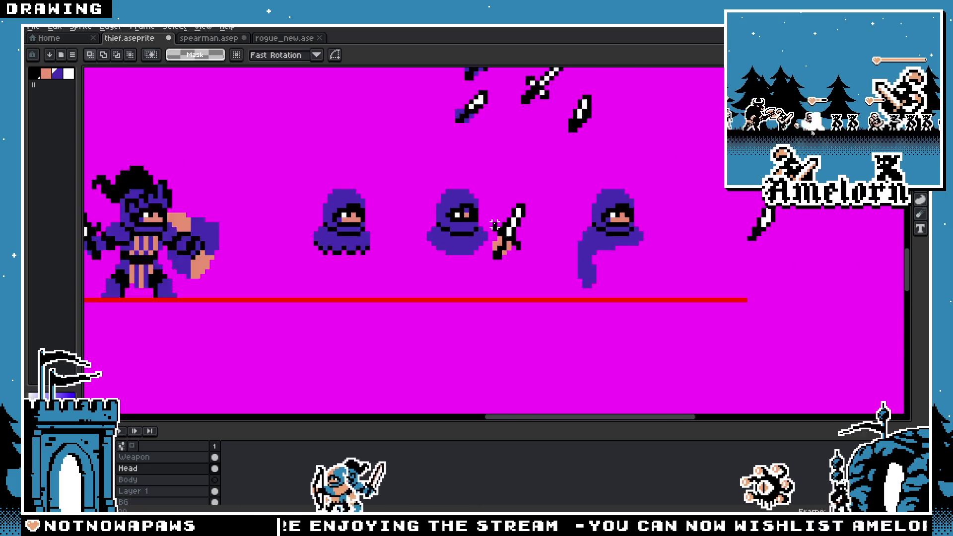
scroll(489, 223, "up", 3)
scroll(433, 223, "down", 3)
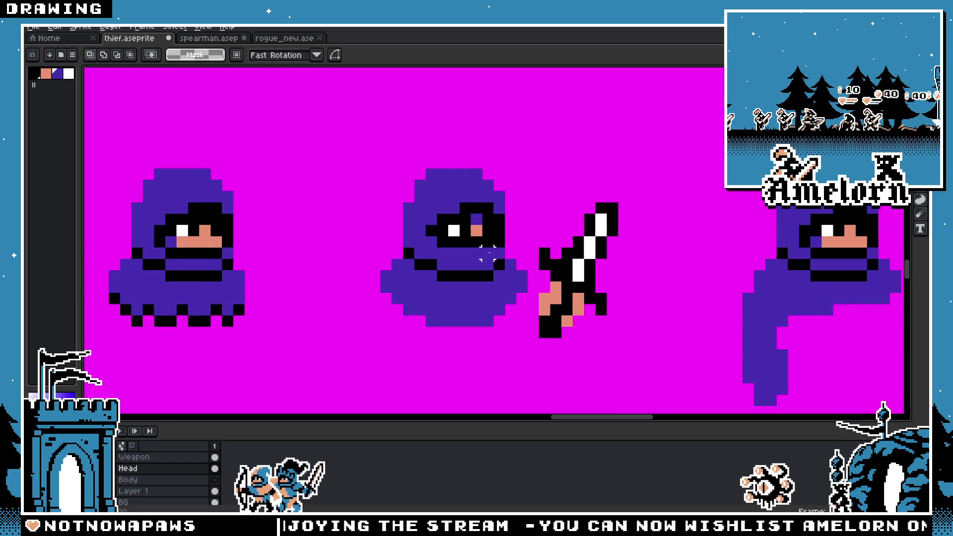
scroll(497, 266, "up", 4)
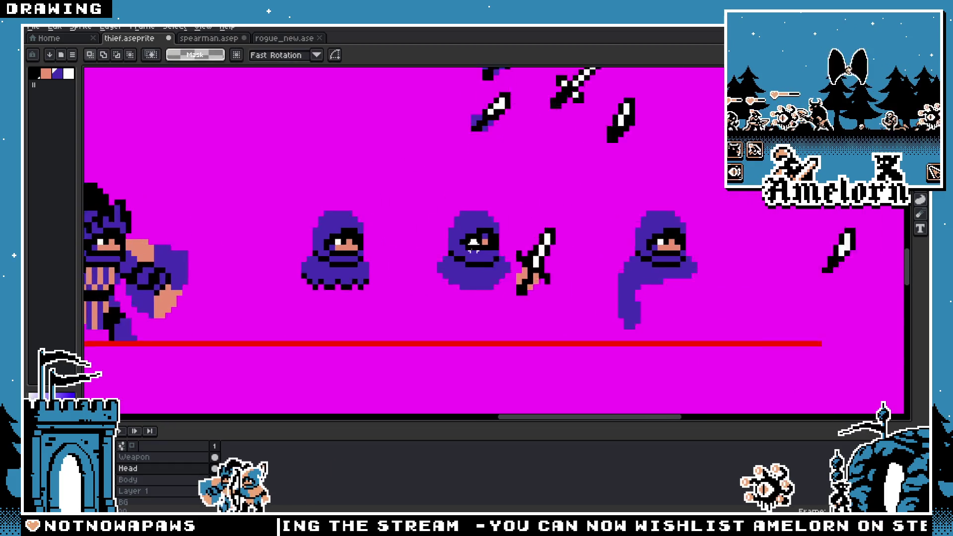
left_click(516, 223, "alt")
key("b")
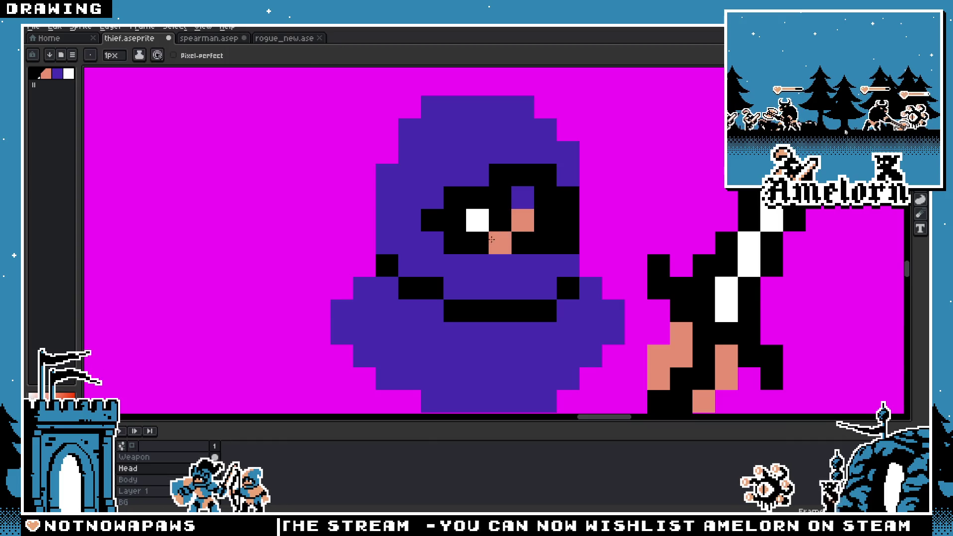
left_click(507, 221)
key("ctrl+z")
left_click(456, 227)
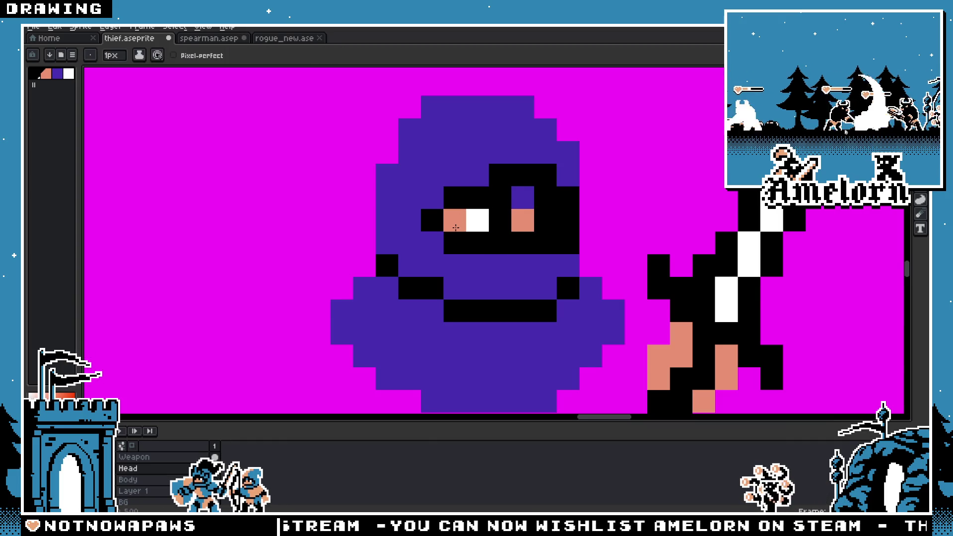
key("ctrl+z")
scroll(394, 283, "down", 5)
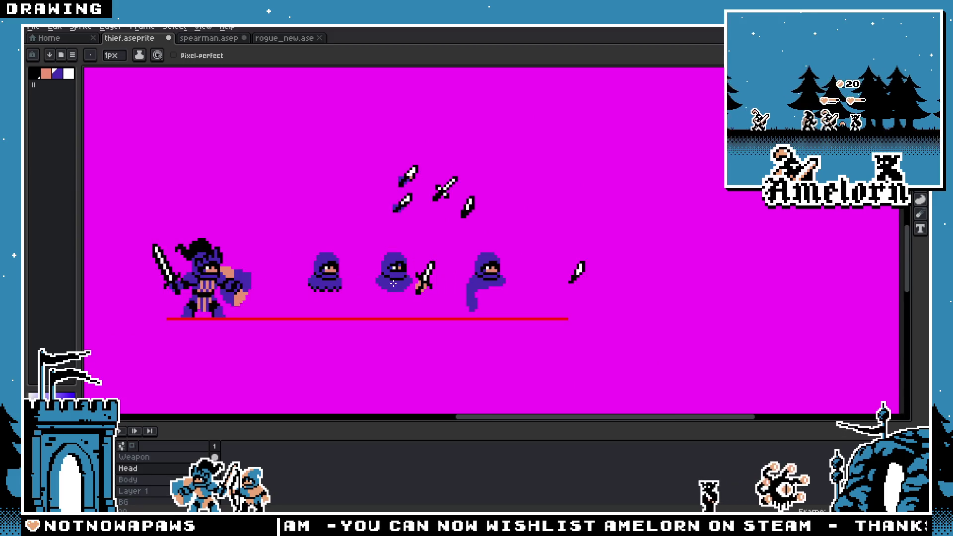
scroll(393, 284, "up", 4)
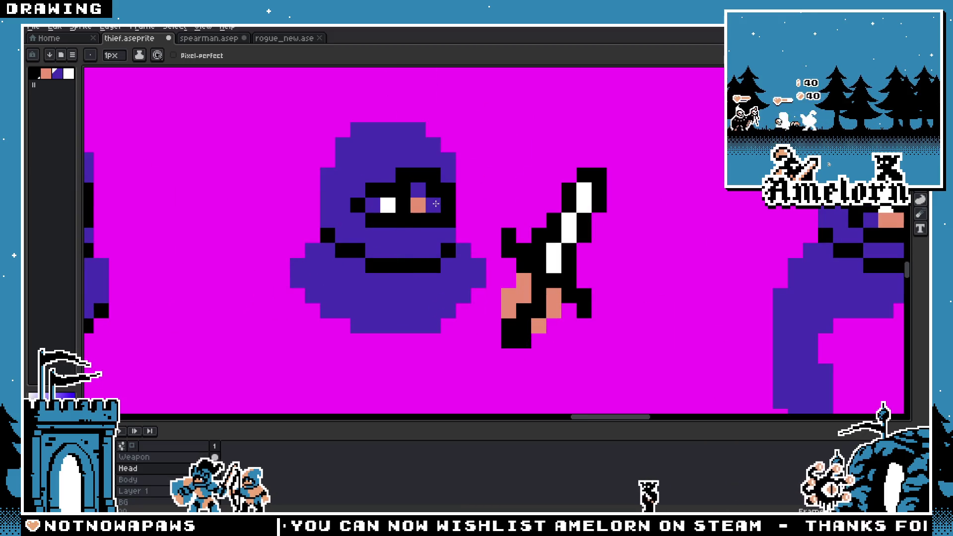
key("ctrl+z")
scroll(492, 224, "down", 5)
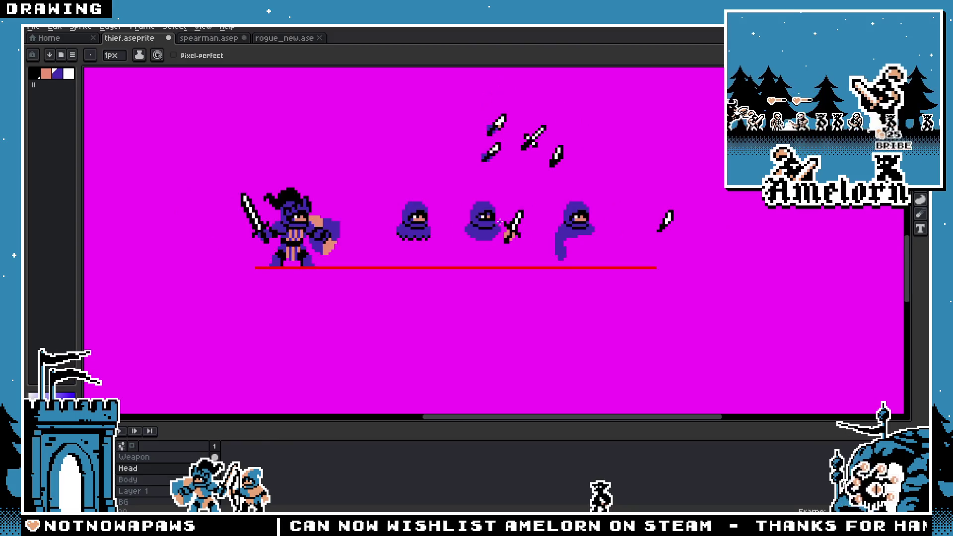
scroll(499, 222, "up", 3)
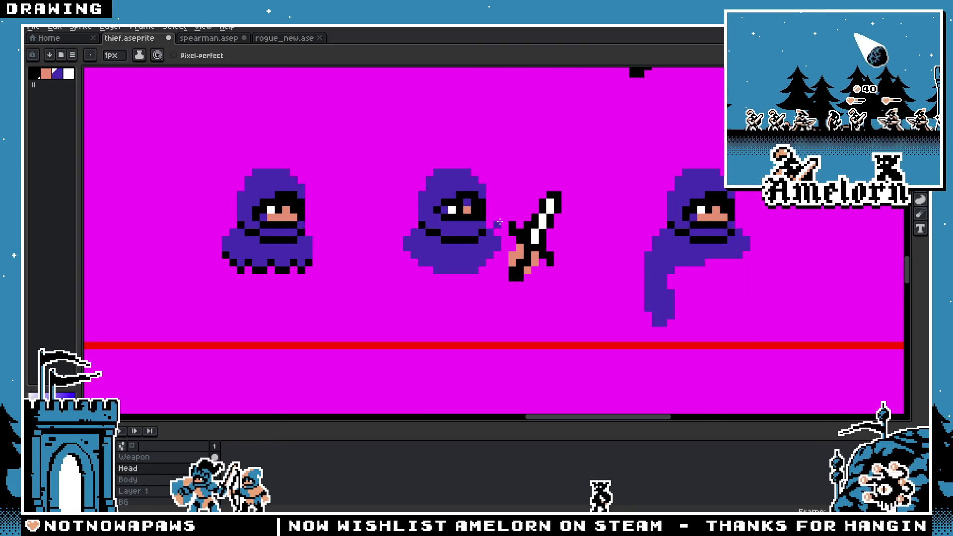
scroll(496, 223, "down", 2)
scroll(491, 223, "up", 3)
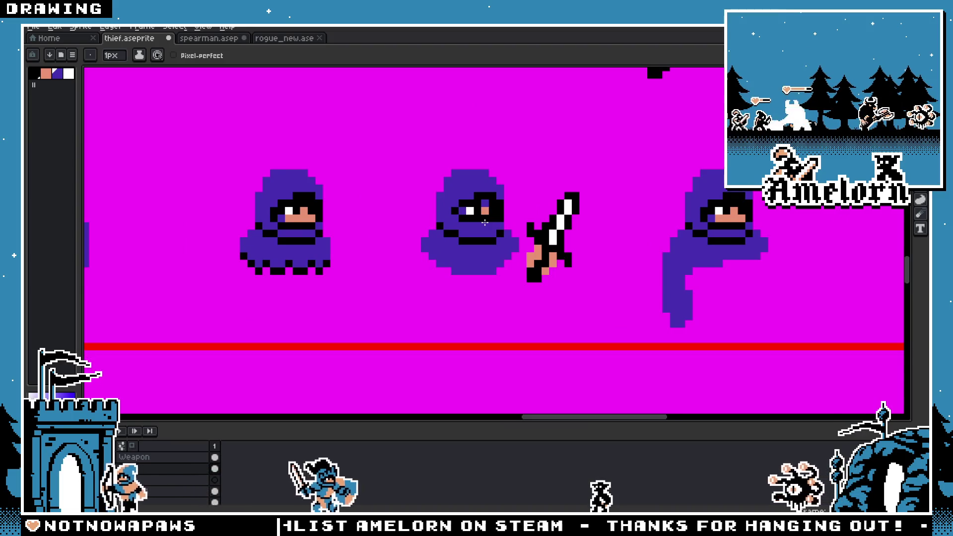
scroll(484, 223, "down", 2)
scroll(497, 233, "up", 2)
scroll(504, 246, "down", 2)
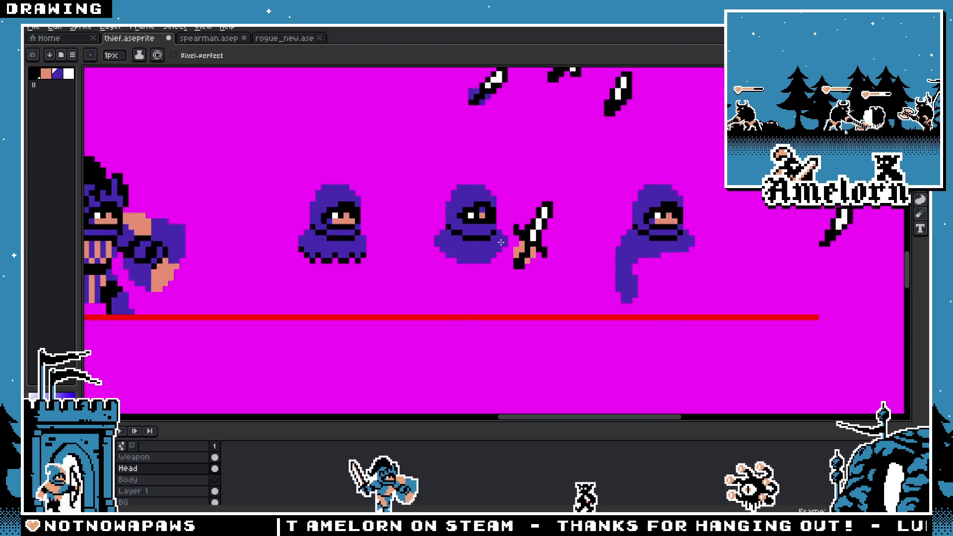
scroll(503, 241, "down", 1)
scroll(503, 241, "up", 2)
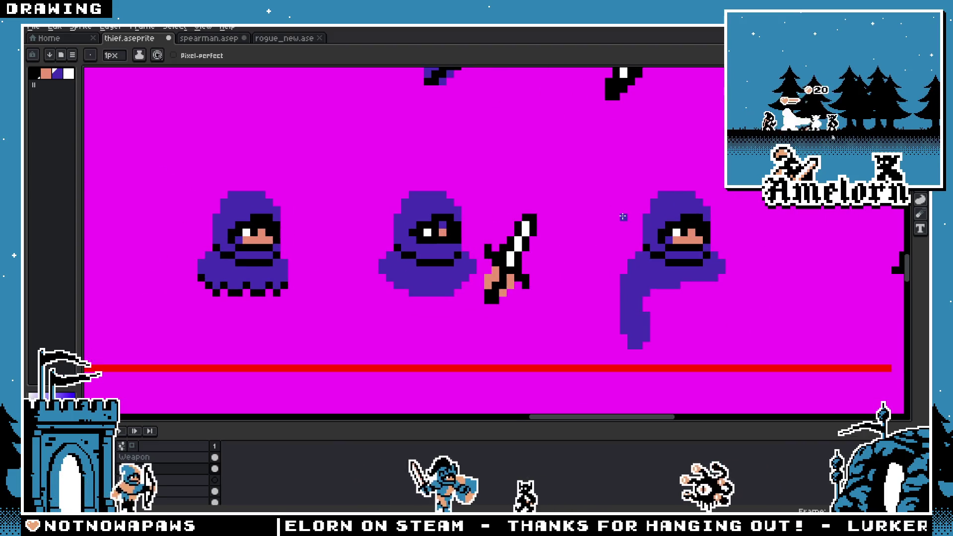
scroll(500, 292, "up", 2)
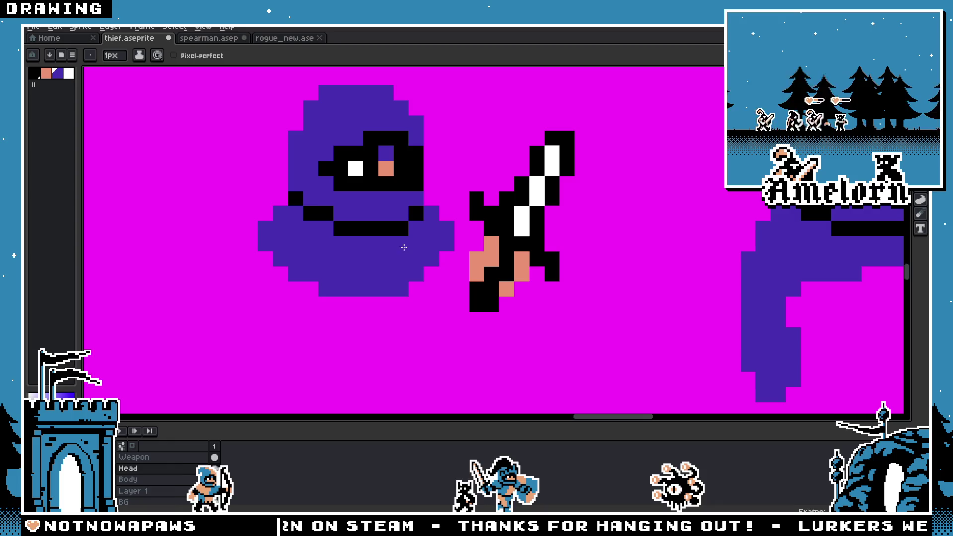
key("i")
key("b")
key("Up")
left_click(436, 305)
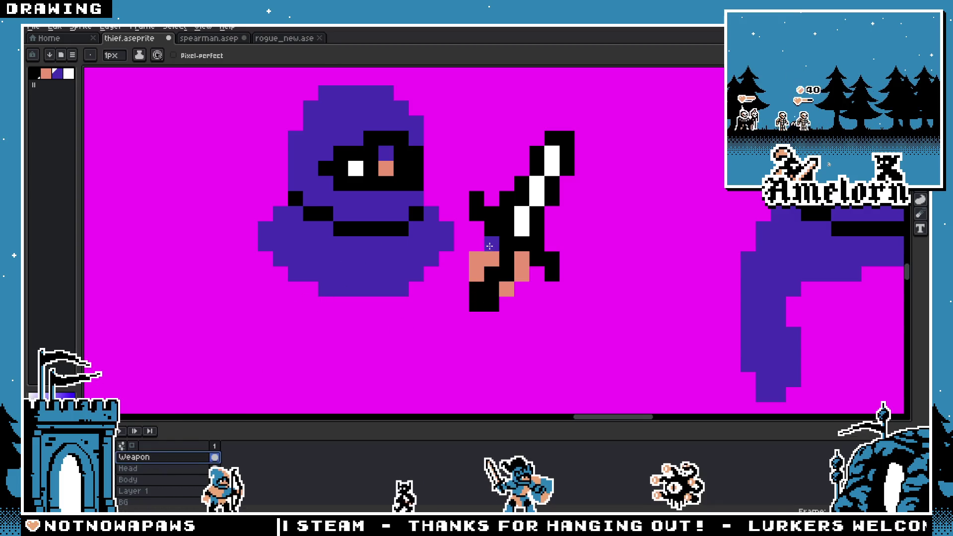
left_click(477, 273)
left_click(522, 260)
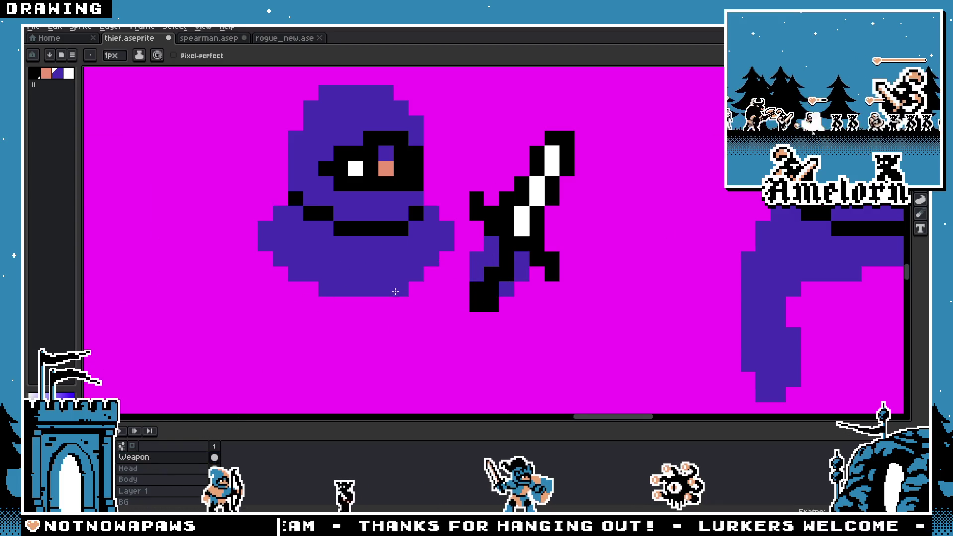
scroll(395, 291, "down", 8)
scroll(396, 298, "up", 4)
key("v")
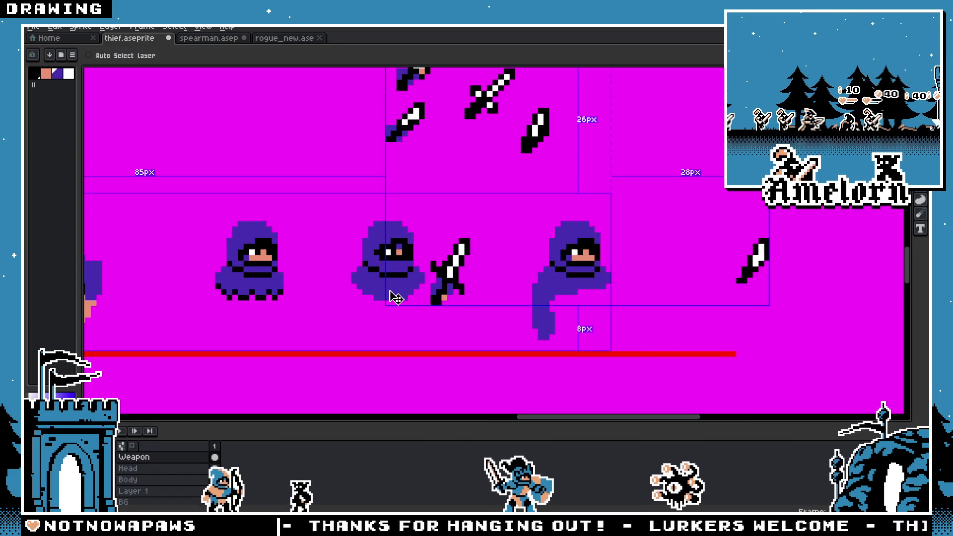
key("b")
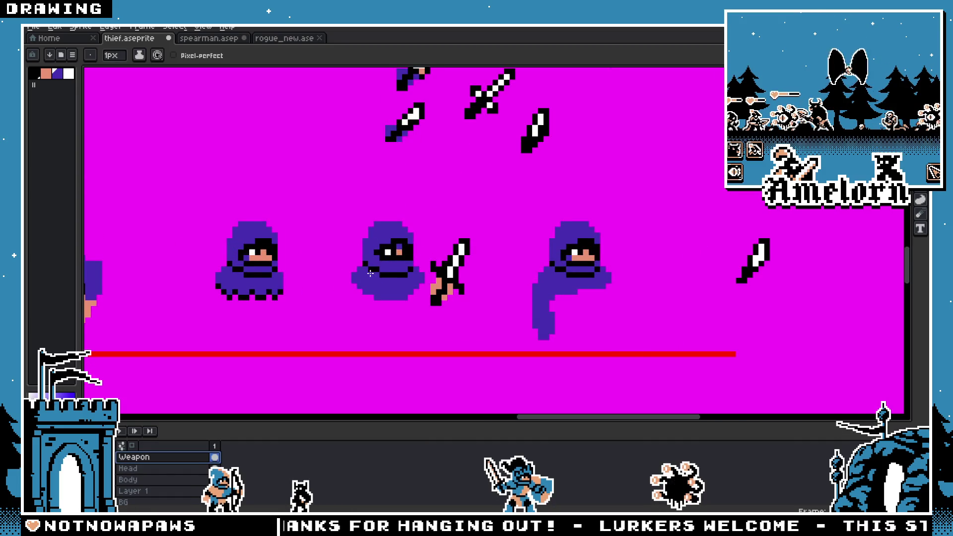
Step: Sample the hood purple and try two purple pixels on the first thief's face, undoing both
left_click_drag(332, 275, 455, 258)
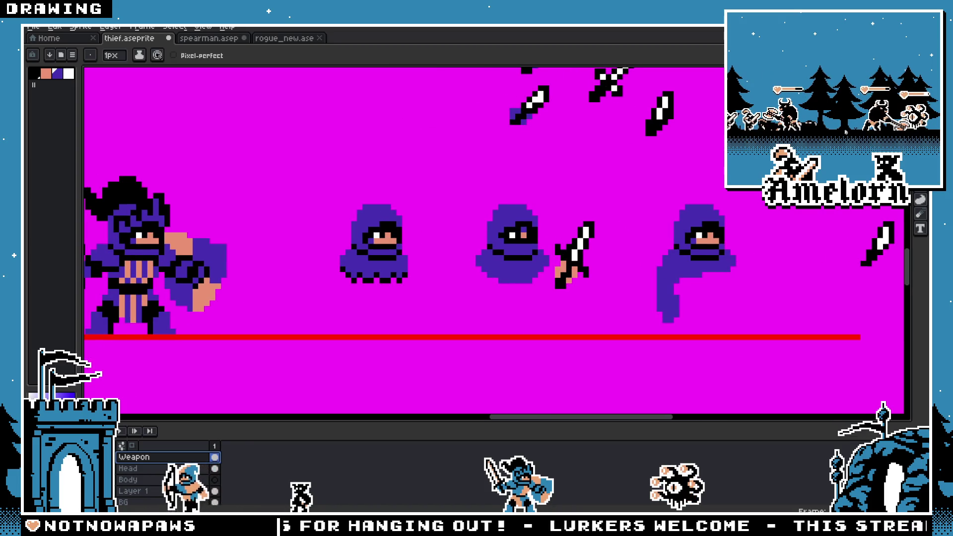
key("m")
scroll(563, 212, "up", 2)
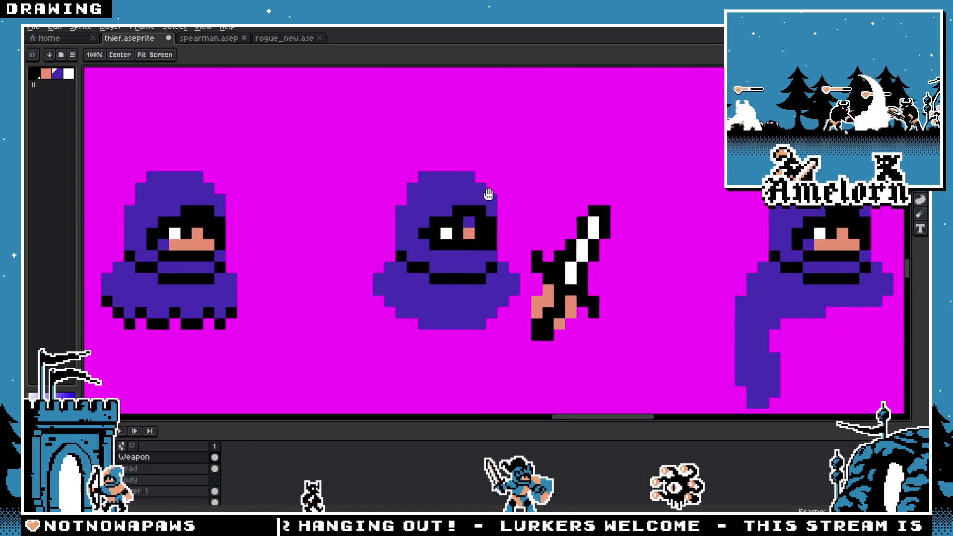
key("i")
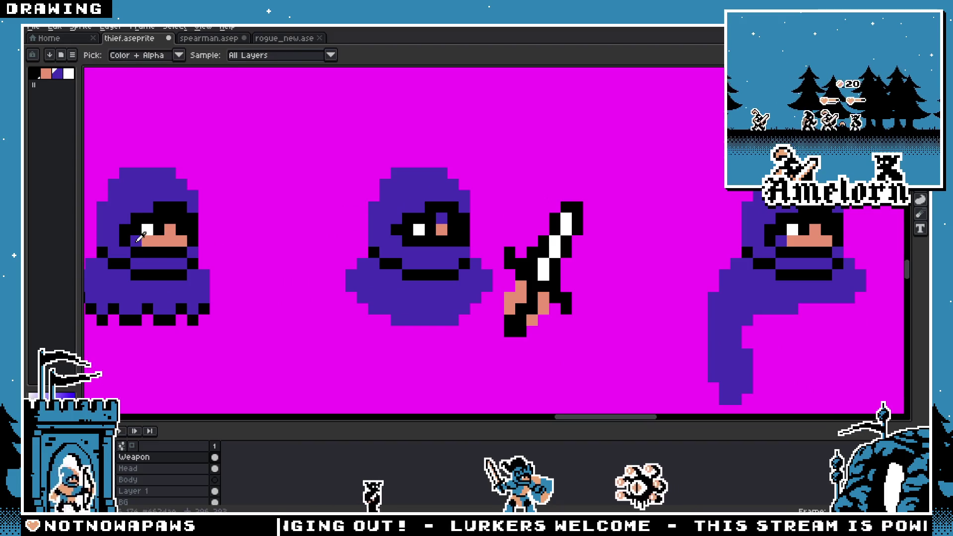
key("b")
left_click(147, 241)
key("ctrl+z")
left_click(170, 217)
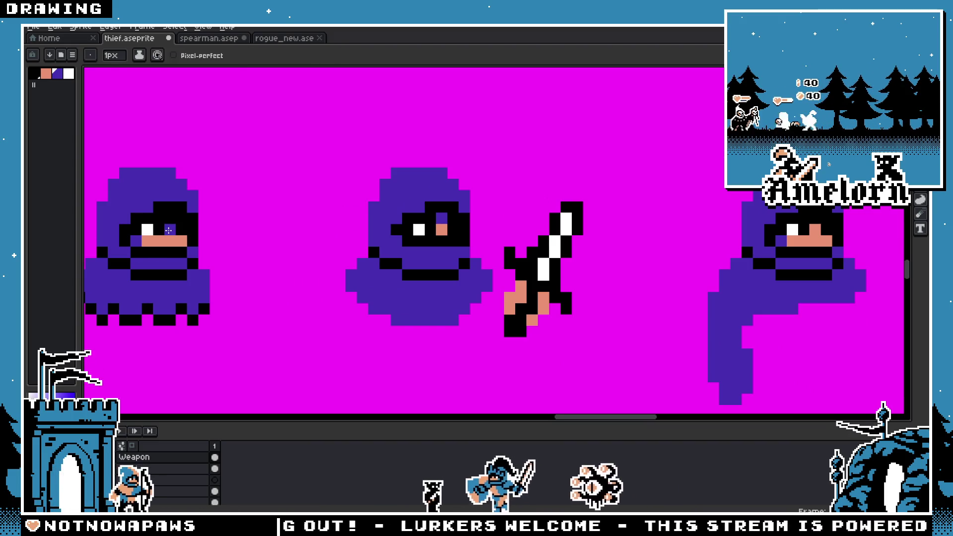
key("ctrl+z")
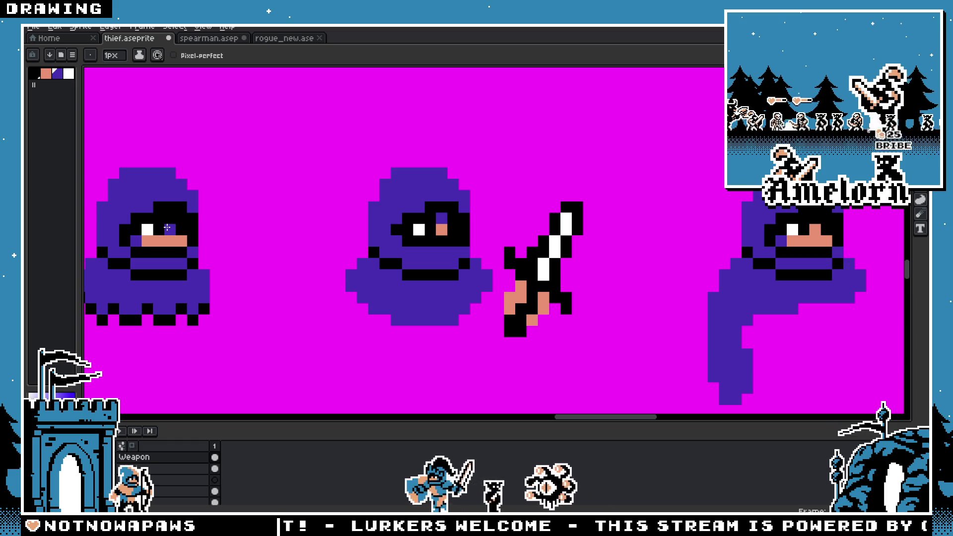
Step: Switch to the Head layer and zoom in on the first thief's cloak
left_click(168, 470)
scroll(164, 309, "down", 4)
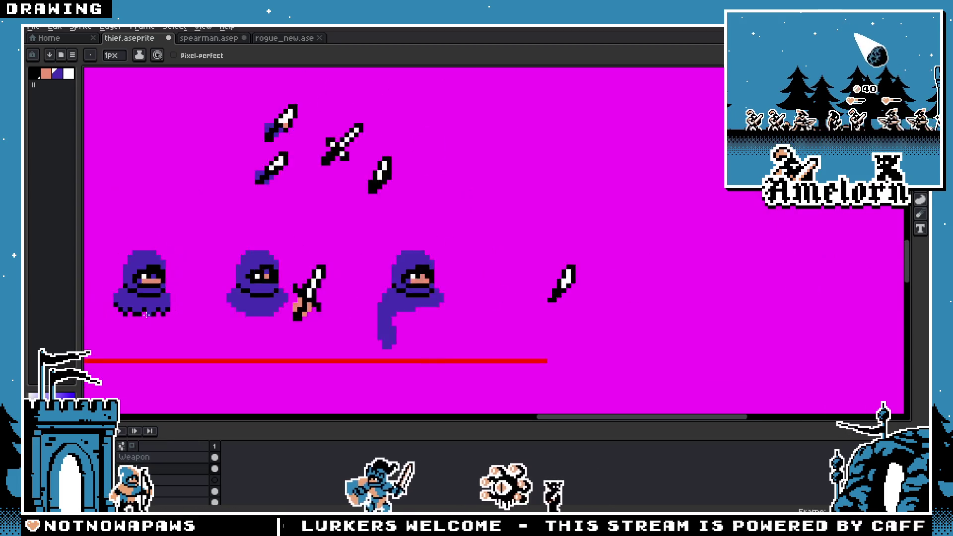
scroll(165, 310, "up", 1)
scroll(165, 310, "up", 3)
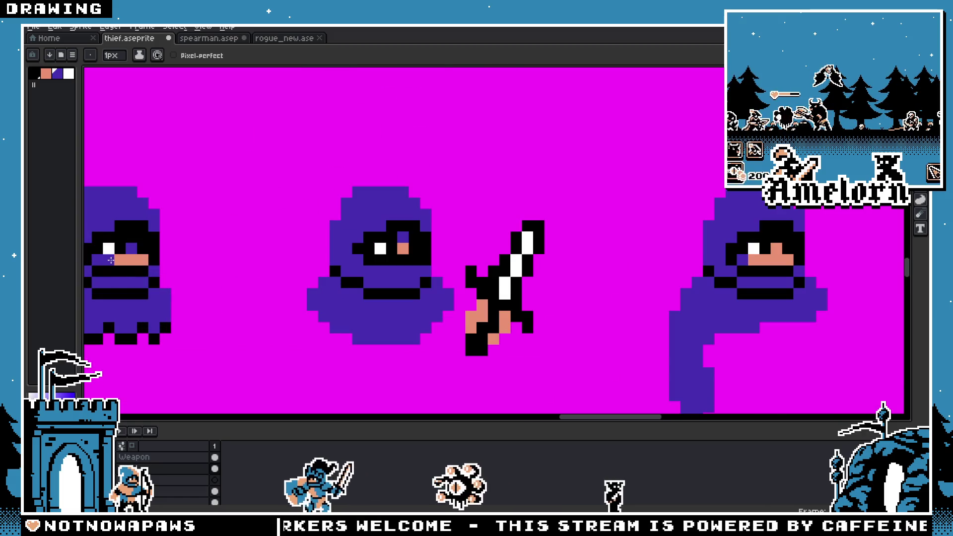
scroll(233, 297, "down", 3)
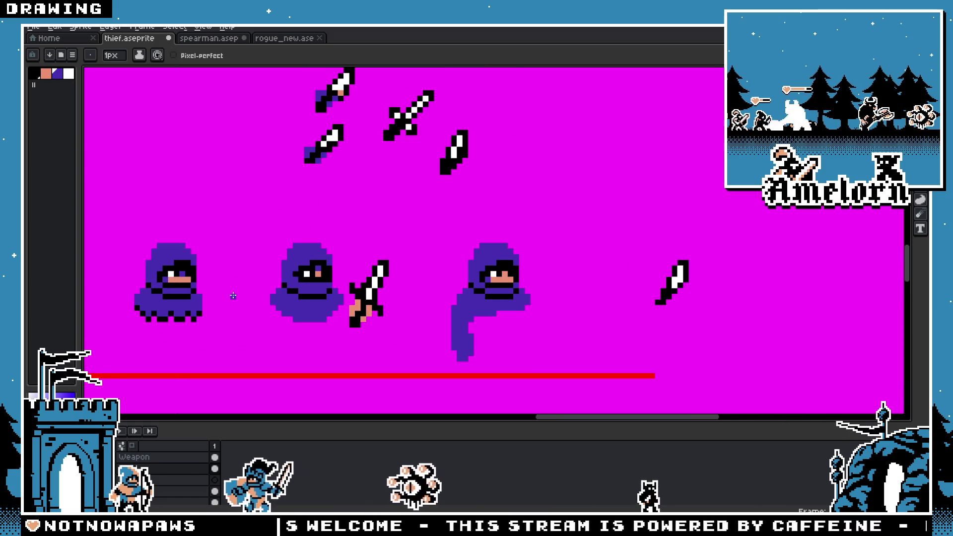
scroll(233, 296, "up", 1)
scroll(232, 297, "down", 1)
scroll(272, 279, "up", 2)
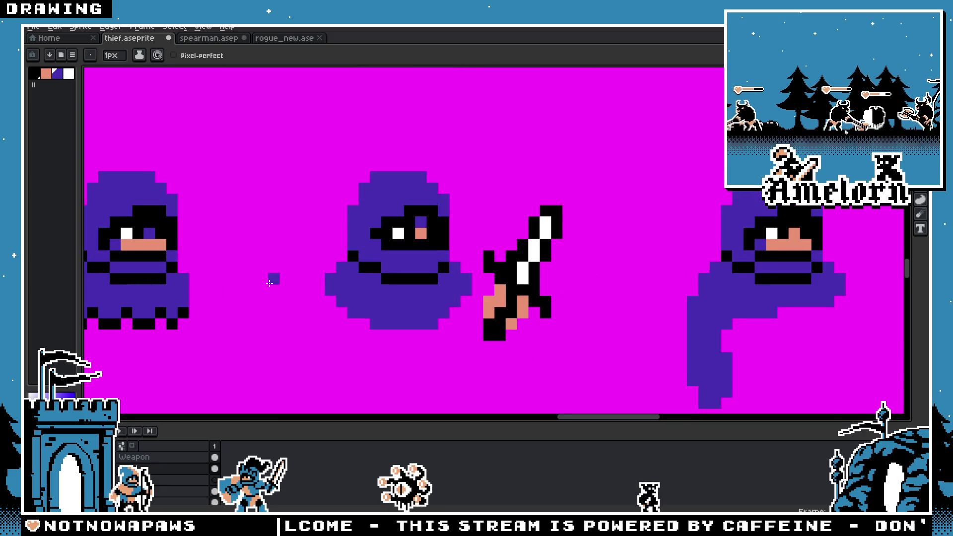
scroll(323, 279, "down", 1)
scroll(256, 282, "up", 1)
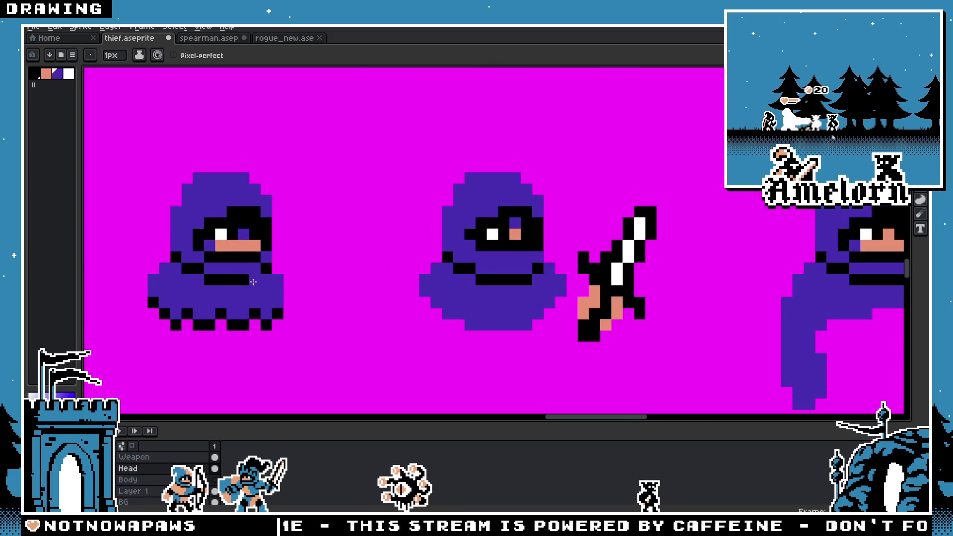
scroll(164, 302, "up", 1)
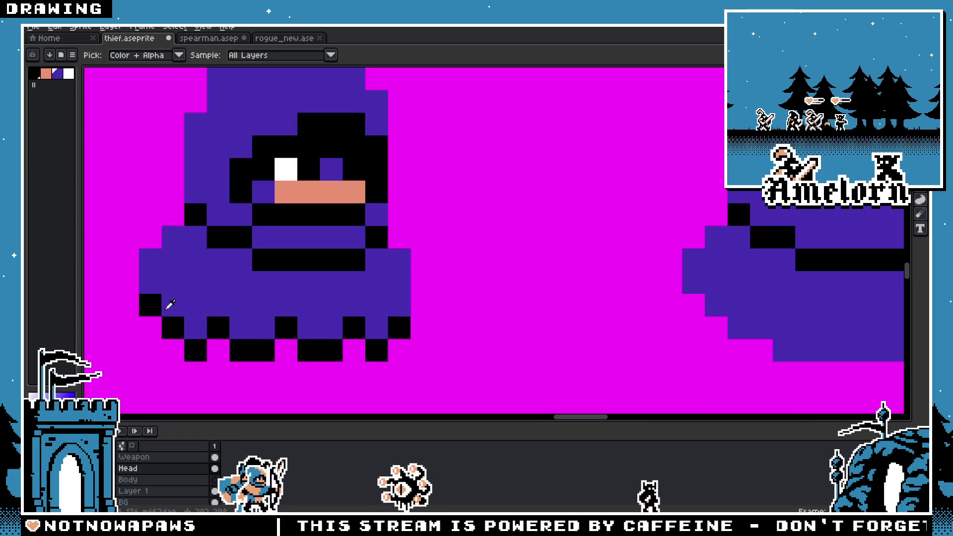
scroll(176, 345, "down", 2)
scroll(143, 313, "up", 2)
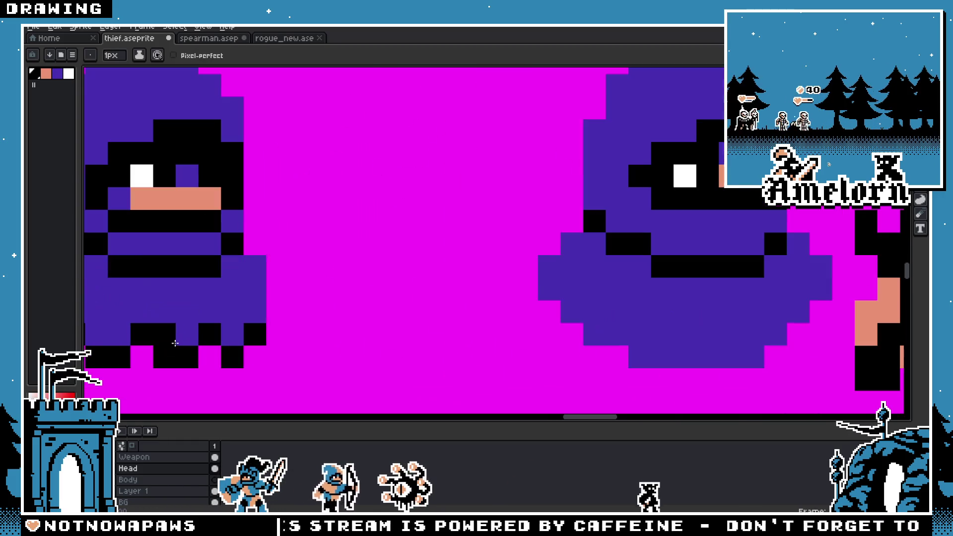
scroll(197, 311, "left", 3)
Step: Make the cloak's lower-left edge pixel black and its neighbour purple, then zoom back out
right_click(197, 311)
left_click(174, 300)
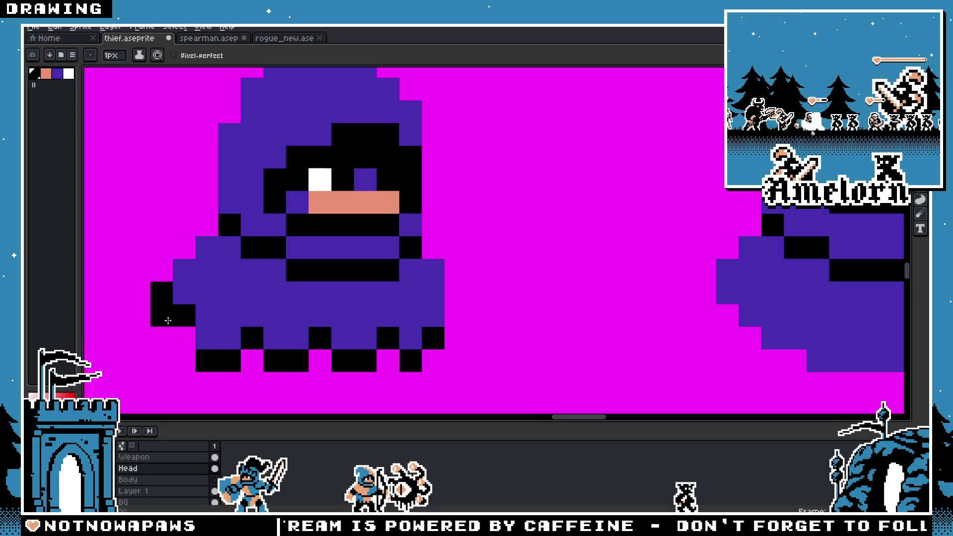
scroll(168, 321, "down", 1)
scroll(254, 347, "down", 2)
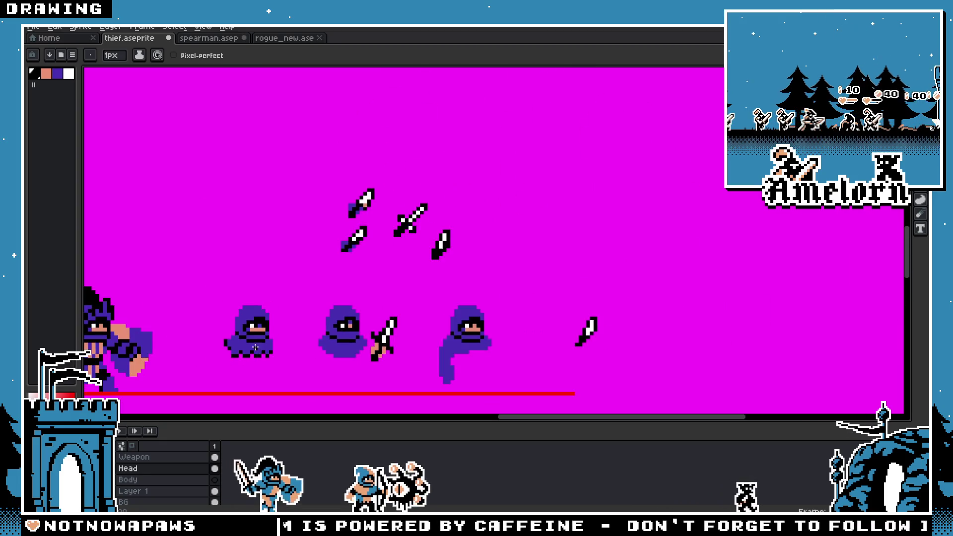
scroll(255, 348, "up", 3)
key("v")
key("b")
scroll(277, 327, "down", 2)
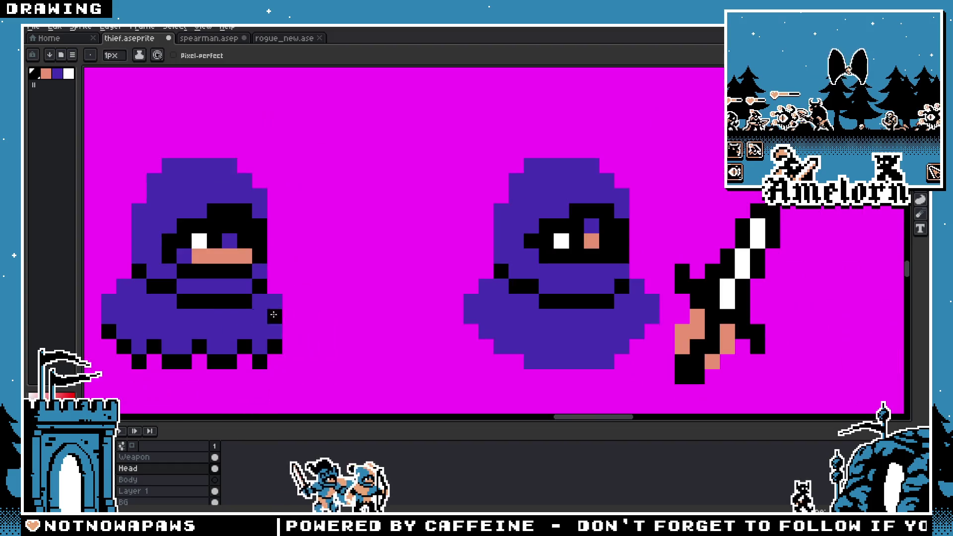
scroll(249, 293, "right", 2)
scroll(400, 286, "up", 1)
scroll(496, 261, "down", 2)
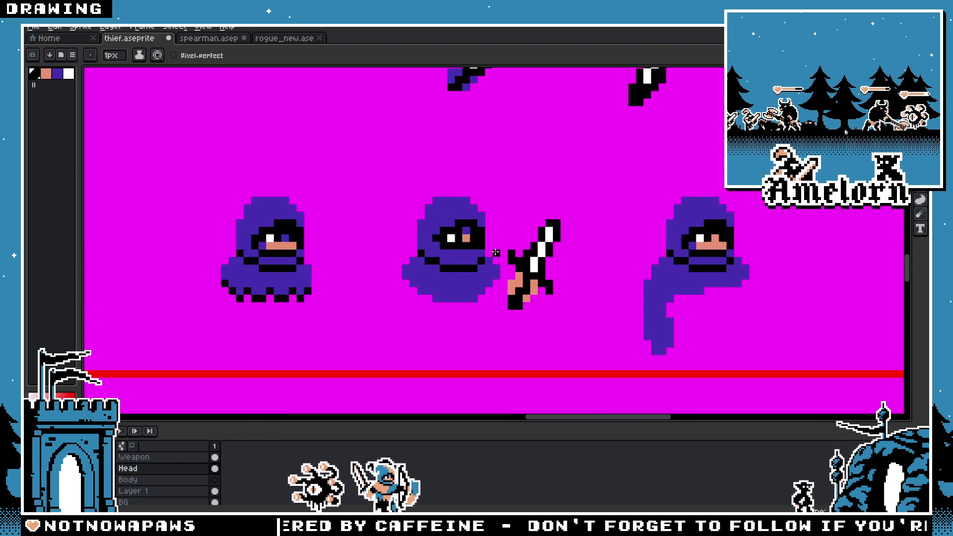
scroll(491, 261, "down", 1)
scroll(487, 258, "up", 3)
Step: Select the Body layer in the timeline as the drawing target
left_click(149, 479)
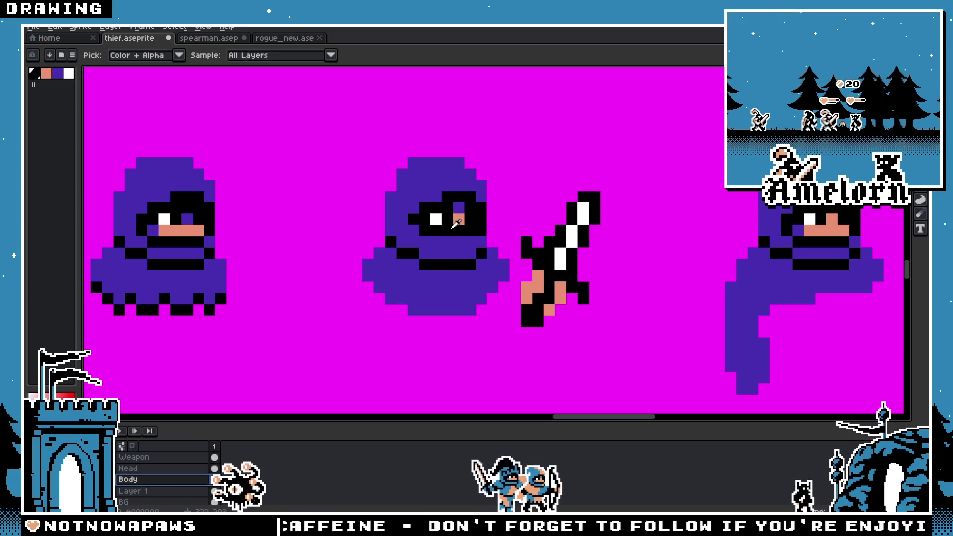
scroll(424, 273, "down", 2)
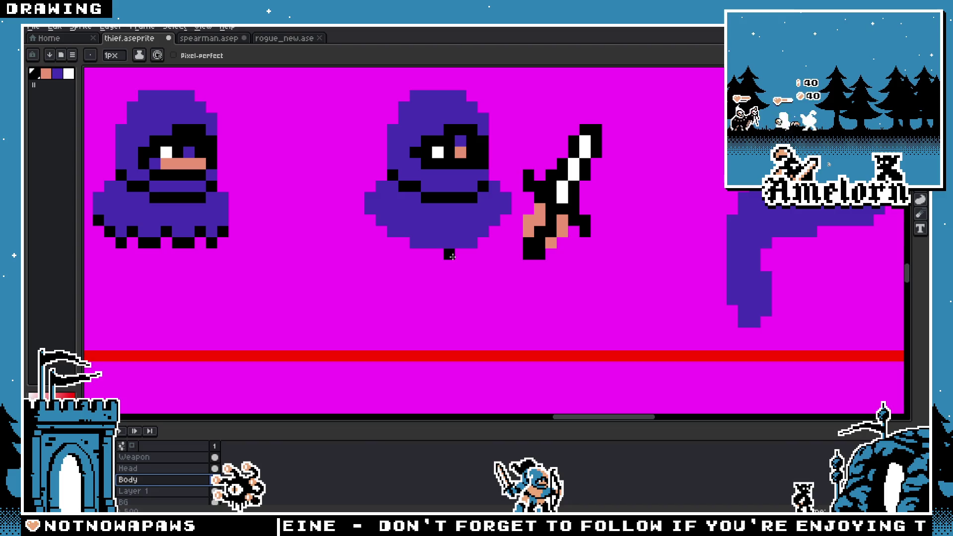
scroll(386, 319, "down", 4)
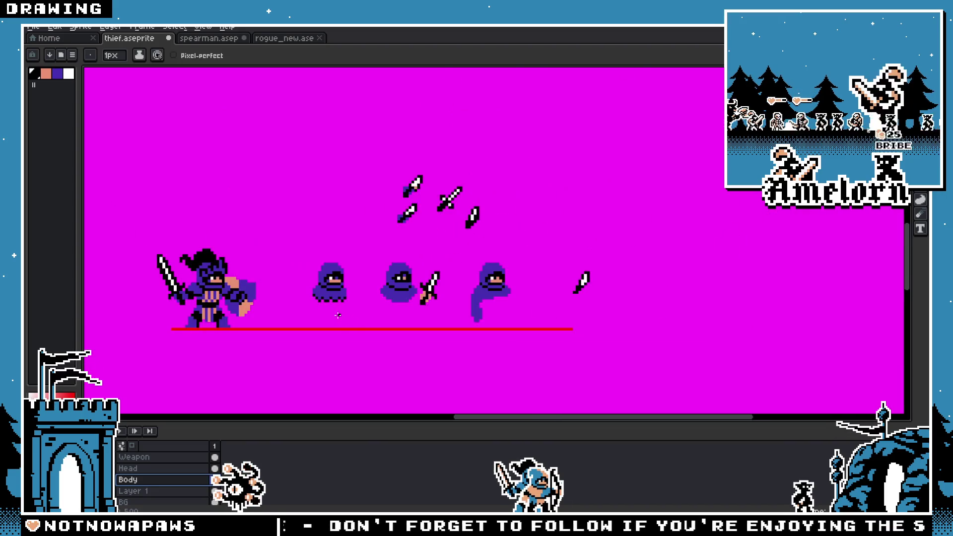
scroll(343, 312, "up", 2)
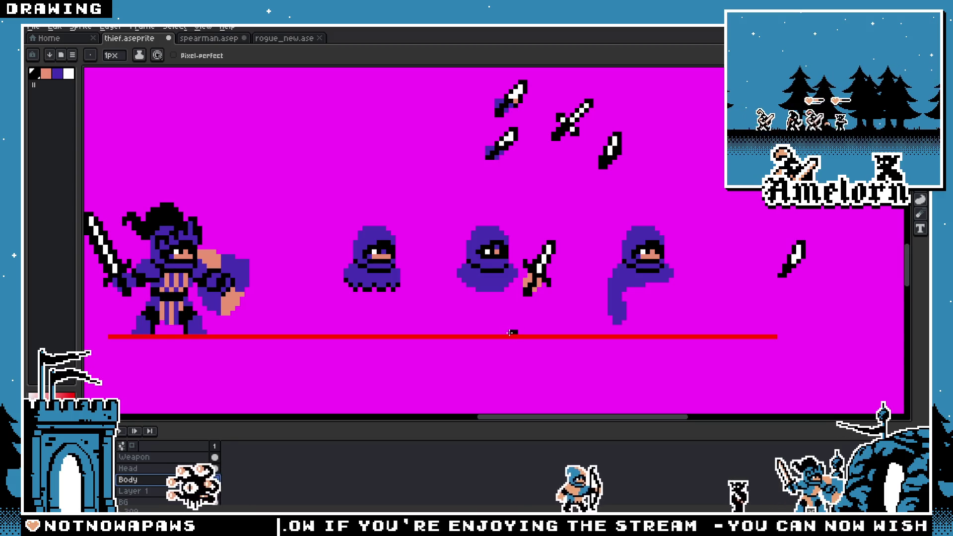
Step: Pencil a black boot shape above the red ground line and marquee-select it
mouse_move(513, 332)
left_mouse_down()
mouse_move(500, 331)
mouse_move(504, 319)
left_mouse_up()
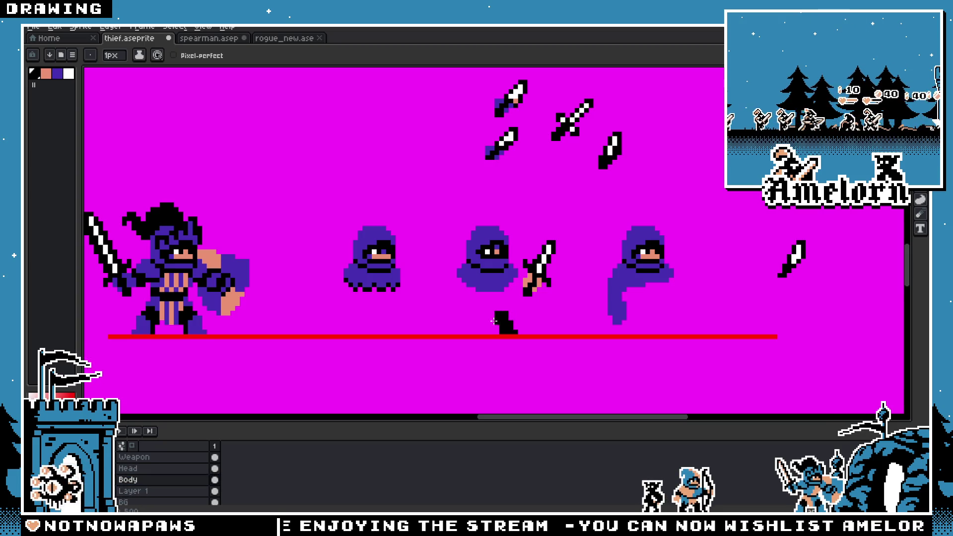
scroll(492, 317, "up", 1)
left_click(499, 303)
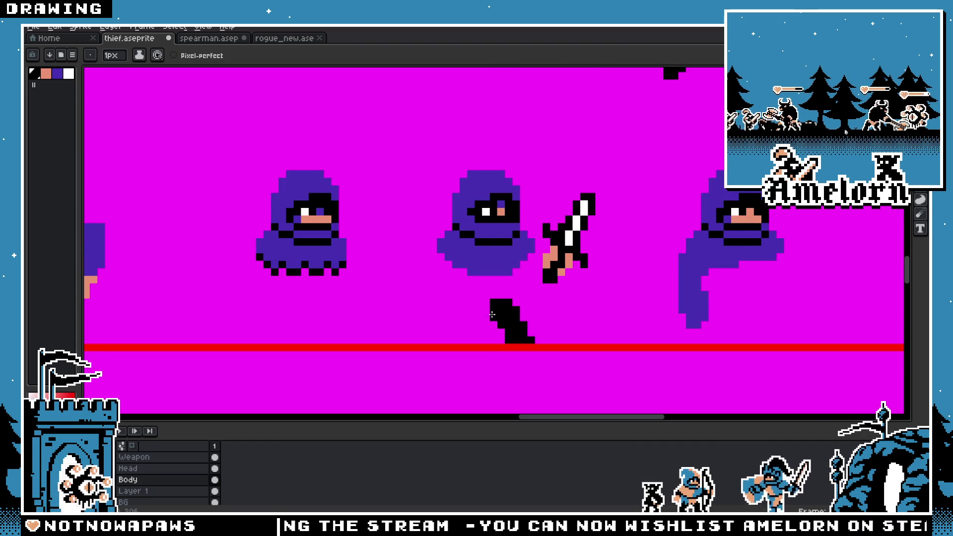
scroll(492, 315, "down", 3)
scroll(425, 329, "up", 3)
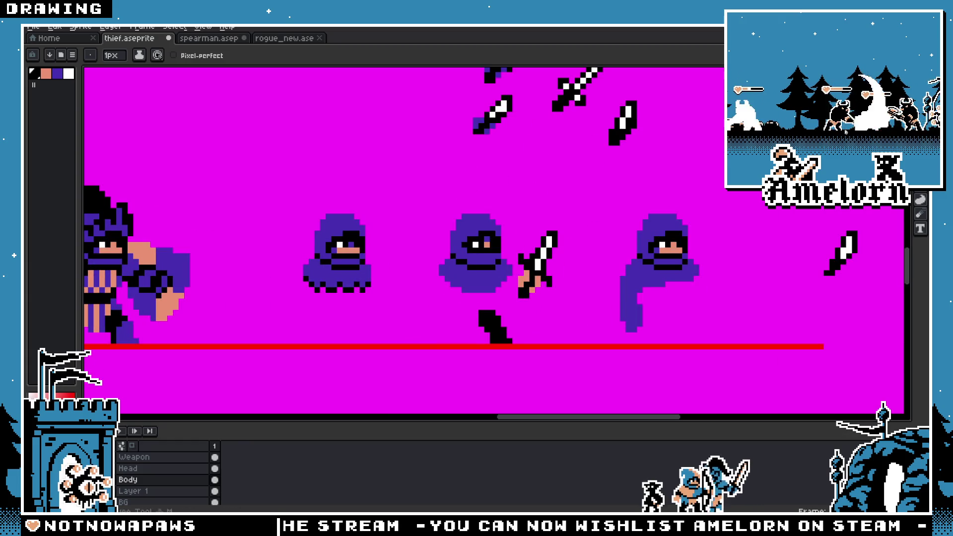
key("m")
mouse_move(526, 296)
left_mouse_down()
mouse_move(466, 346)
mouse_move(463, 330)
left_mouse_up()
scroll(464, 330, "down", 2)
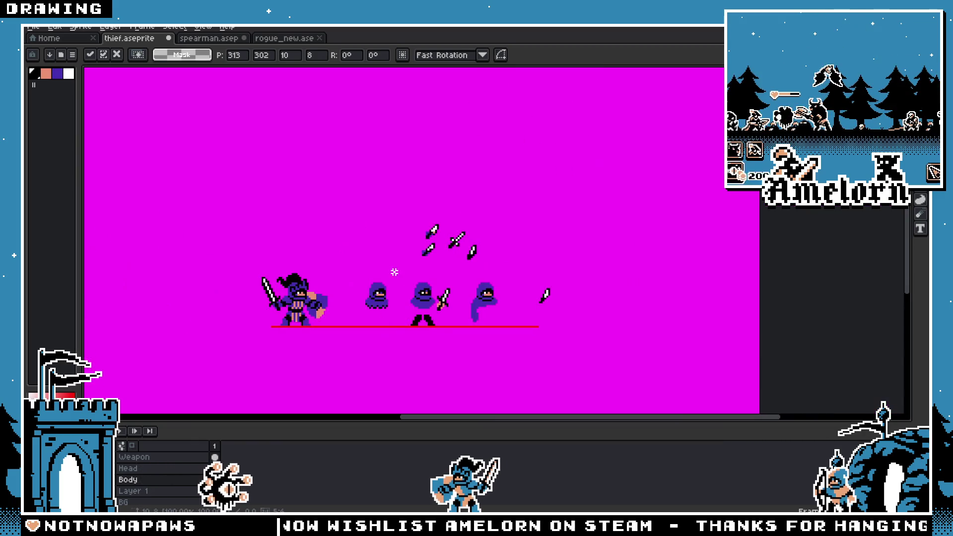
Step: Pan the knight into view and select a strip across the sprites' legs
key("h")
scroll(399, 316, "up", 3)
scroll(399, 316, "up", 2)
key("m")
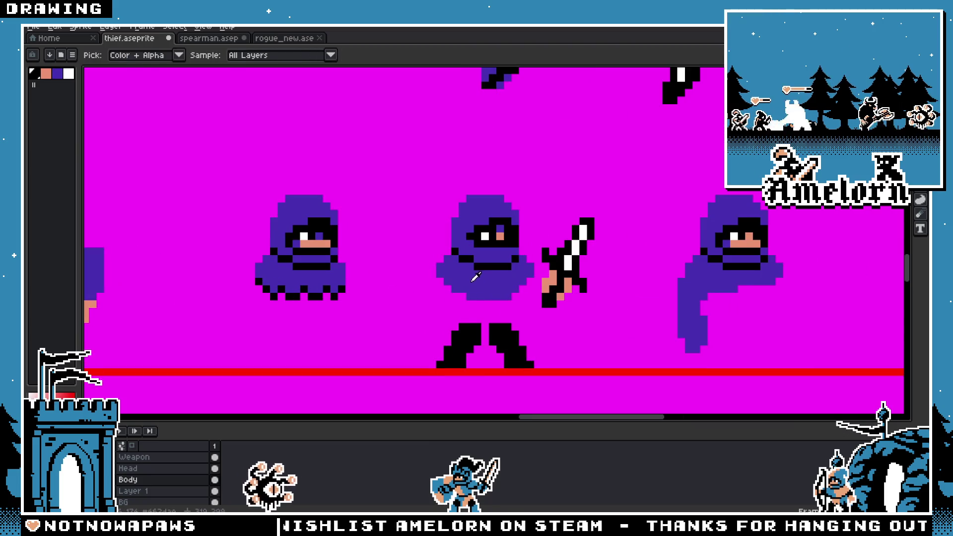
scroll(423, 316, "up", 2)
key("h")
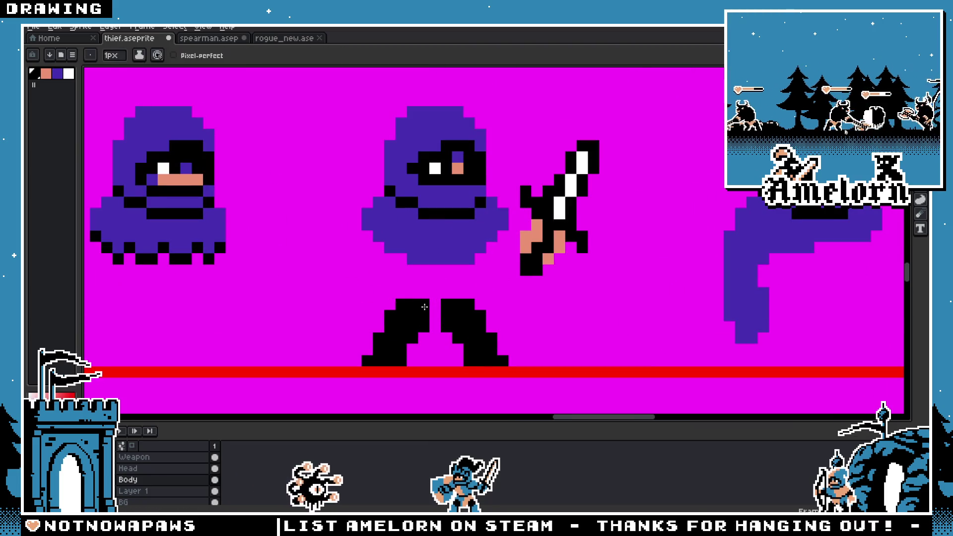
scroll(372, 294, "down", 2)
left_click_drag(366, 293, 579, 276)
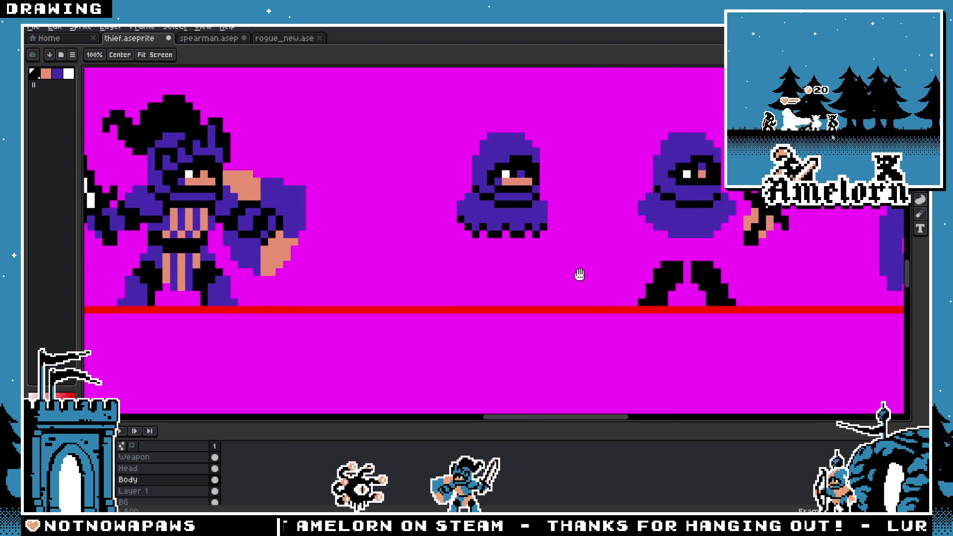
key("b")
key("m")
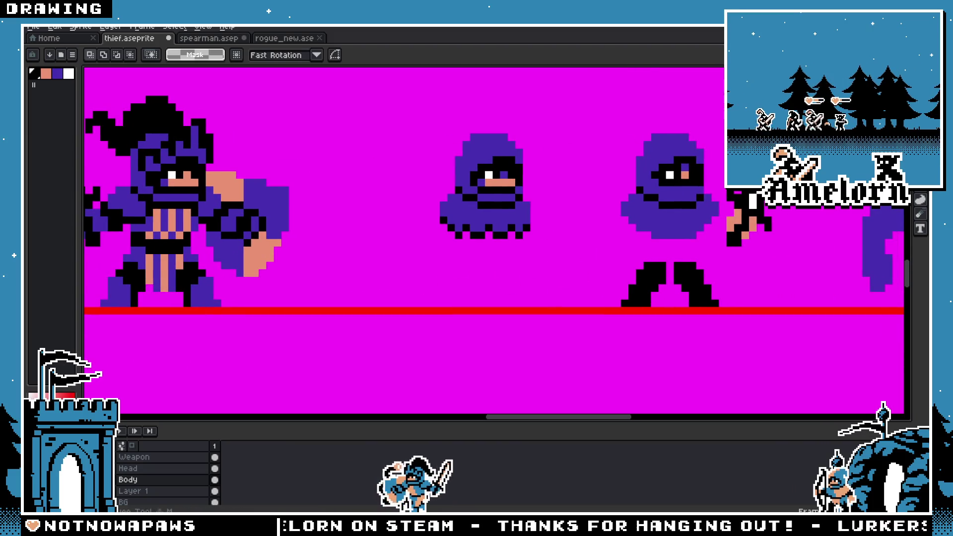
mouse_move(149, 279)
left_mouse_down()
mouse_move(676, 275)
mouse_move(660, 273)
left_mouse_up()
key("b")
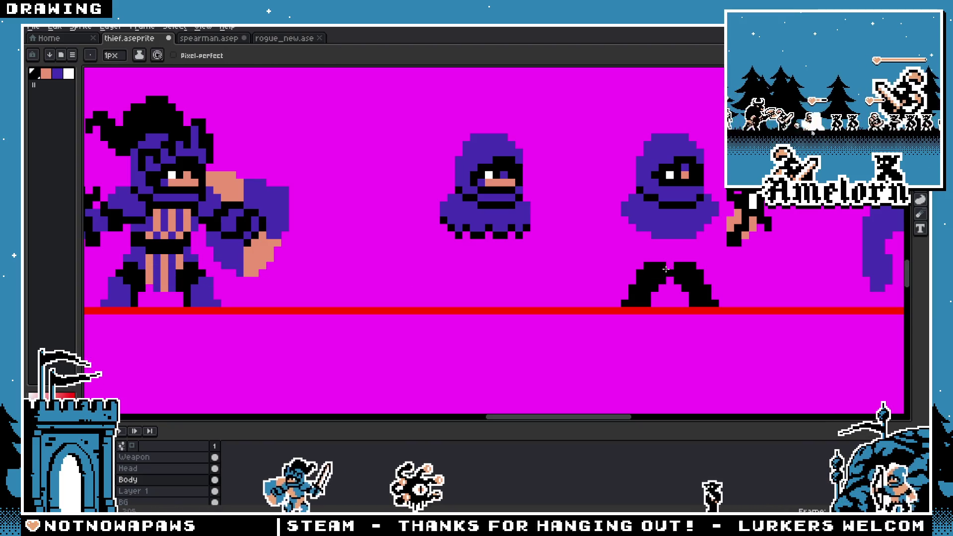
Step: Fill the middle thief's waist with black and sample a colour from the sprite
scroll(627, 276, "down", 2)
scroll(488, 298, "up", 4)
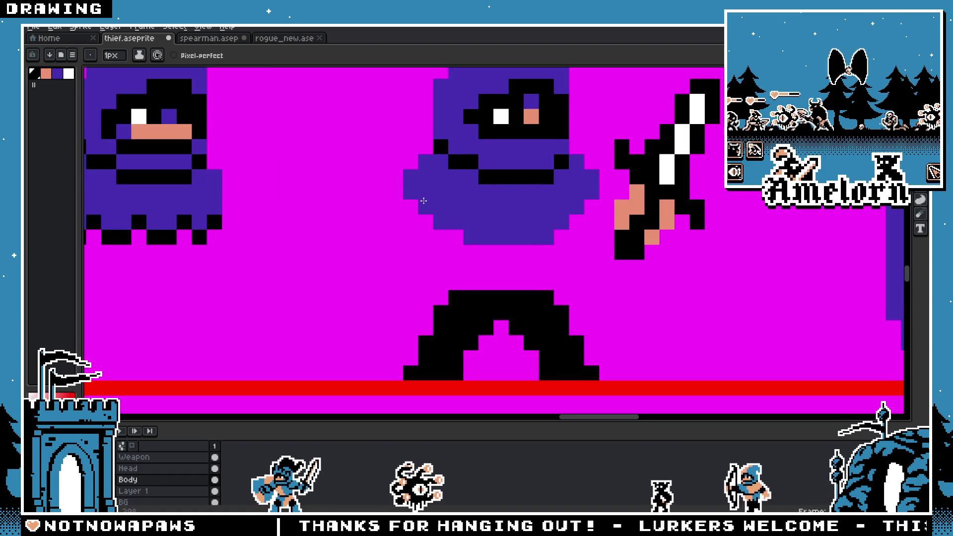
mouse_move(440, 237)
left_mouse_down()
mouse_move(471, 288)
mouse_move(496, 253)
mouse_move(531, 282)
left_mouse_up()
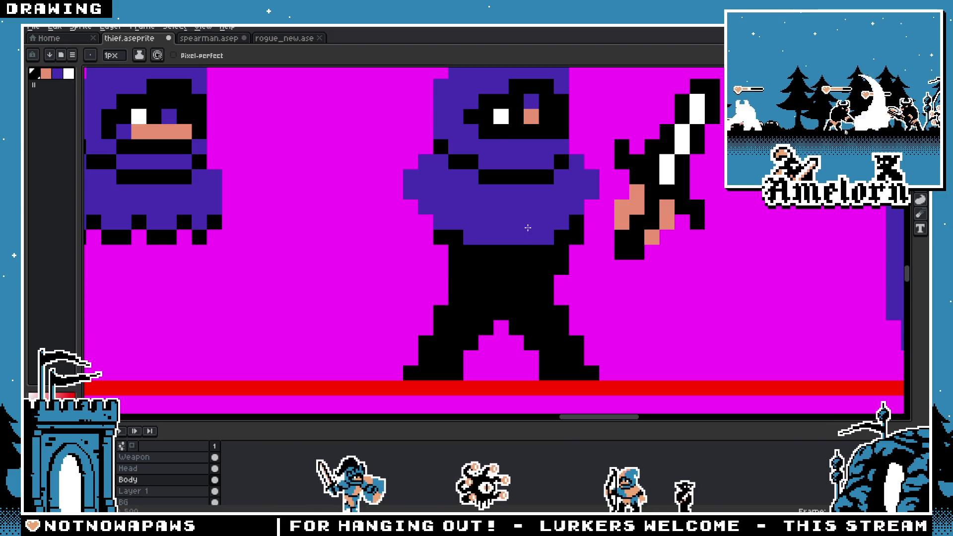
scroll(528, 228, "down", 4)
scroll(440, 139, "up", 6)
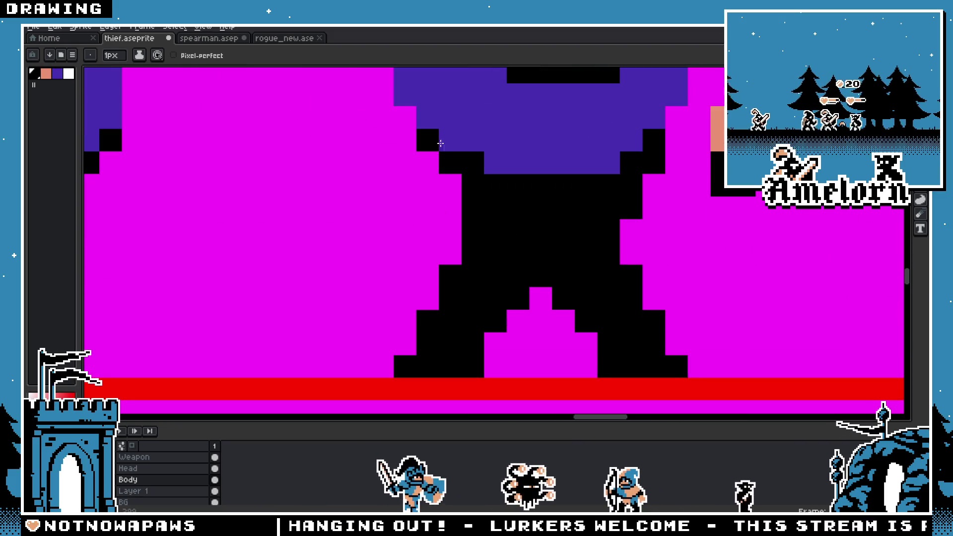
scroll(565, 207, "down", 4)
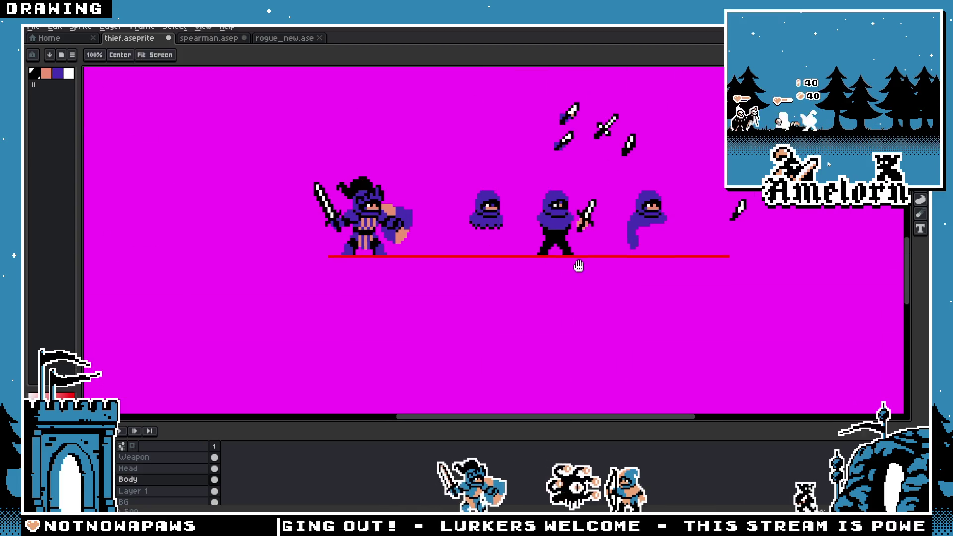
scroll(576, 266, "up", 3)
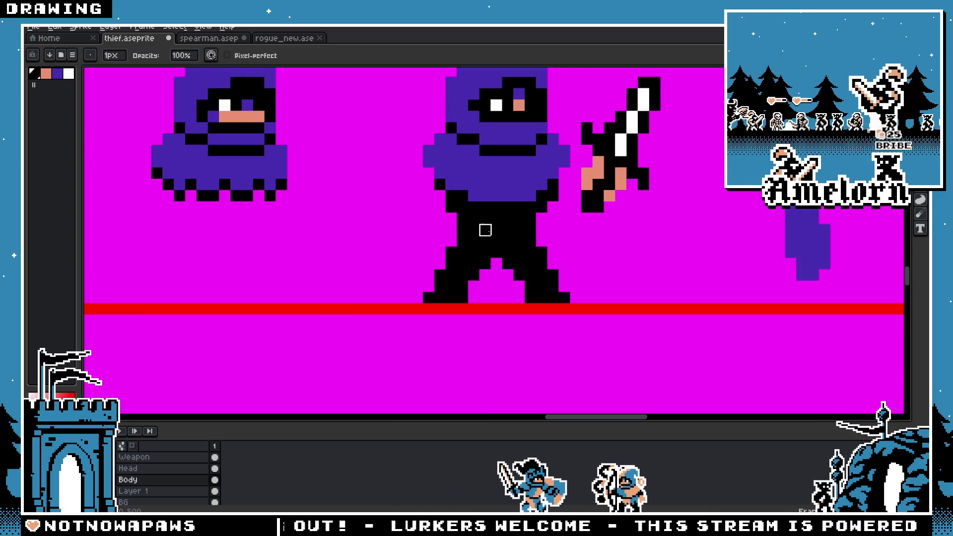
scroll(451, 208, "down", 2)
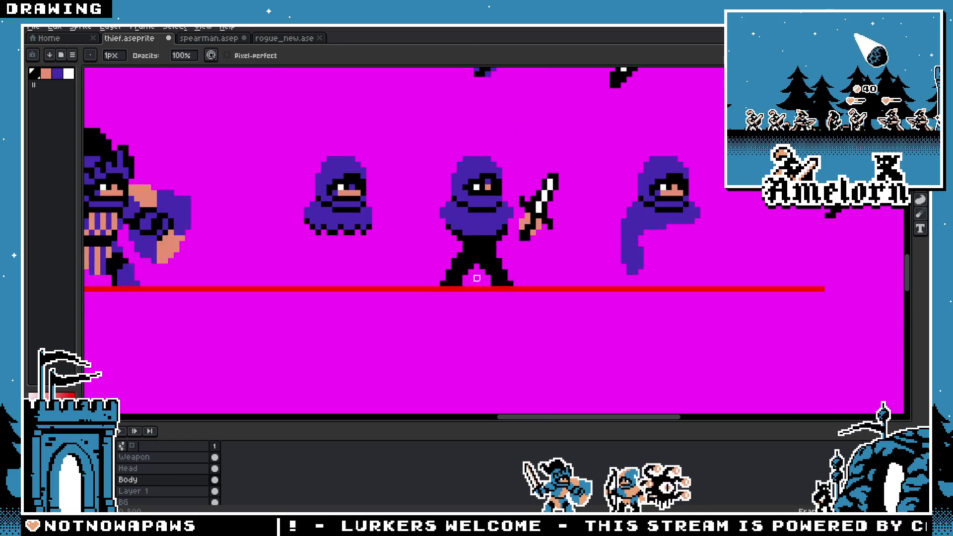
scroll(476, 268, "up", 5)
scroll(466, 270, "down", 4)
scroll(459, 265, "up", 2)
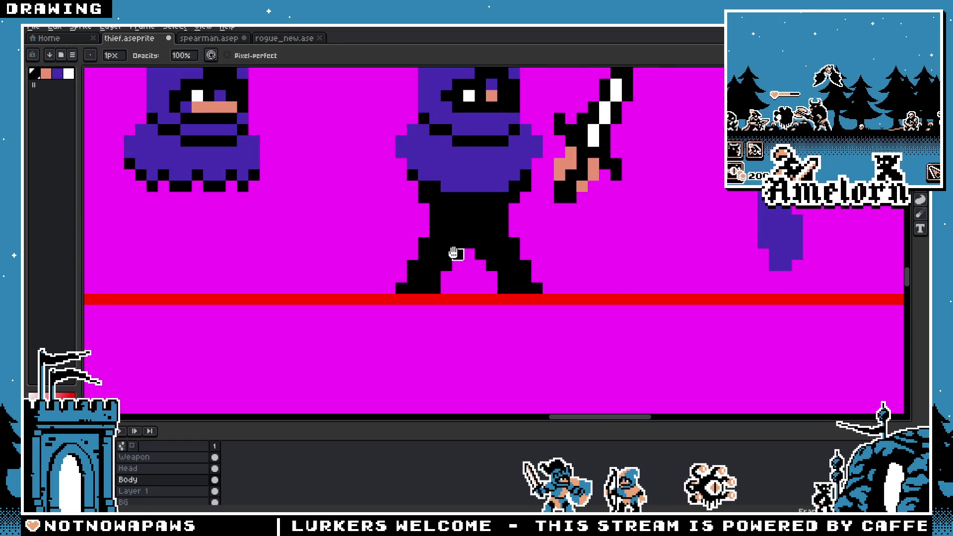
scroll(453, 255, "down", 3)
scroll(427, 291, "up", 3)
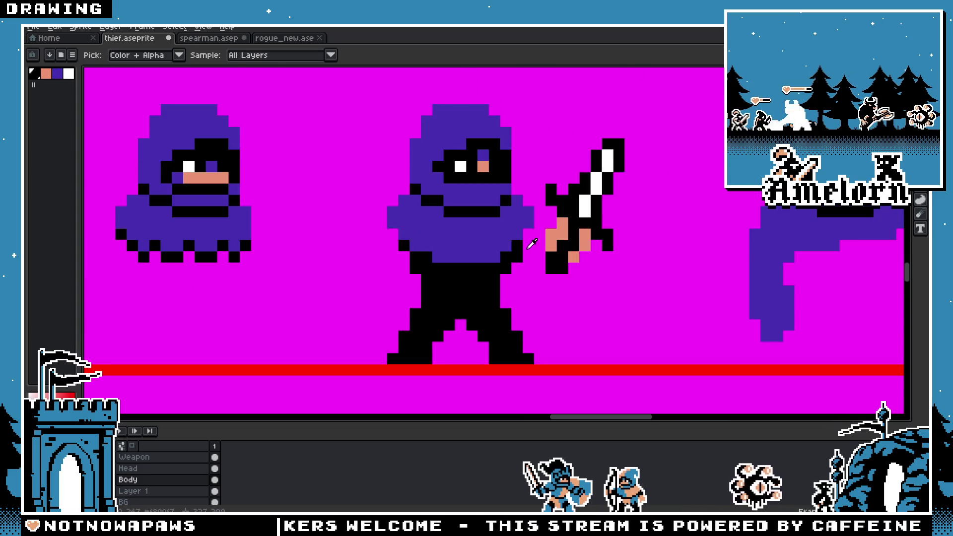
left_click(528, 235, "alt")
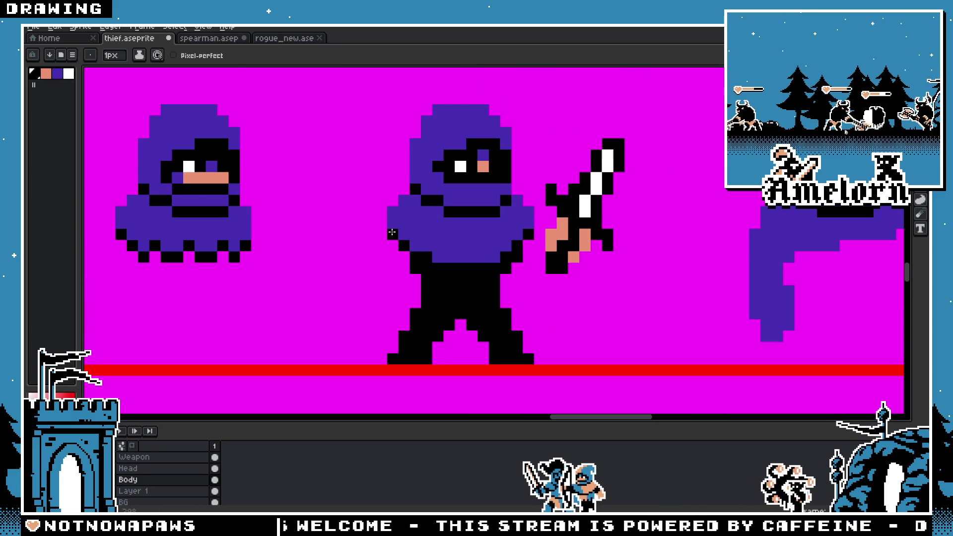
scroll(540, 298, "down", 3)
scroll(539, 301, "up", 3)
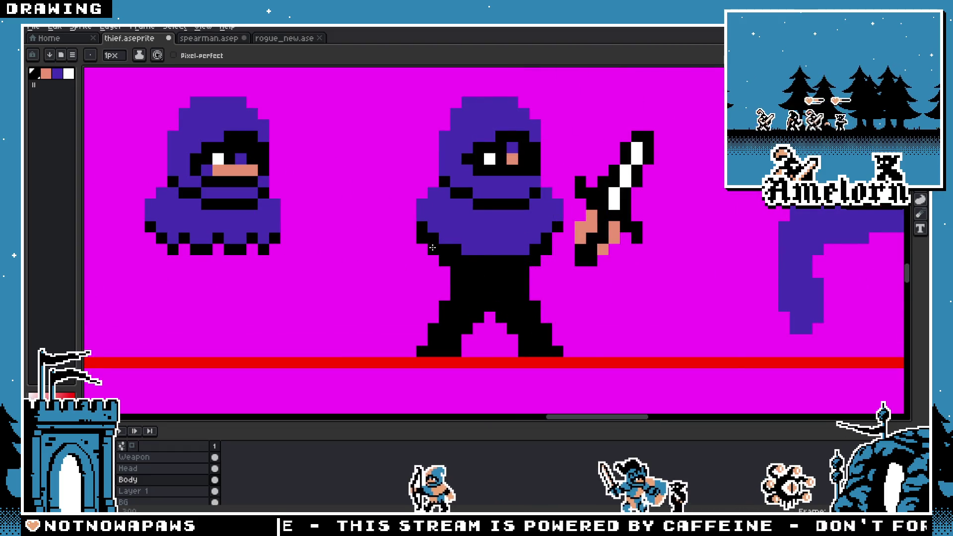
scroll(557, 242, "down", 3)
scroll(464, 290, "up", 3)
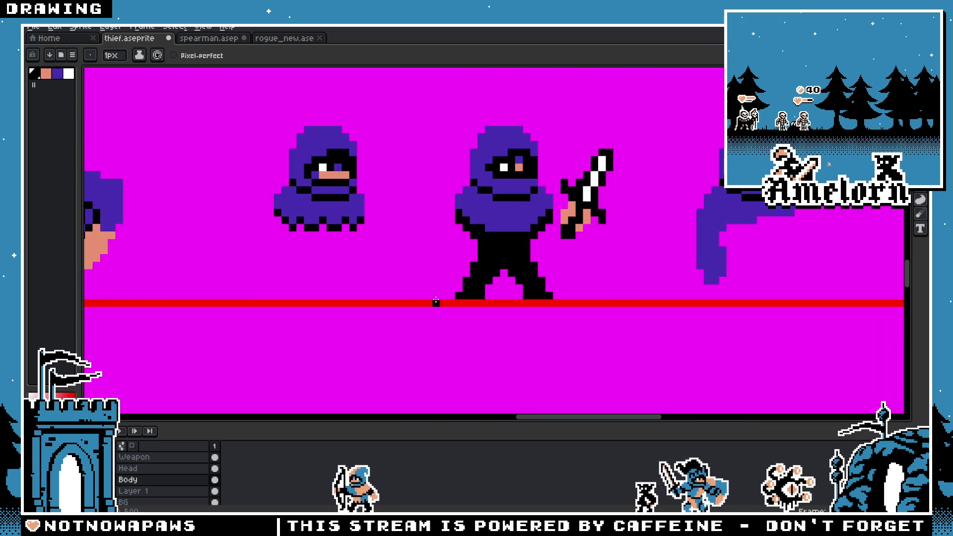
Step: Undo the black torso strokes and shift the legs one pixel apart
key("v")
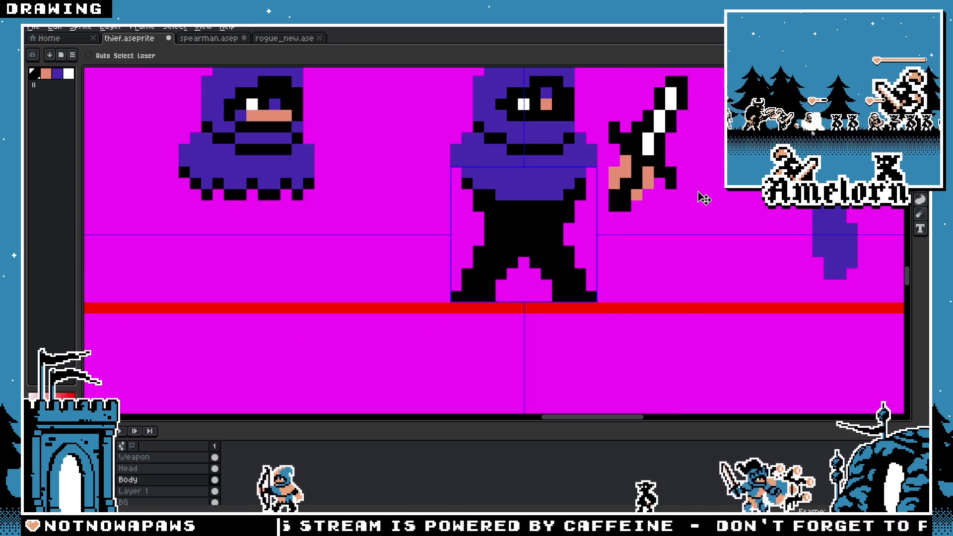
key("ctrl+z")
key("ctrl+z")
key("ctrl+z")
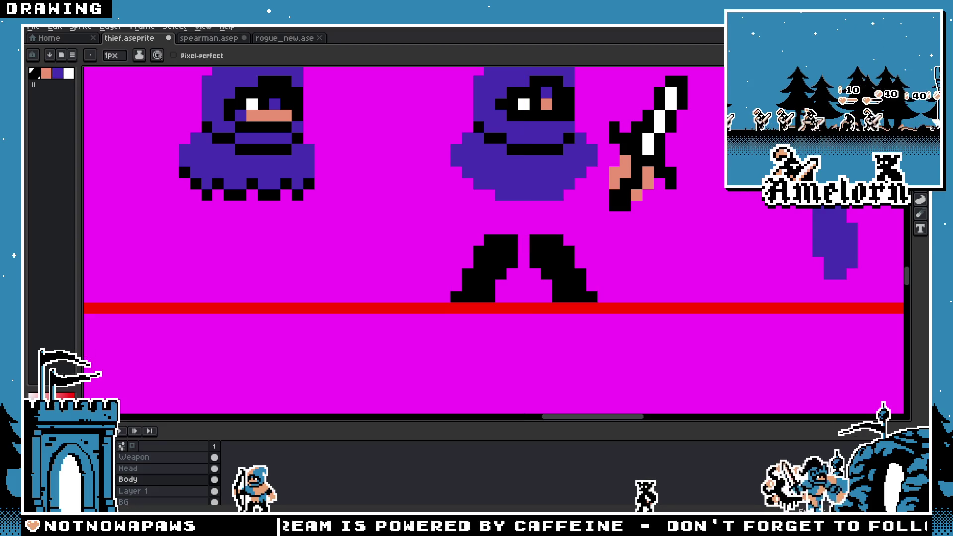
key("m")
mouse_move(610, 221)
left_mouse_down()
mouse_move(526, 305)
mouse_move(571, 293)
left_mouse_up()
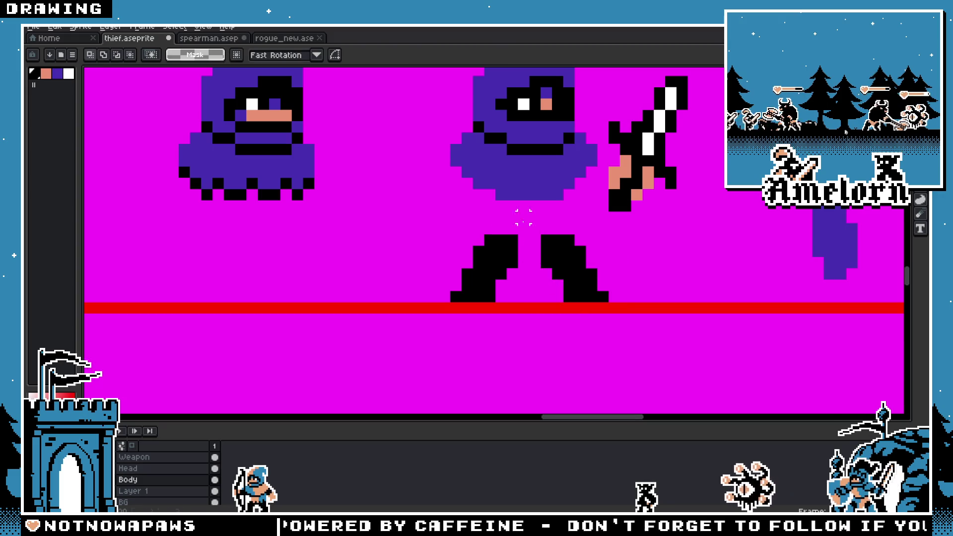
mouse_move(532, 208)
left_mouse_down()
mouse_move(448, 304)
mouse_move(469, 285)
left_mouse_up()
key("ctrl+d")
scroll(557, 227, "down", 4)
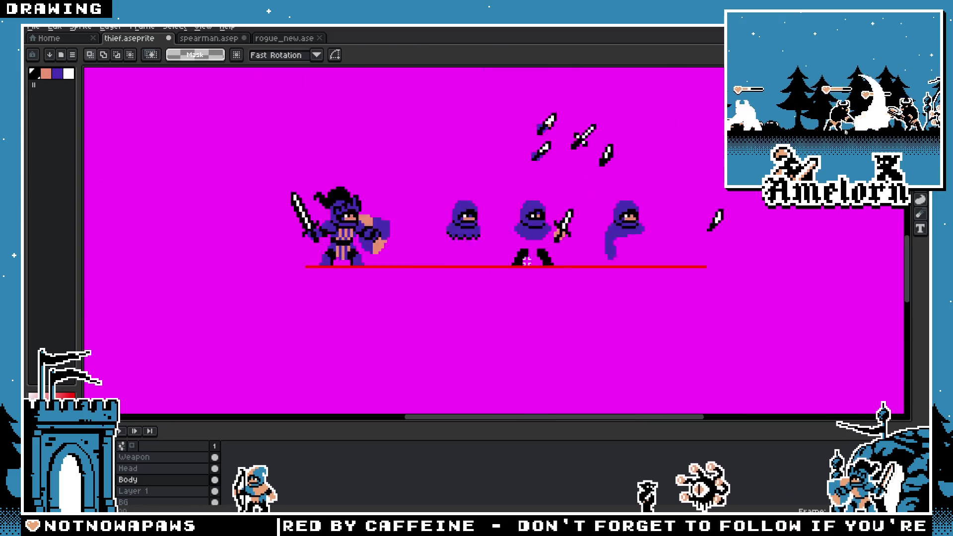
scroll(485, 260, "up", 4)
Step: Pan over to the middle thief's legs, marquee-select both, then deselect
left_click_drag(179, 264, 122, 282)
left_click_drag(597, 246, 490, 260)
key("m")
scroll(675, 276, "up", 3)
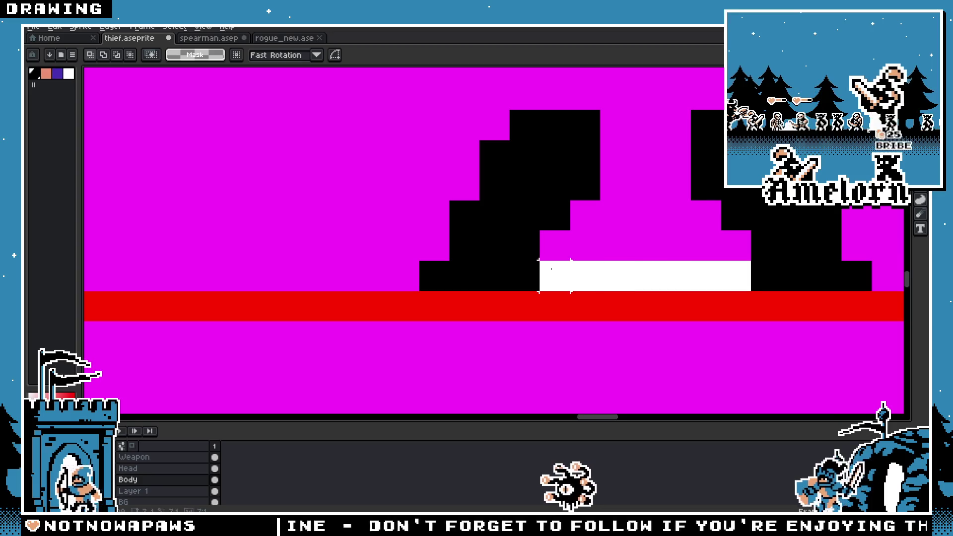
scroll(427, 208, "down", 3)
left_click_drag(427, 209, 341, 260)
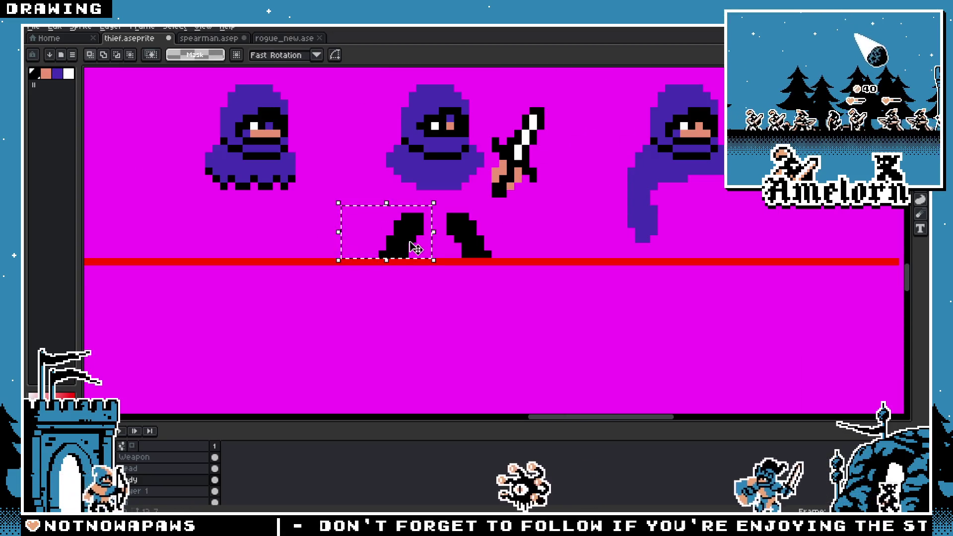
scroll(456, 243, "up", 2)
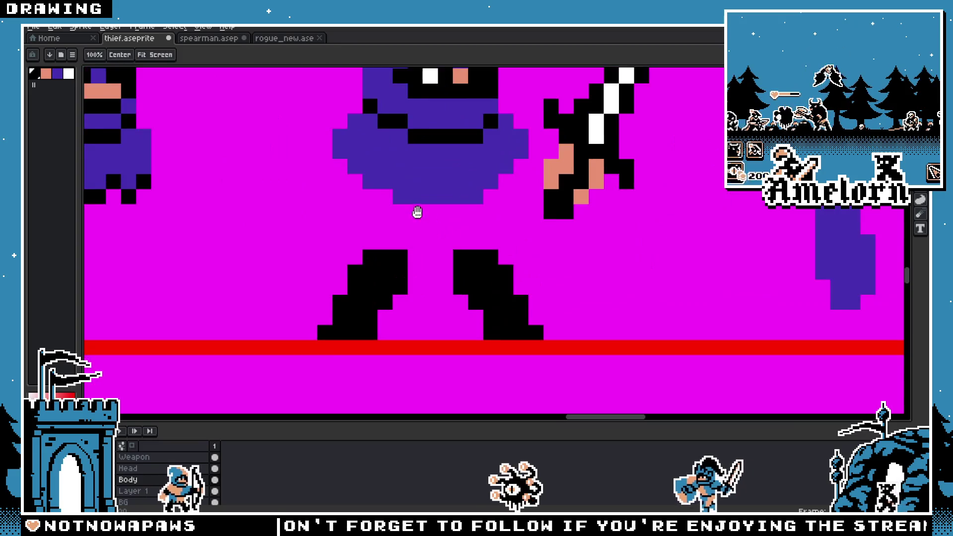
scroll(417, 213, "down", 1)
left_click_drag(351, 260, 446, 356)
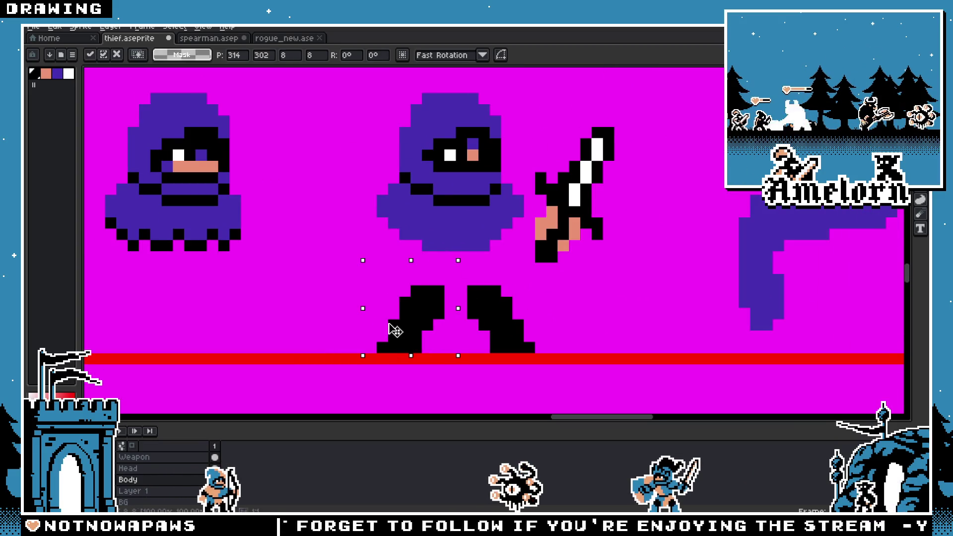
key("ctrl+d")
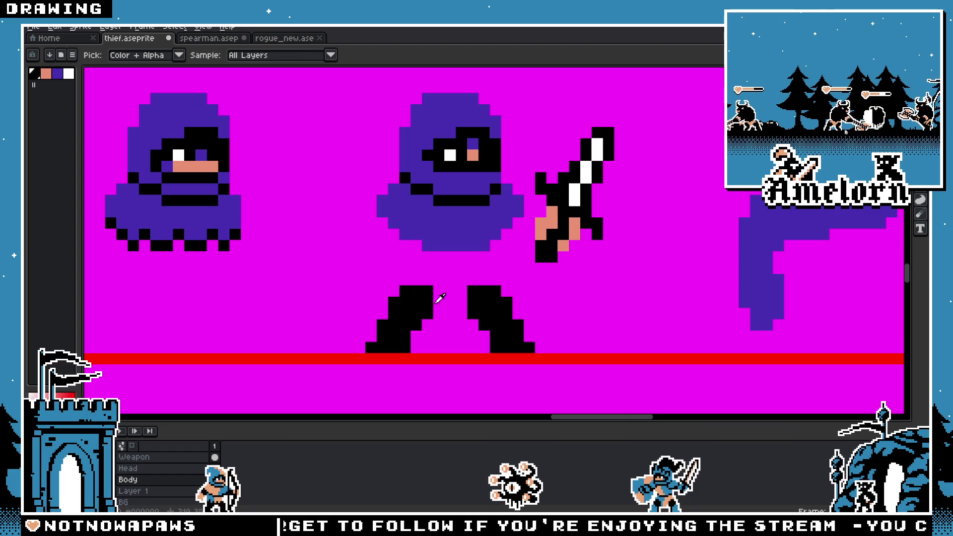
Step: Move the right leg one pixel left, then both legs one pixel right, and commit
mouse_move(560, 271)
left_mouse_down()
mouse_move(515, 323)
mouse_move(442, 356)
left_mouse_up()
left_click_drag(502, 336, 489, 341)
mouse_move(560, 271)
left_mouse_down()
mouse_move(551, 286)
mouse_move(371, 347)
mouse_move(374, 355)
left_mouse_up()
left_click_drag(436, 326, 444, 329)
key("ctrl+d")
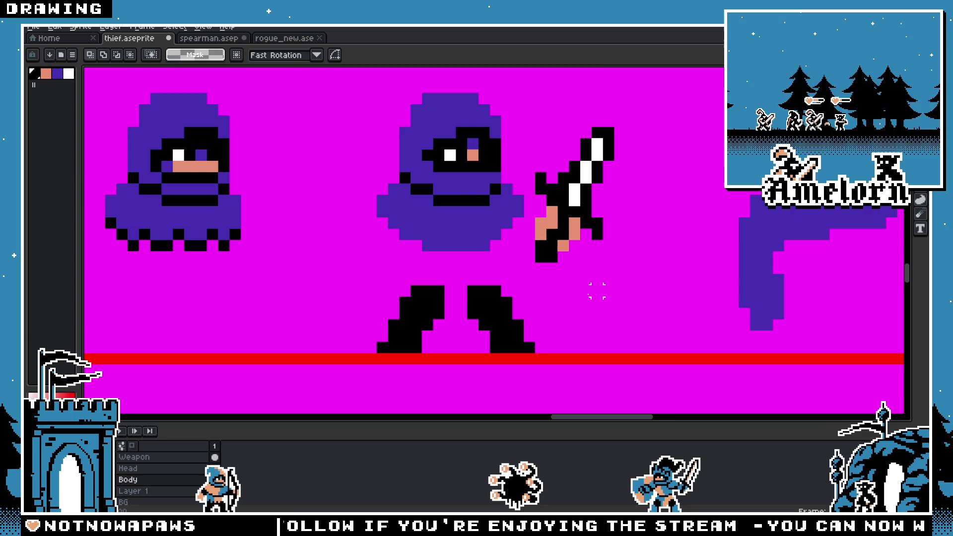
scroll(454, 243, "up", 1)
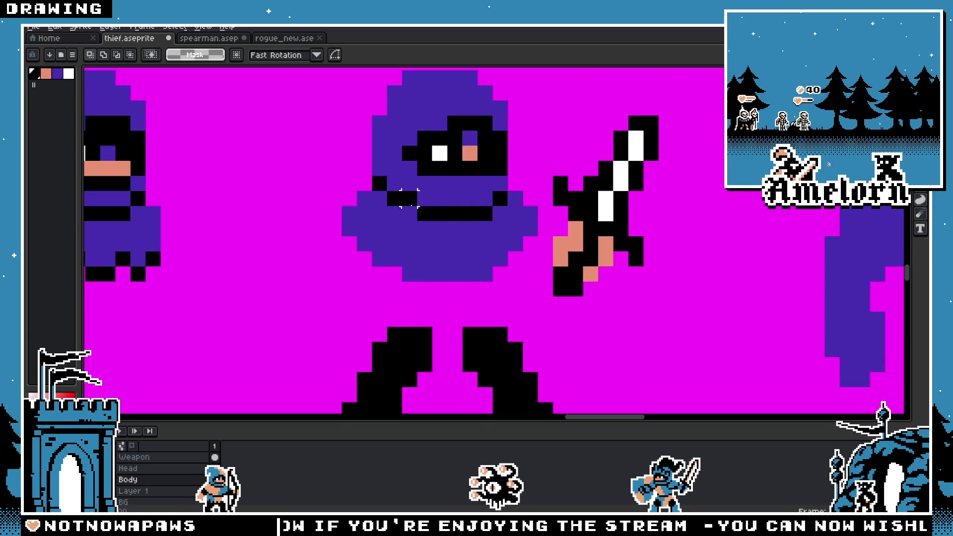
scroll(409, 197, "down", 3)
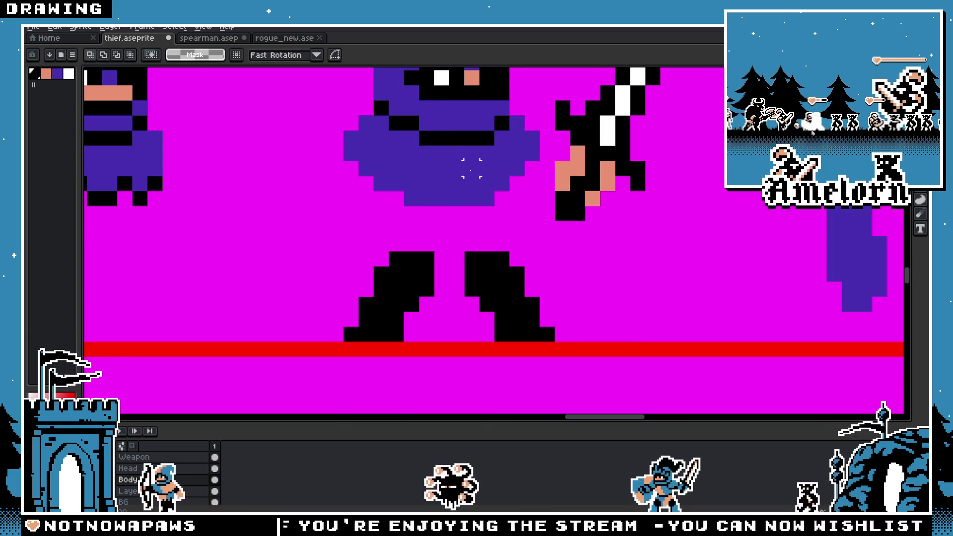
scroll(472, 168, "down", 2)
Step: Pencil black pixels joining the legs and fill a wide torso up to the hood's edge
scroll(425, 255, "up", 2)
key("b")
left_click_drag(445, 266, 458, 255)
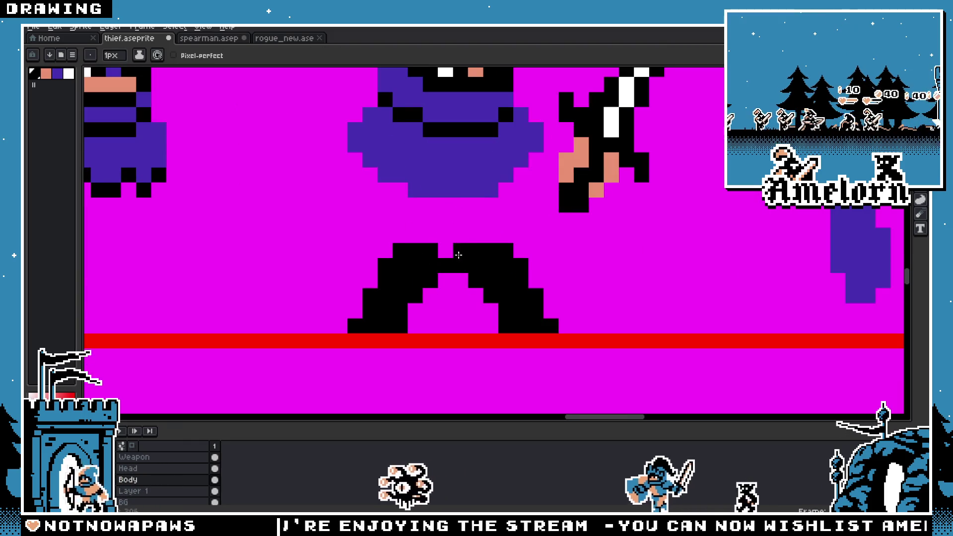
scroll(370, 260, "down", 3)
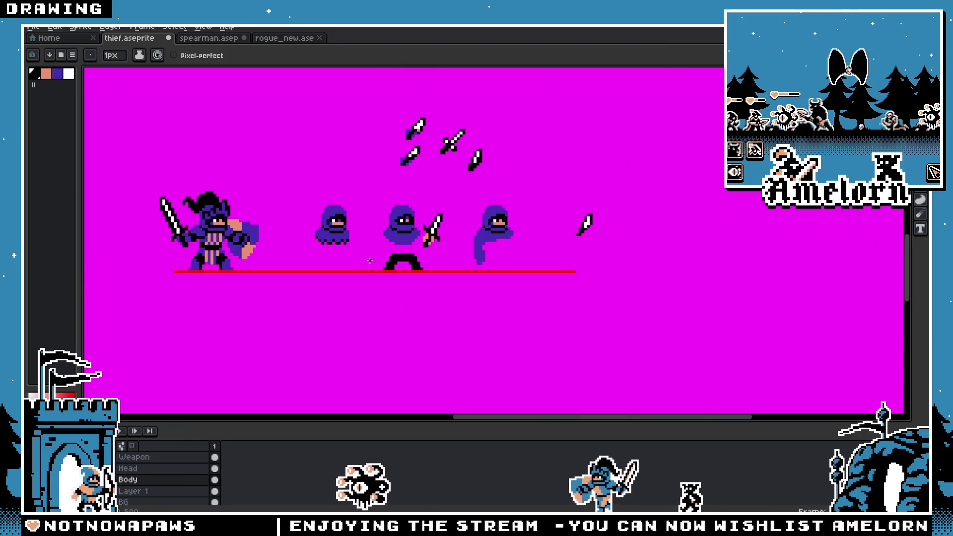
scroll(370, 260, "up", 3)
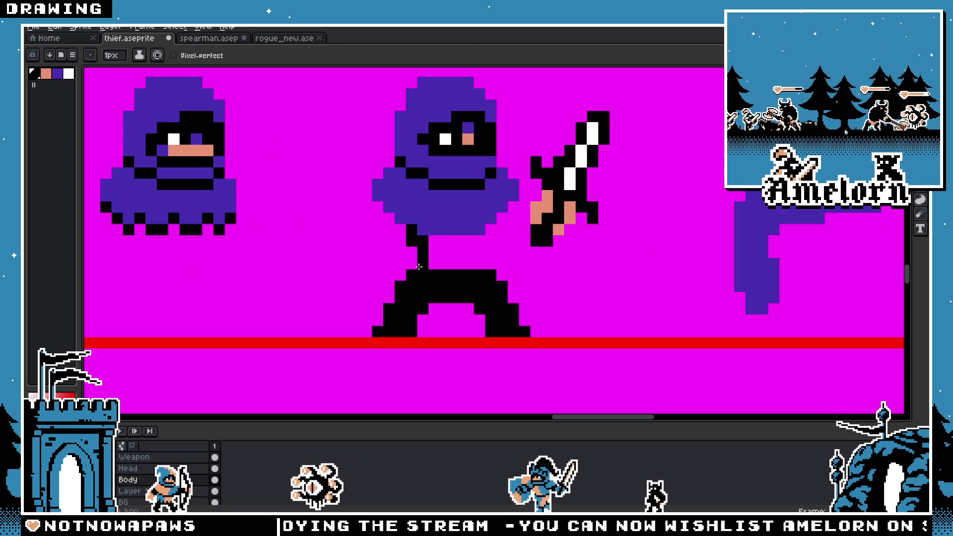
left_click_drag(419, 267, 472, 234)
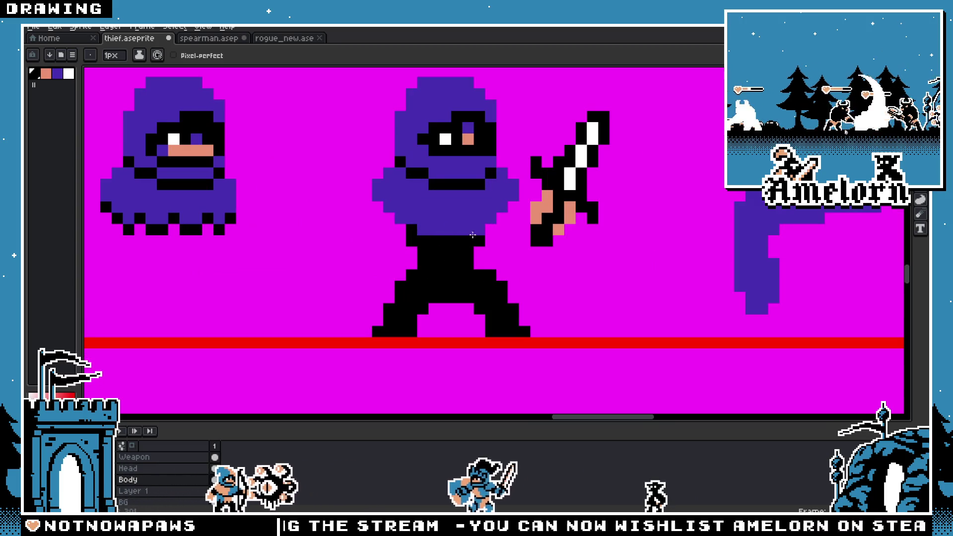
left_click(489, 226)
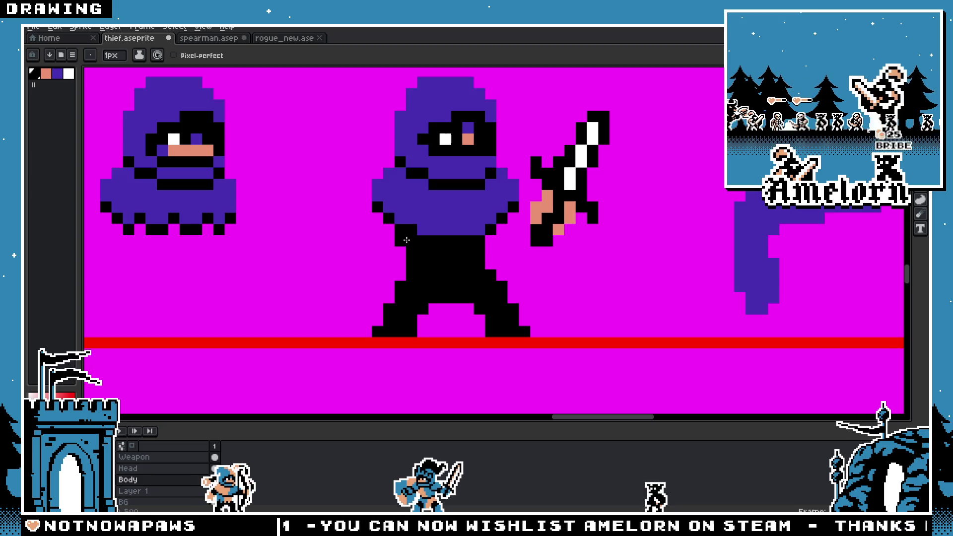
scroll(501, 224, "down", 4)
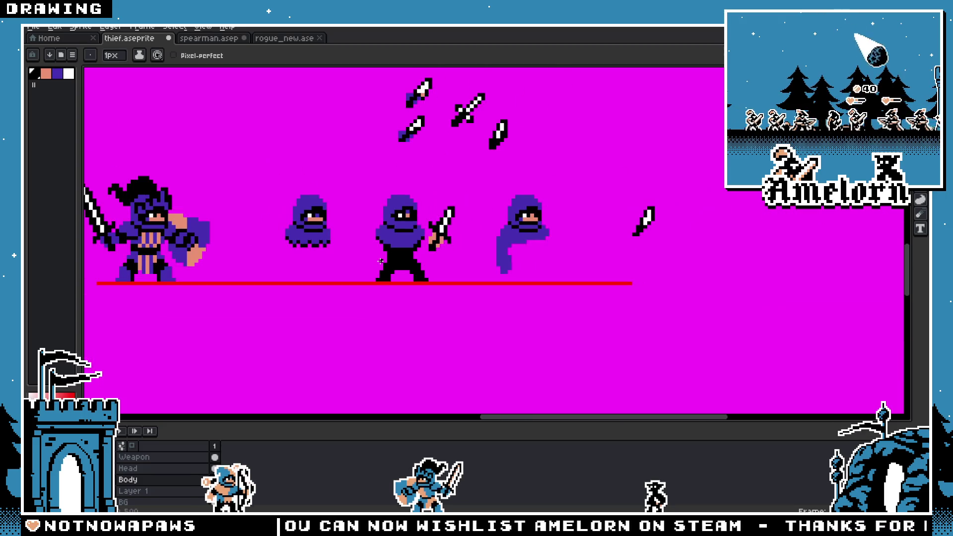
scroll(387, 253, "up", 5)
left_click(370, 208)
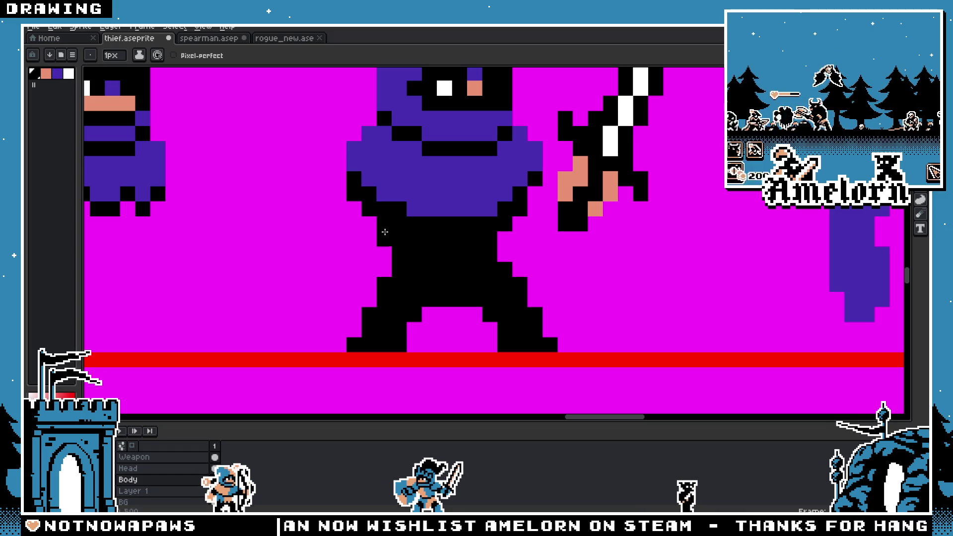
scroll(344, 267, "down", 5)
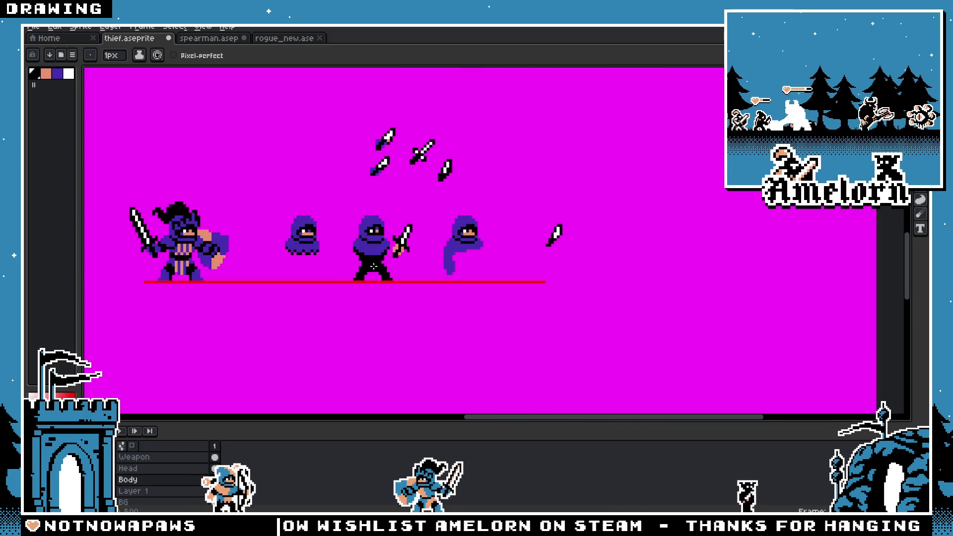
scroll(377, 266, "up", 3)
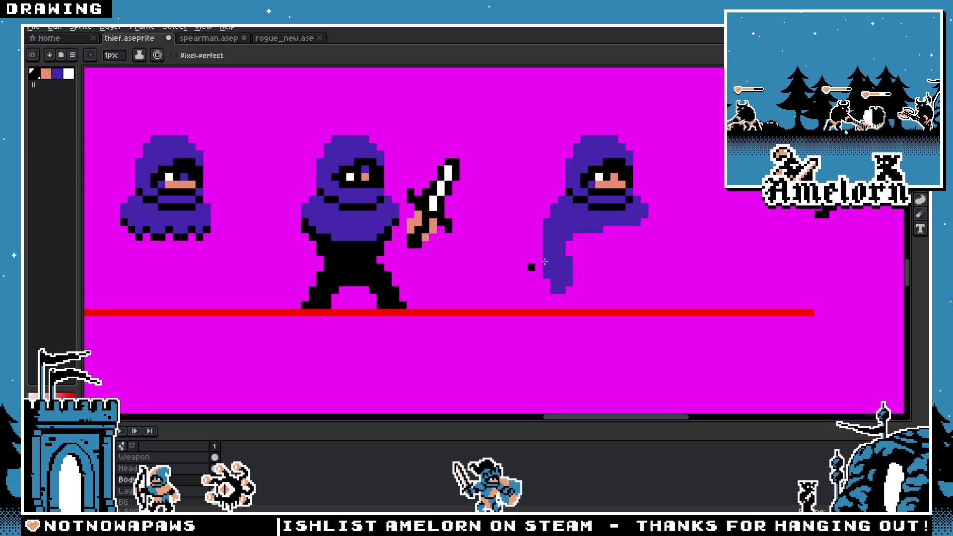
scroll(390, 247, "down", 3)
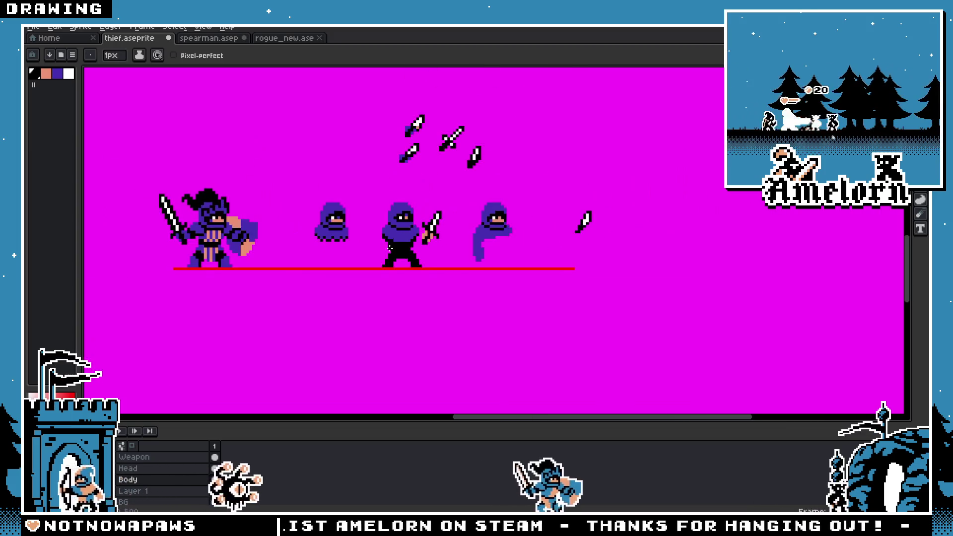
scroll(389, 247, "up", 4)
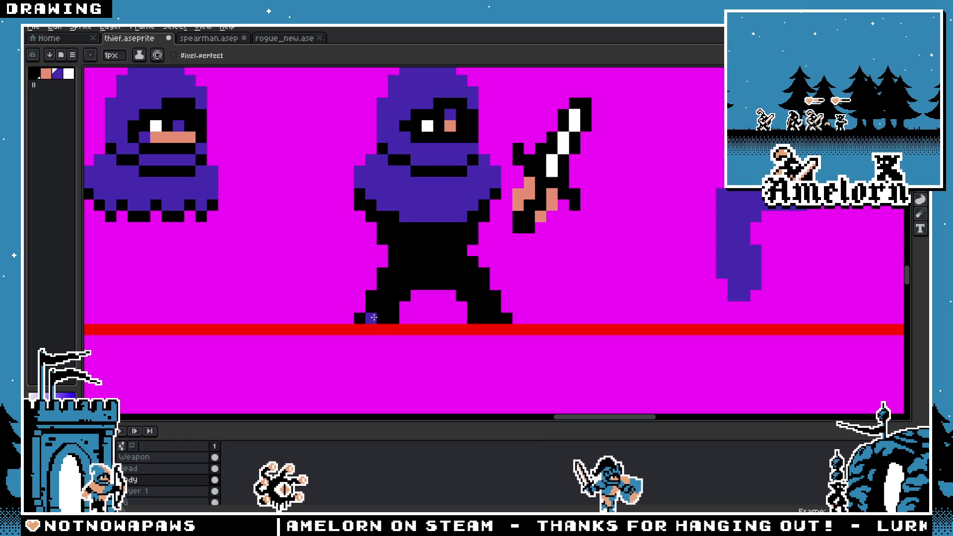
Step: Paint purple around both feet, restoring the right foot's corner pixel to black
left_click(360, 318)
left_click(383, 316)
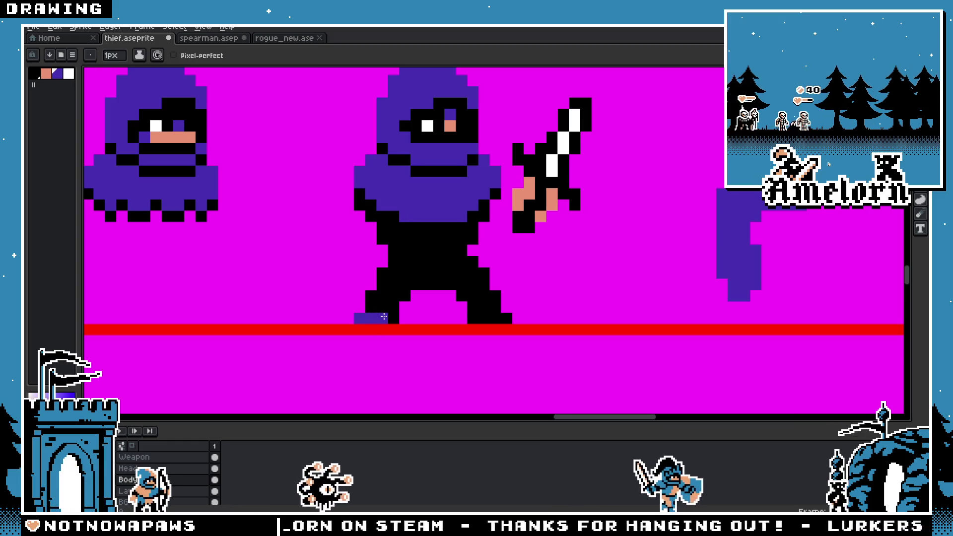
left_click(495, 318)
left_click(507, 318)
left_click(475, 310)
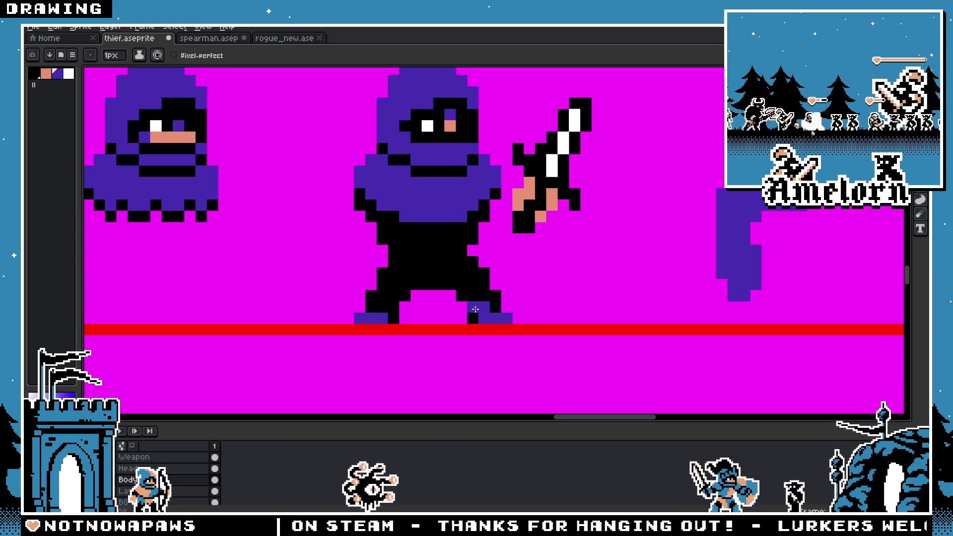
right_click(472, 307)
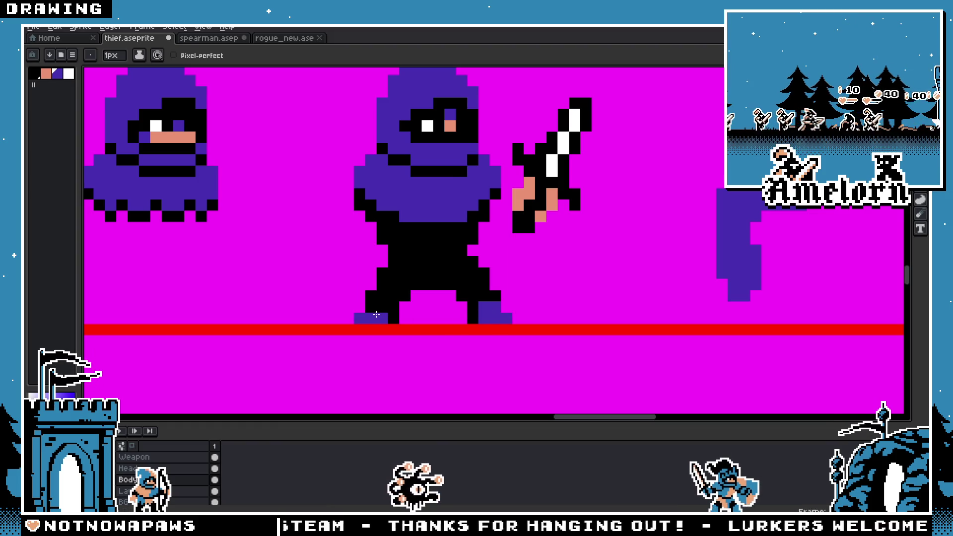
Step: Pick the skin colour and paint the left boot in bare skin tone
scroll(376, 309, "down", 3)
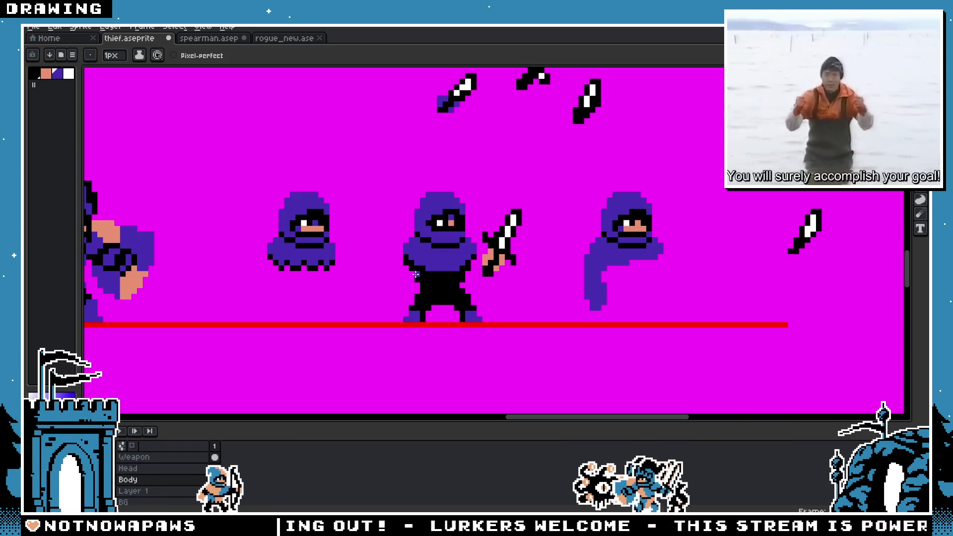
scroll(422, 271, "up", 3)
key("i")
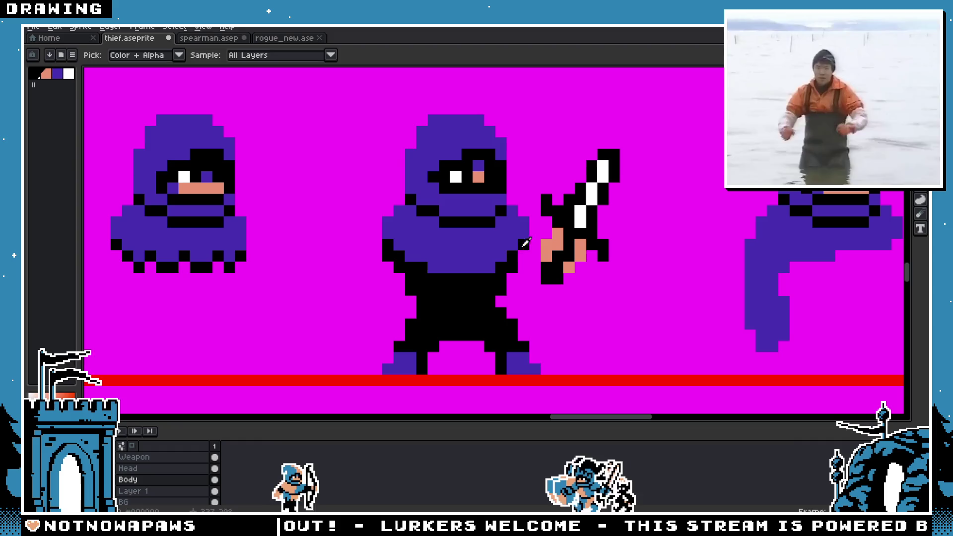
key("b")
left_click(401, 358)
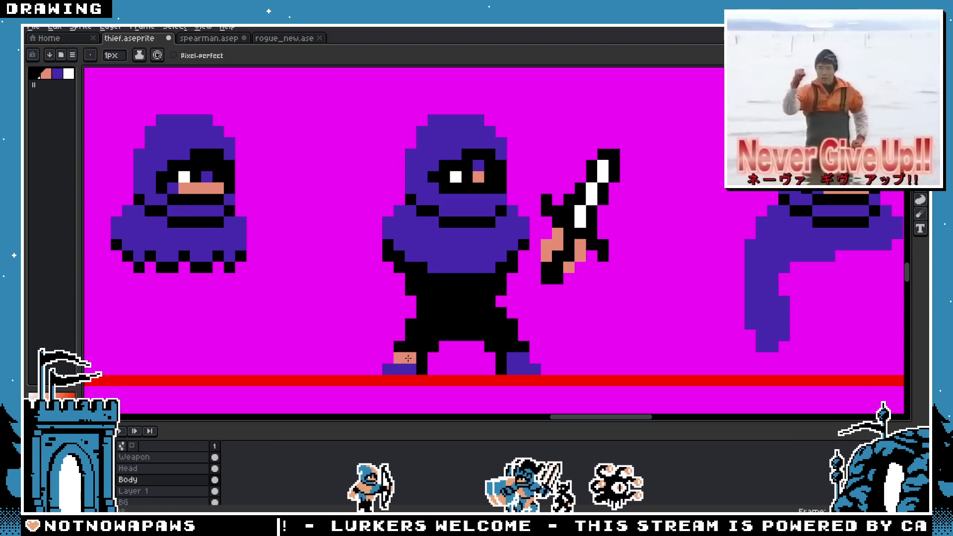
left_click(392, 368)
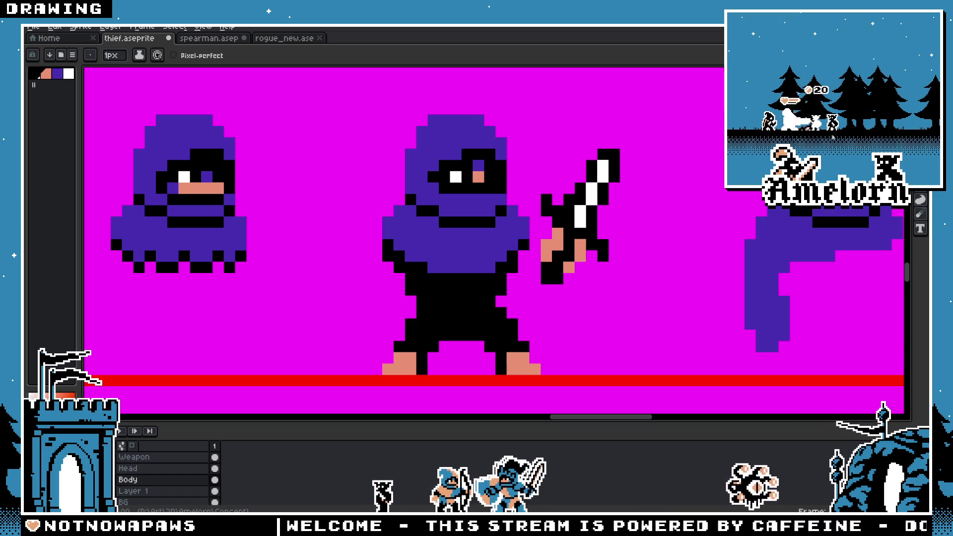
Step: Box-select the dagger on the Weapon layer, nudge it right, then make the Body layer active
key("m")
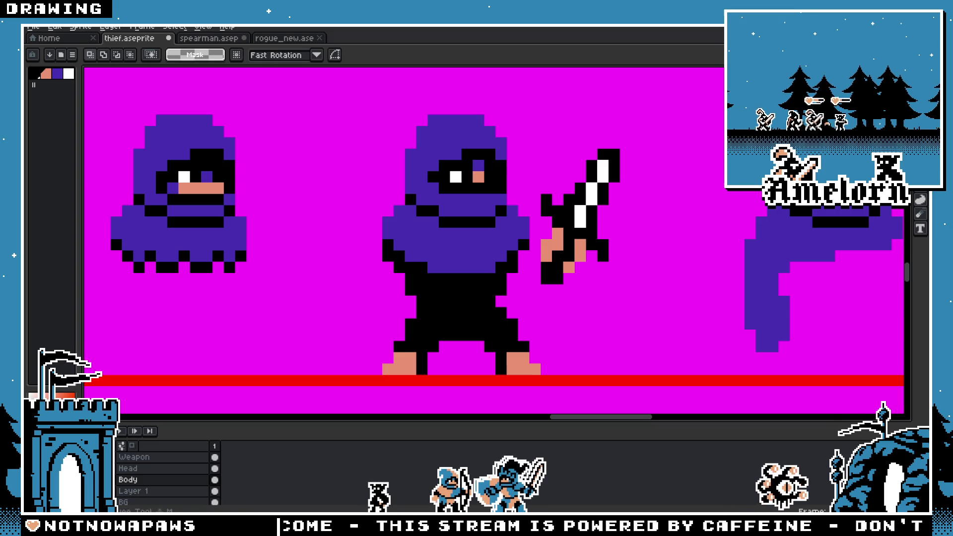
scroll(443, 279, "down", 2)
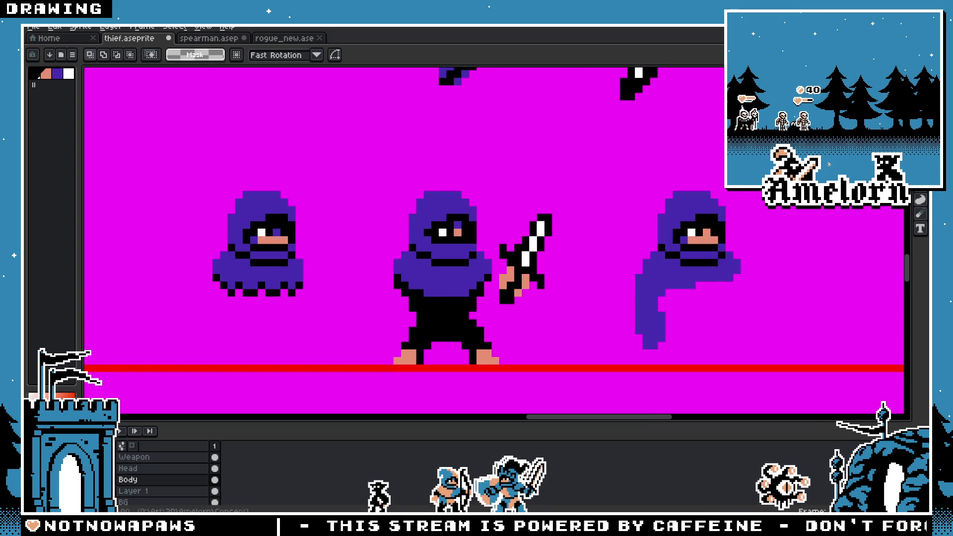
left_click_drag(584, 204, 490, 314)
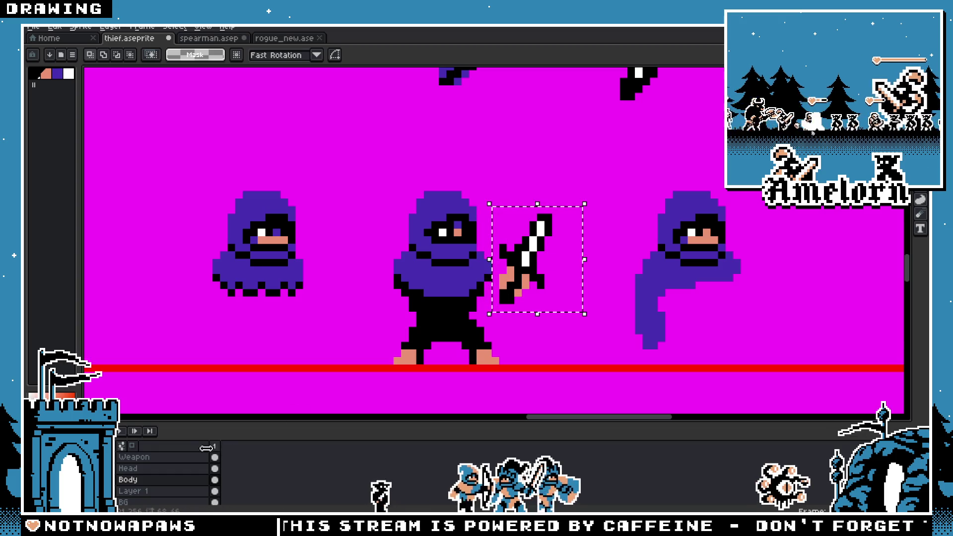
left_click(168, 460)
left_click_drag(533, 279, 537, 288)
key("ctrl+d")
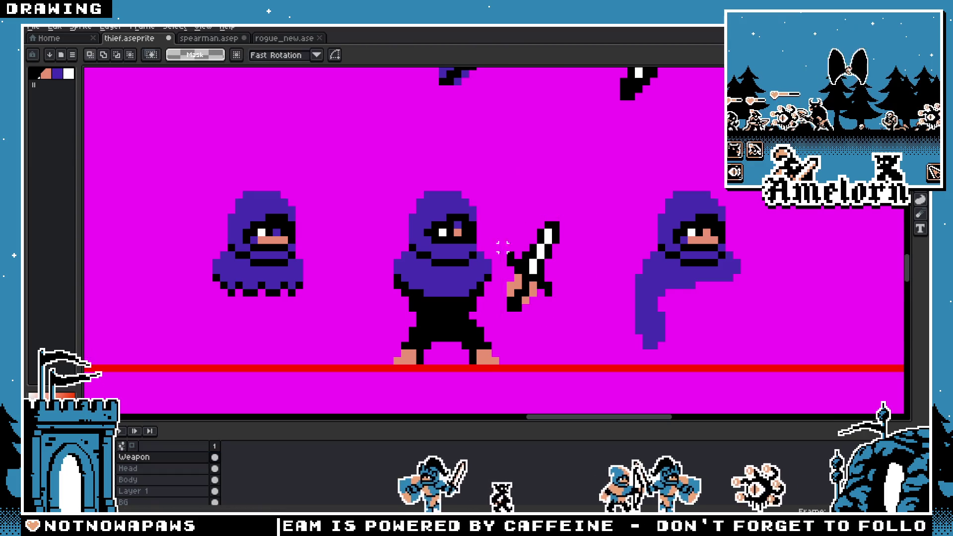
scroll(503, 258, "down", 3)
scroll(484, 275, "up", 2)
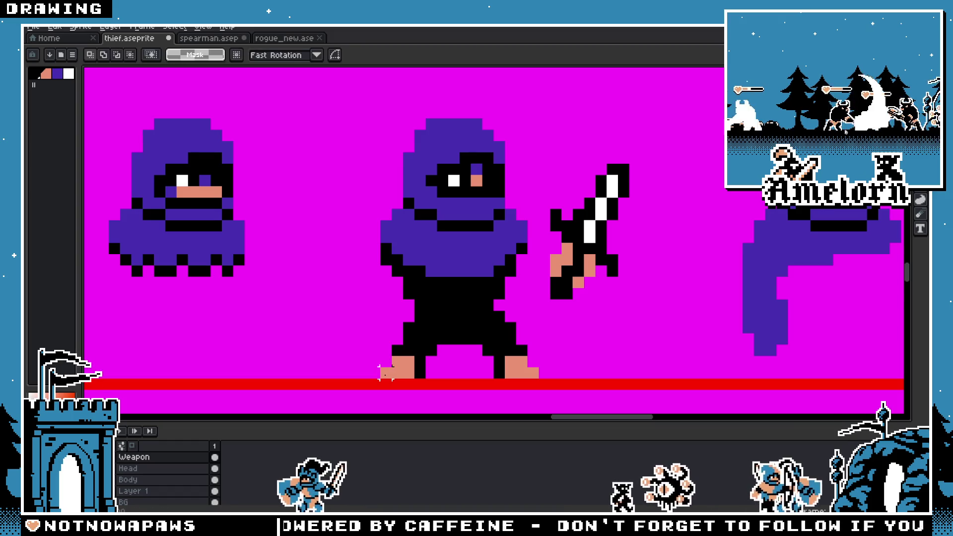
scroll(422, 338, "up", 2)
scroll(427, 334, "down", 2)
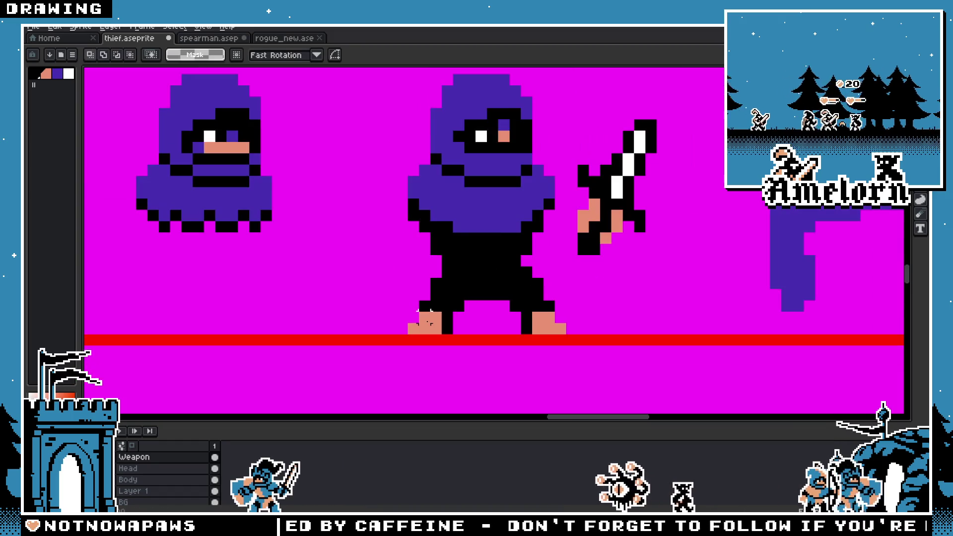
left_click(122, 480)
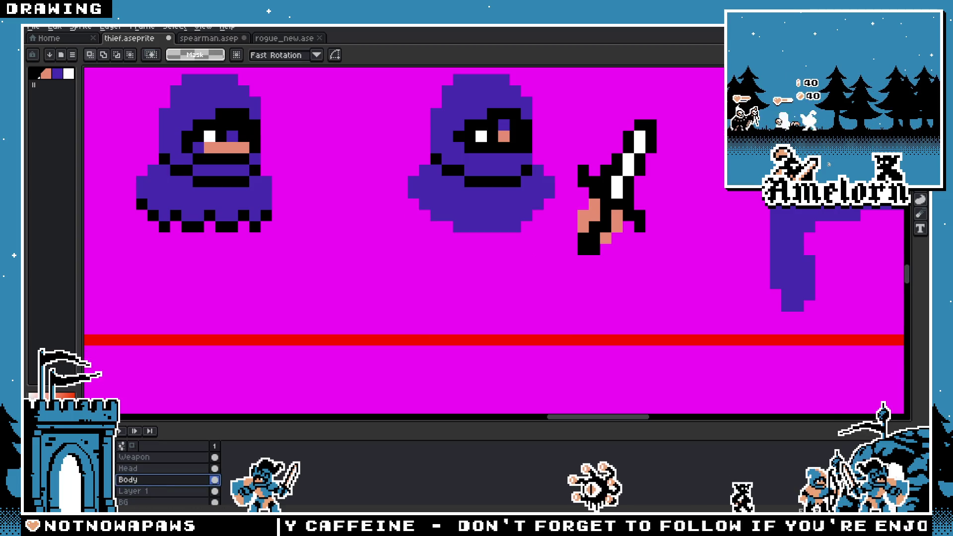
Step: Paint a skin-tone pixel on the left foot and black outline pixels along the feet
key("i")
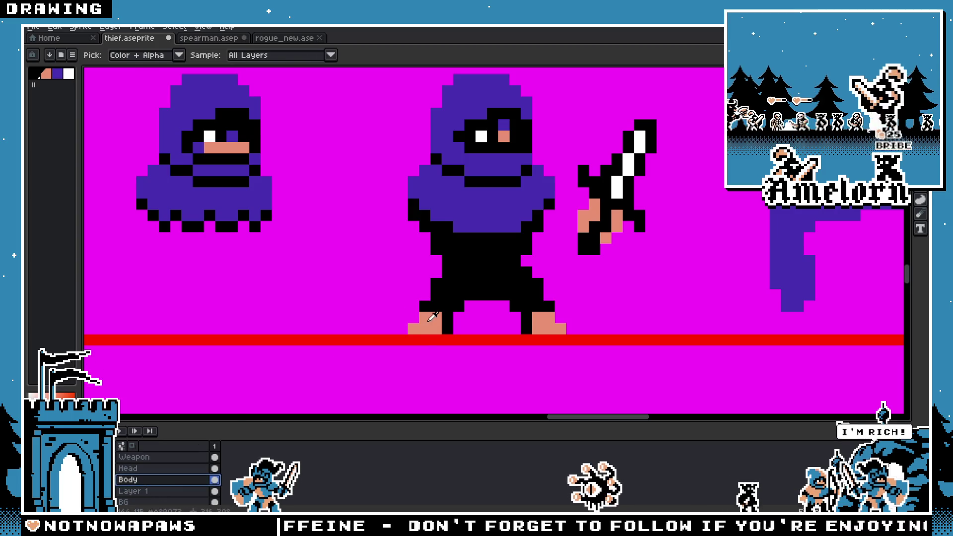
key("b")
scroll(422, 320, "up", 2)
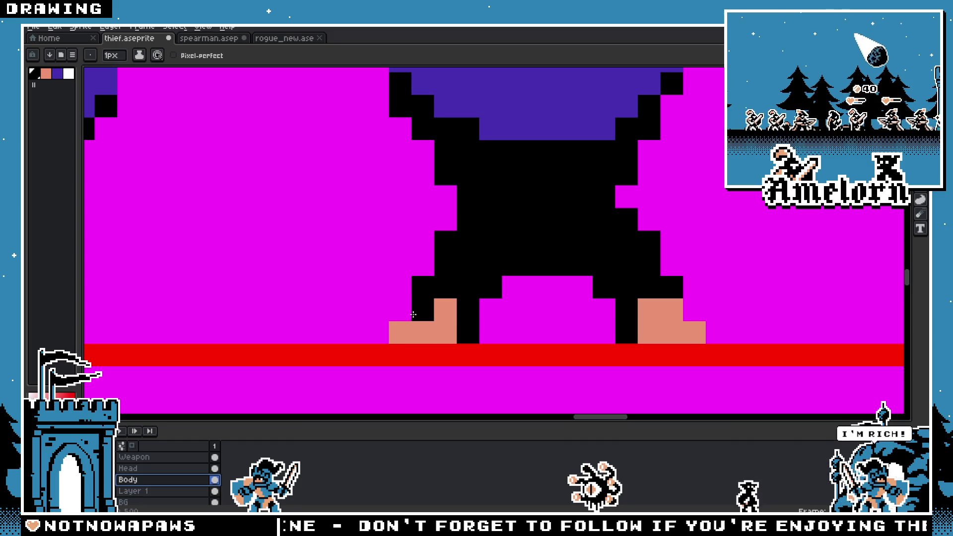
right_click(423, 310)
left_click(672, 332)
left_click_drag(421, 334, 441, 332)
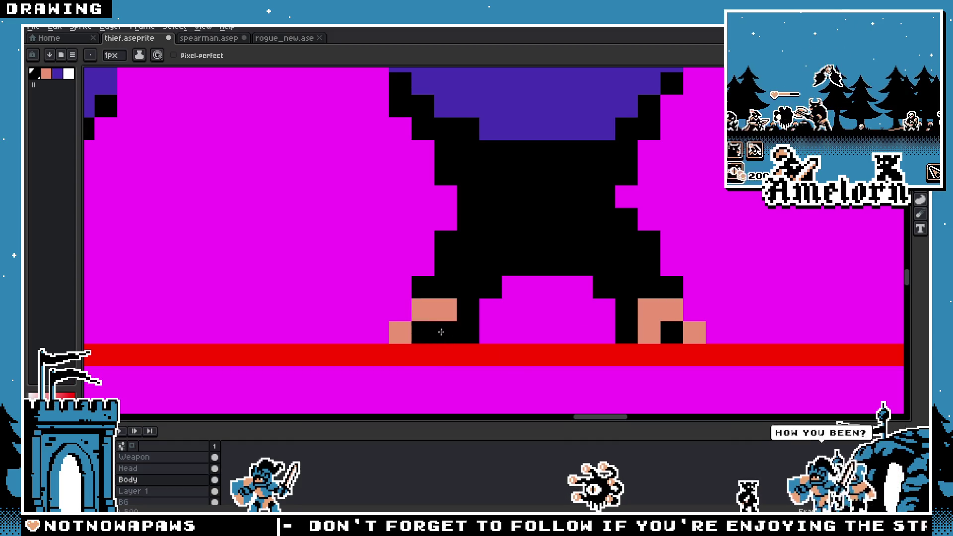
scroll(440, 332, "down", 3)
scroll(441, 331, "down", 1)
scroll(610, 364, "up", 4)
Step: Turn a right-foot pixel skin tone, keeping the Body layer active with the Pencil
key("i")
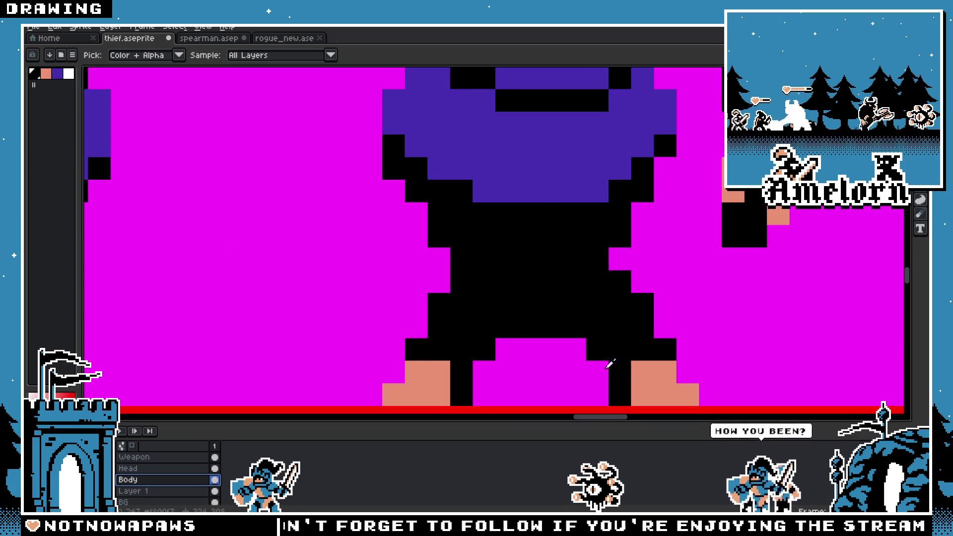
right_click(618, 350)
key("v")
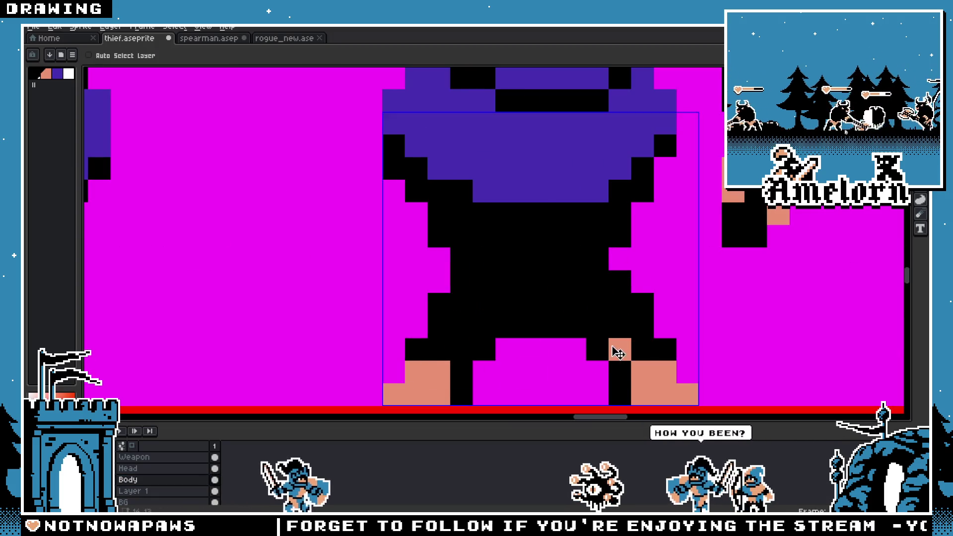
scroll(359, 339, "down", 5)
key("b")
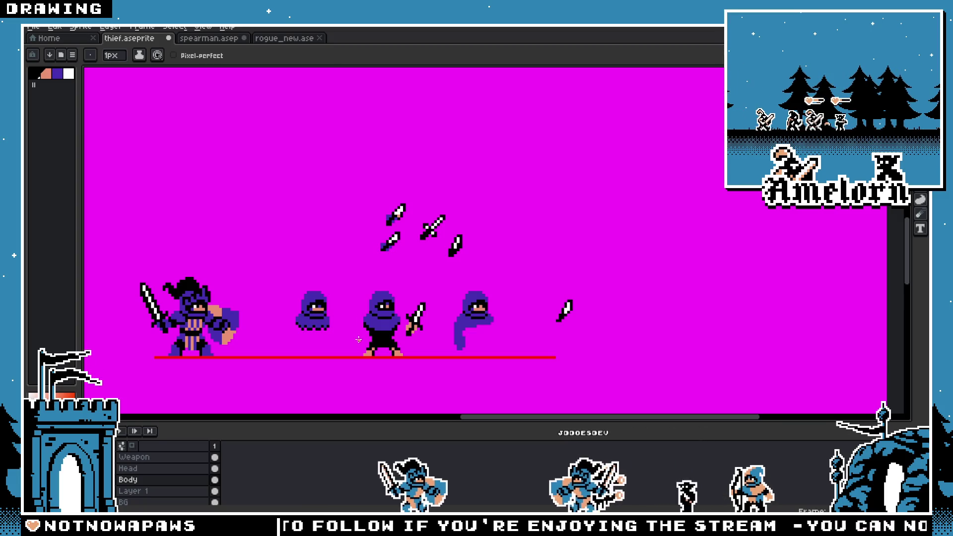
scroll(358, 339, "up", 3)
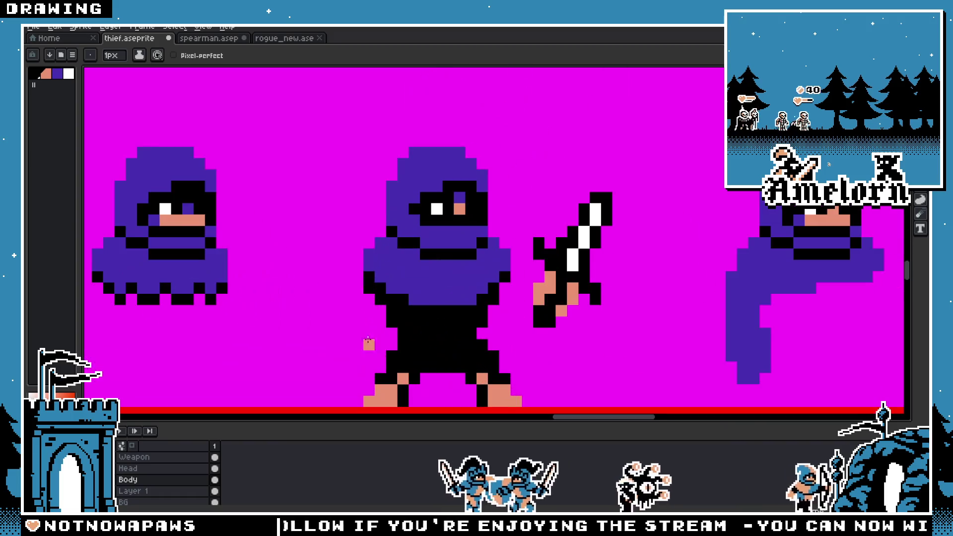
key("v")
scroll(367, 343, "up", 2)
key("Up")
key("Up")
key("Down")
key("Down")
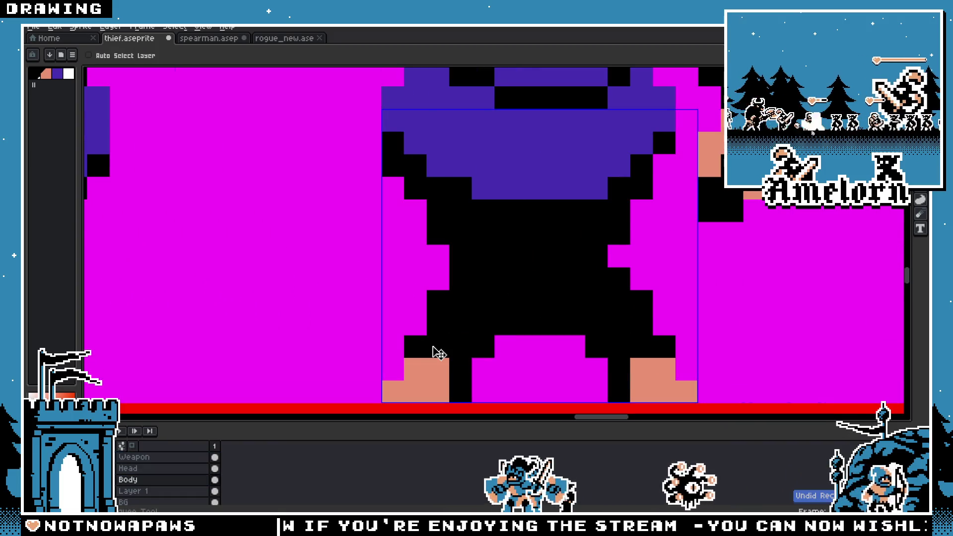
scroll(437, 354, "down", 3)
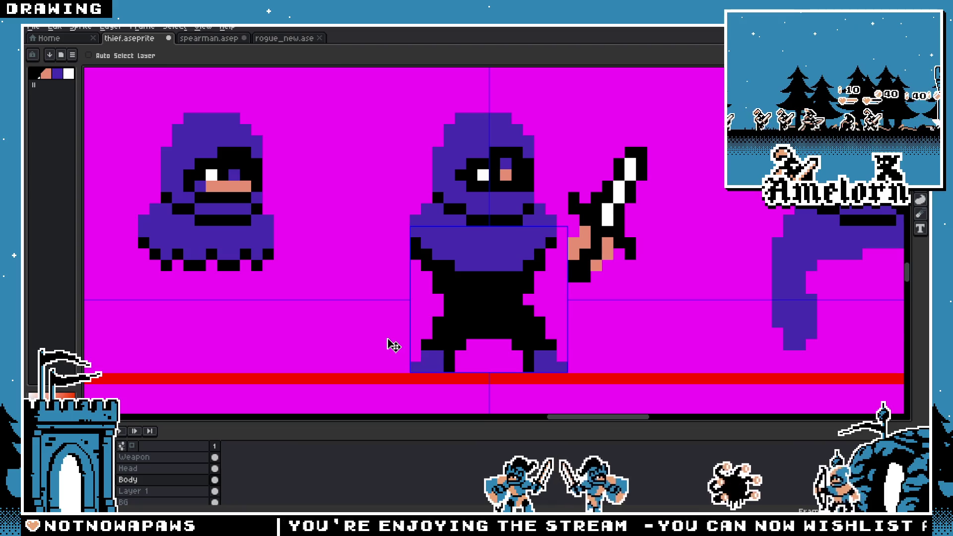
key("b")
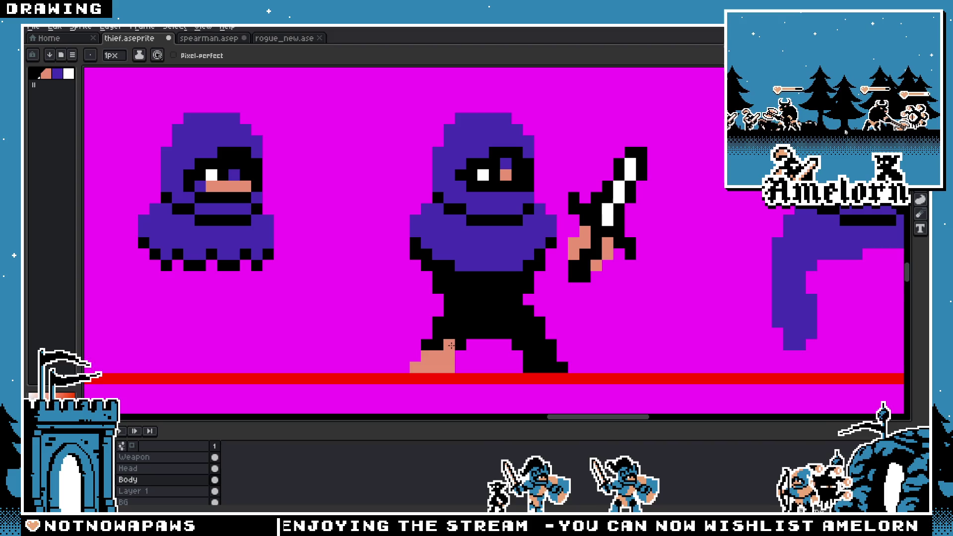
Step: Zoom in and out to inspect the middle thief's legs and feet
scroll(448, 350, "down", 2)
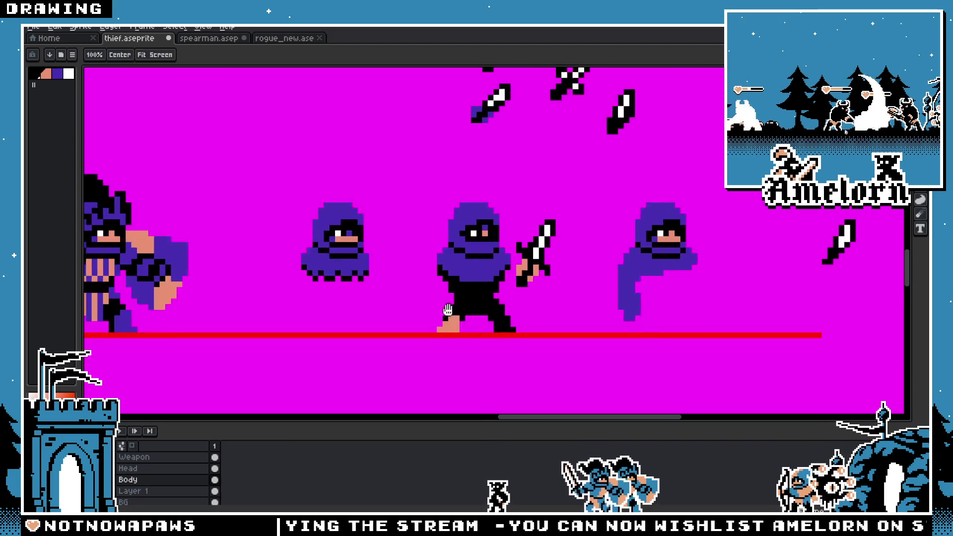
scroll(506, 347, "up", 4)
scroll(559, 382, "down", 4)
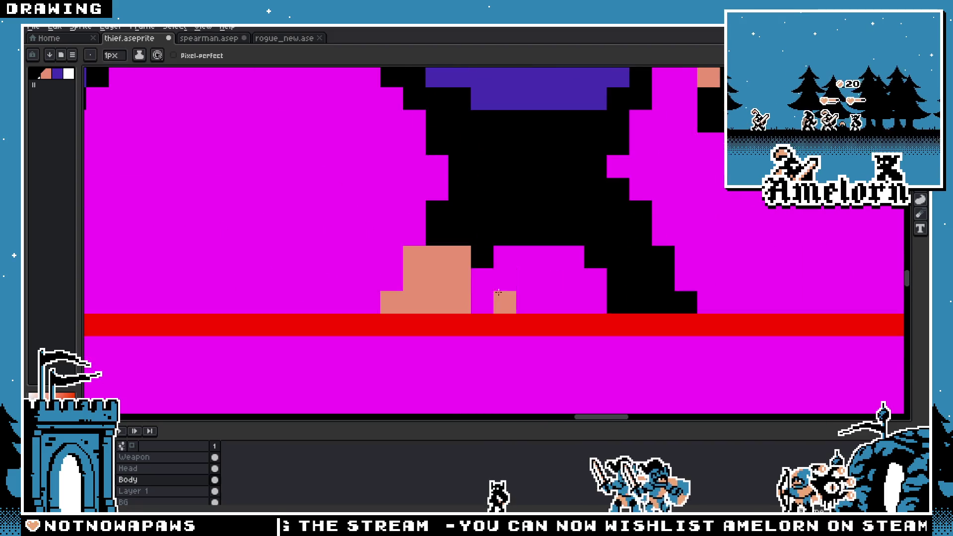
scroll(465, 276, "up", 2)
scroll(551, 318, "down", 2)
scroll(519, 305, "up", 2)
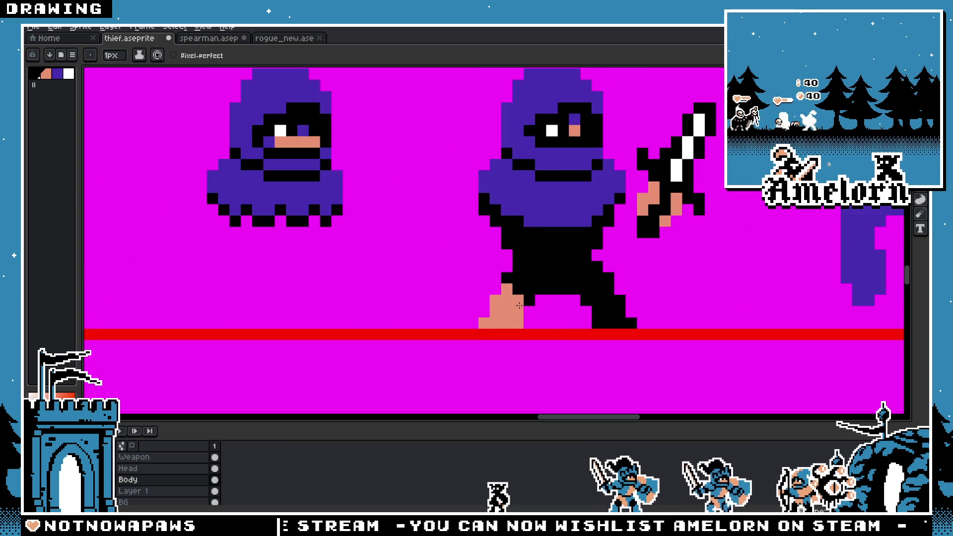
scroll(519, 303, "down", 4)
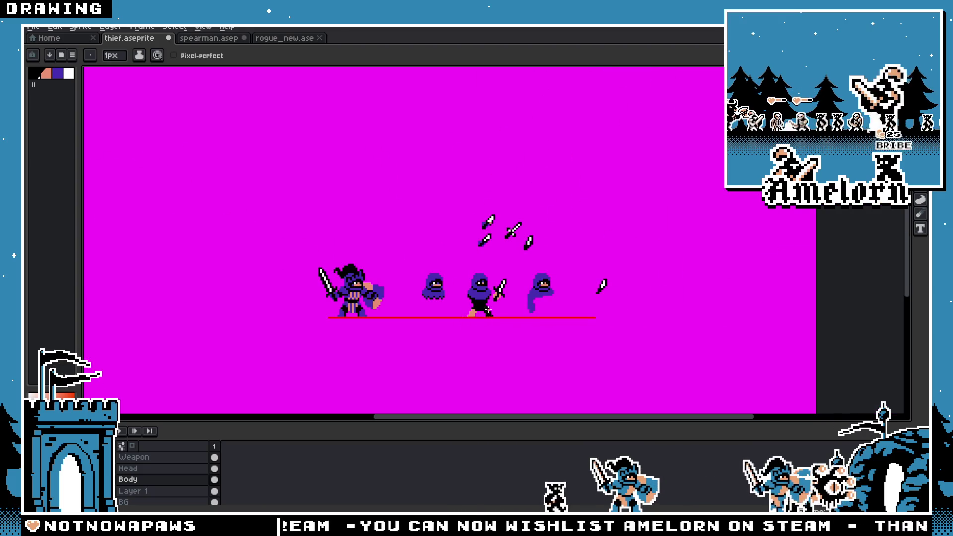
scroll(488, 310, "up", 4)
Step: Undo the skin-tone foot pixel back to black and recheck the black legs
key("v")
key("ctrl+z")
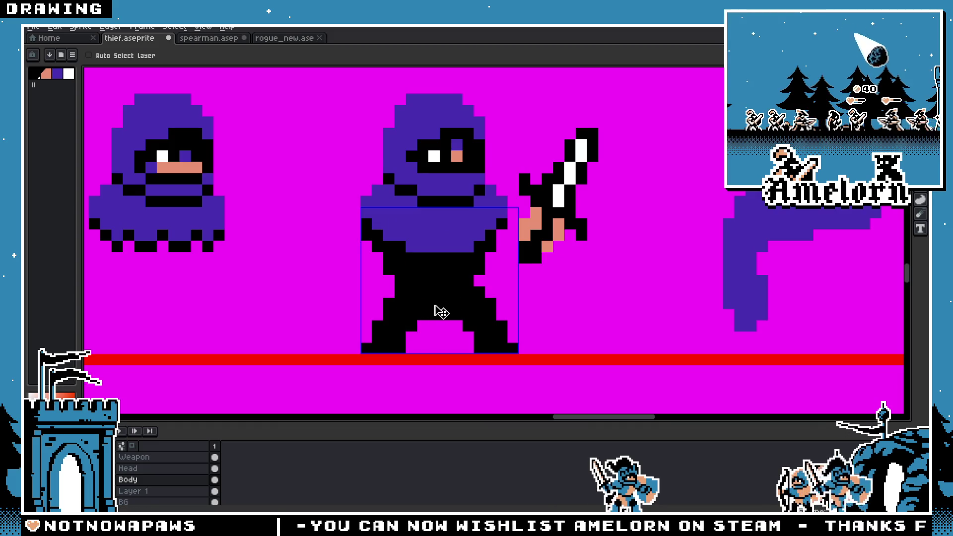
key("b")
scroll(439, 311, "down", 3)
scroll(348, 304, "up", 4)
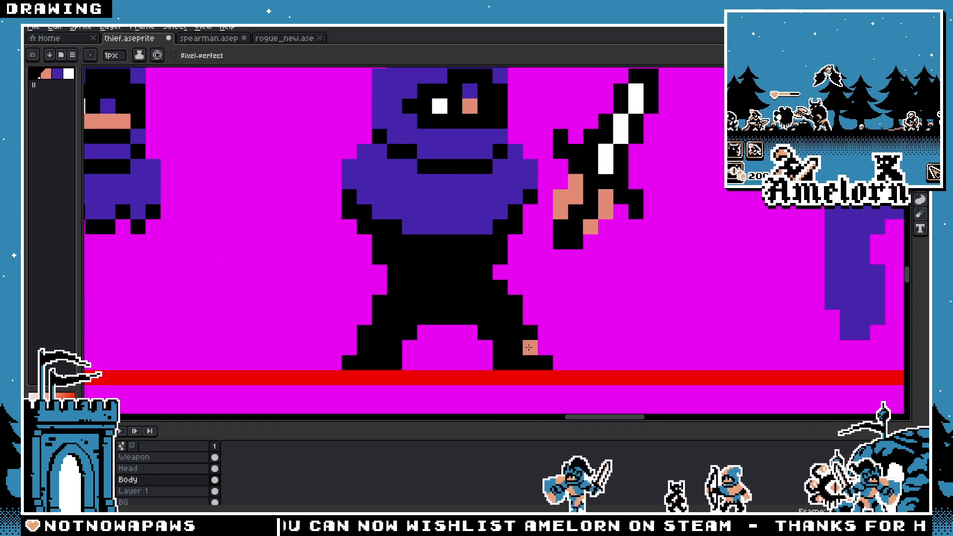
scroll(369, 352, "down", 4)
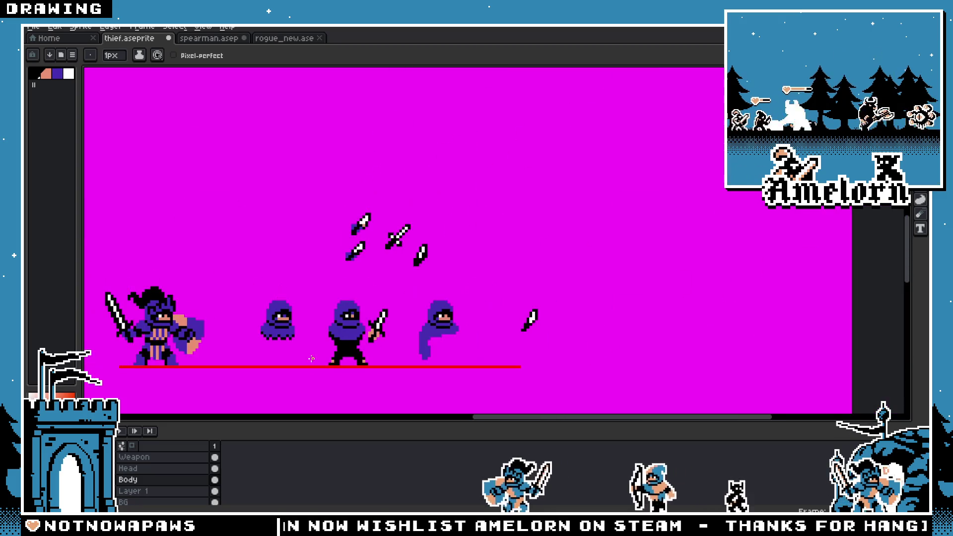
scroll(309, 358, "up", 3)
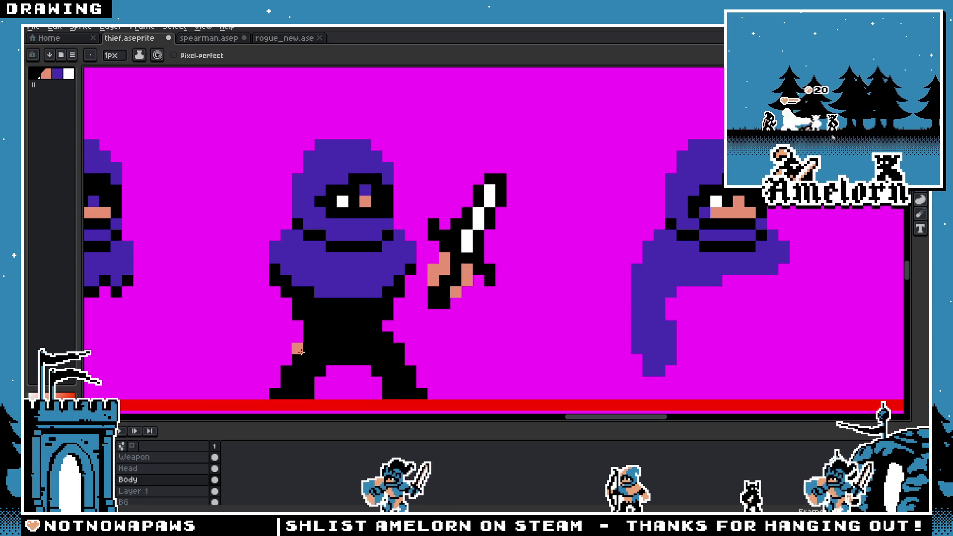
scroll(395, 359, "down", 4)
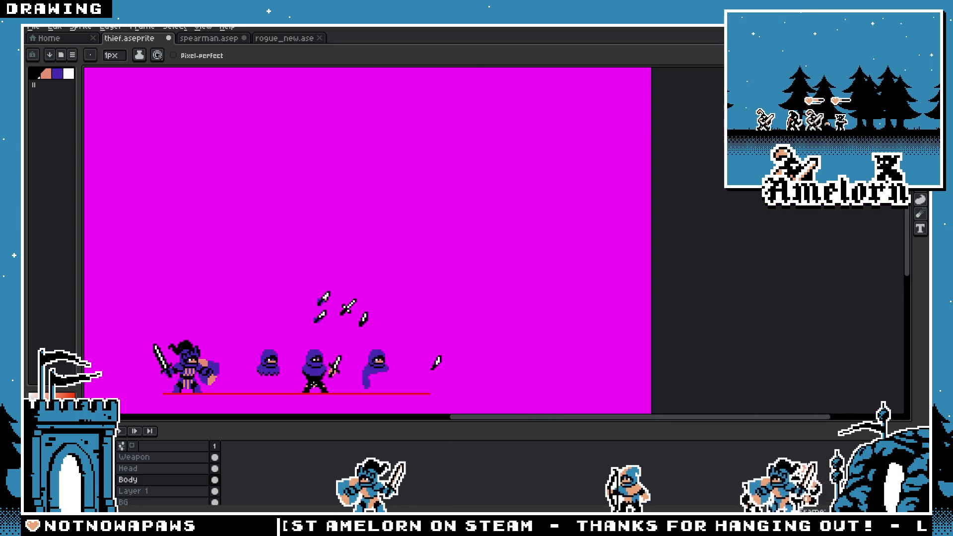
scroll(333, 306, "up", 3)
scroll(324, 282, "up", 3)
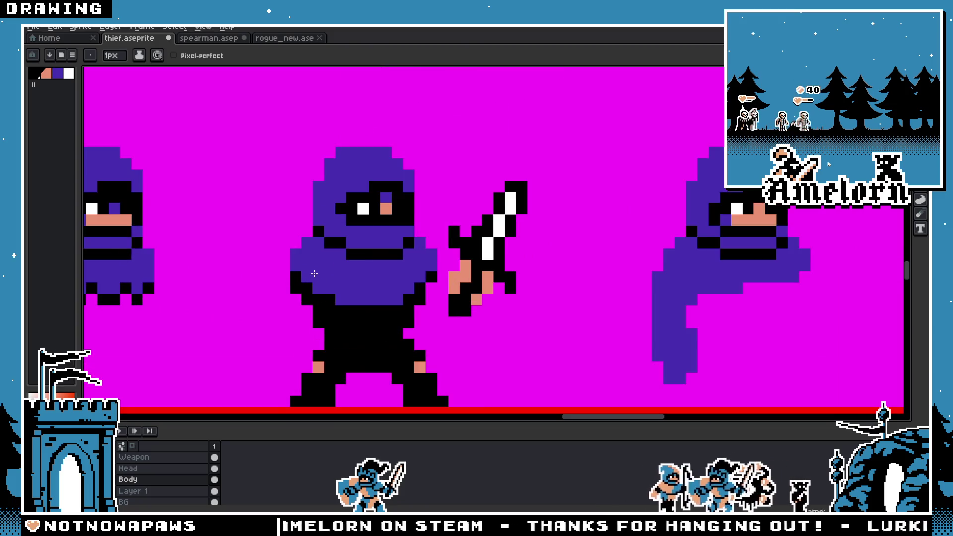
Step: Fill the middle thief's hood and lower cloak with peach skin on the Head layer
key("g")
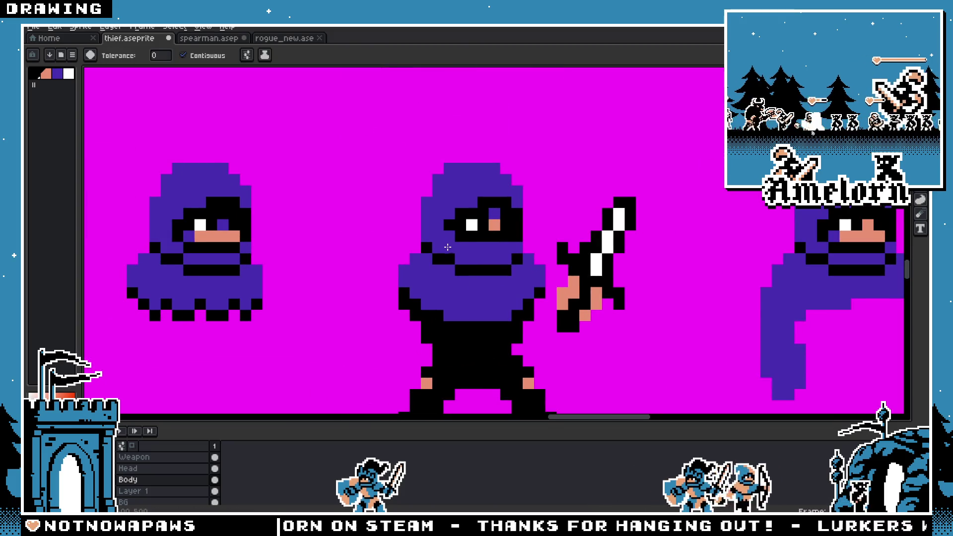
left_click(149, 468)
left_click(481, 253)
left_click(423, 296)
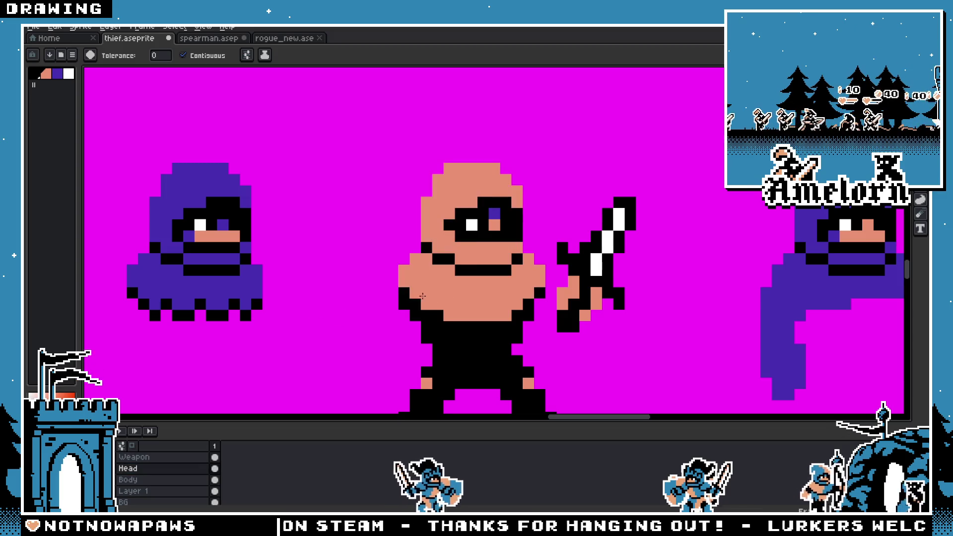
scroll(427, 254, "down", 3)
scroll(427, 254, "up", 3)
Step: Pencil one eye pixel purple and a black outline pixel on the shoulder
key("b")
left_click(501, 203, "alt")
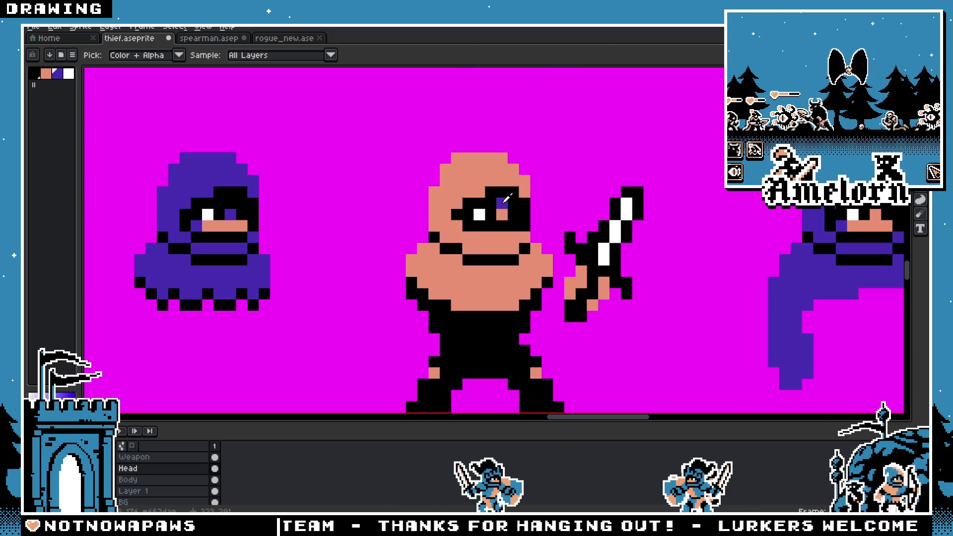
left_click(462, 215)
scroll(447, 229, "down", 3)
scroll(408, 274, "up", 2)
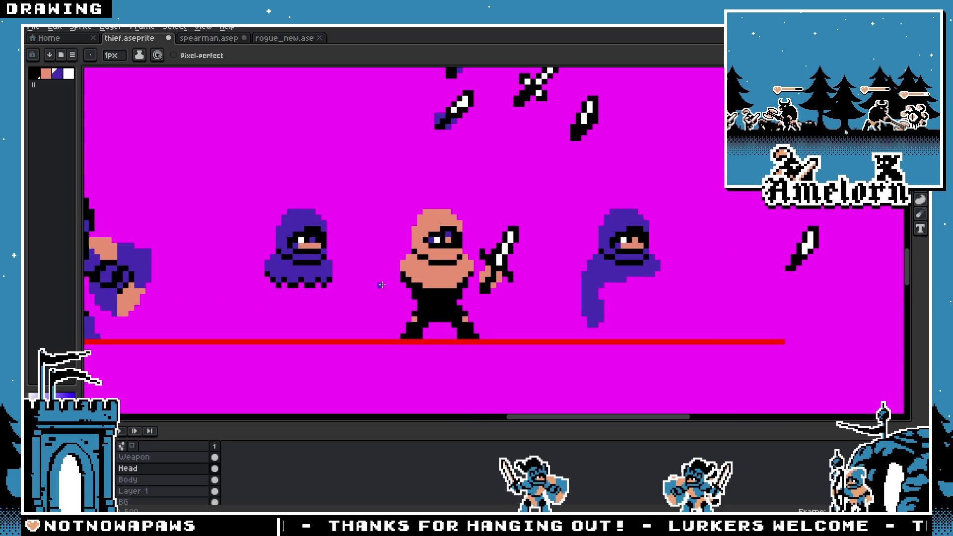
scroll(407, 265, "up", 1)
left_click(397, 280, "alt")
left_click(408, 271)
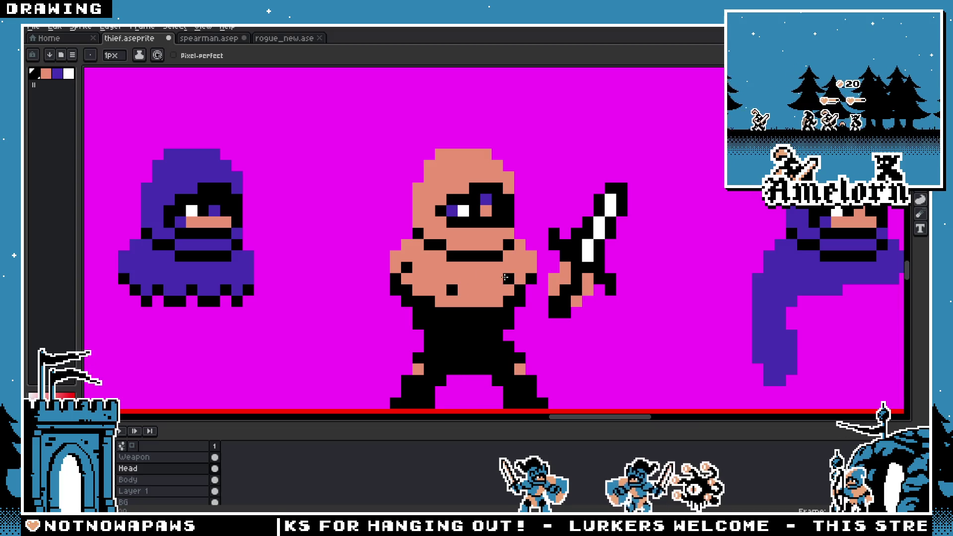
scroll(505, 277, "down", 3)
scroll(454, 281, "up", 3)
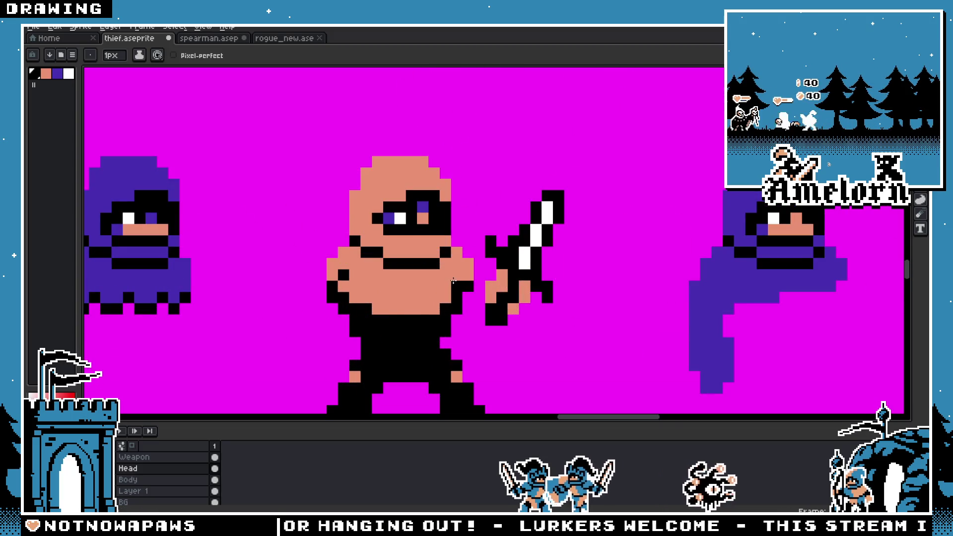
scroll(316, 308, "down", 3)
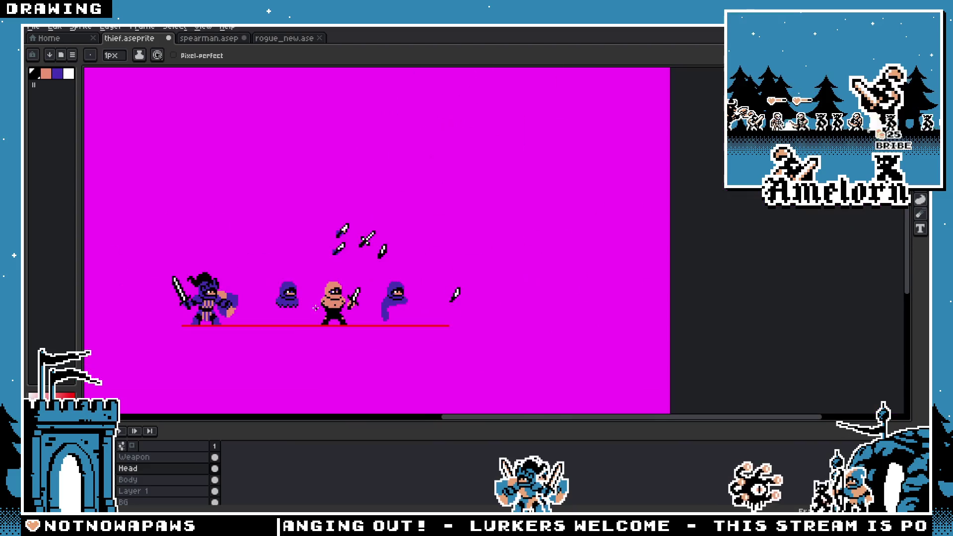
scroll(316, 308, "up", 3)
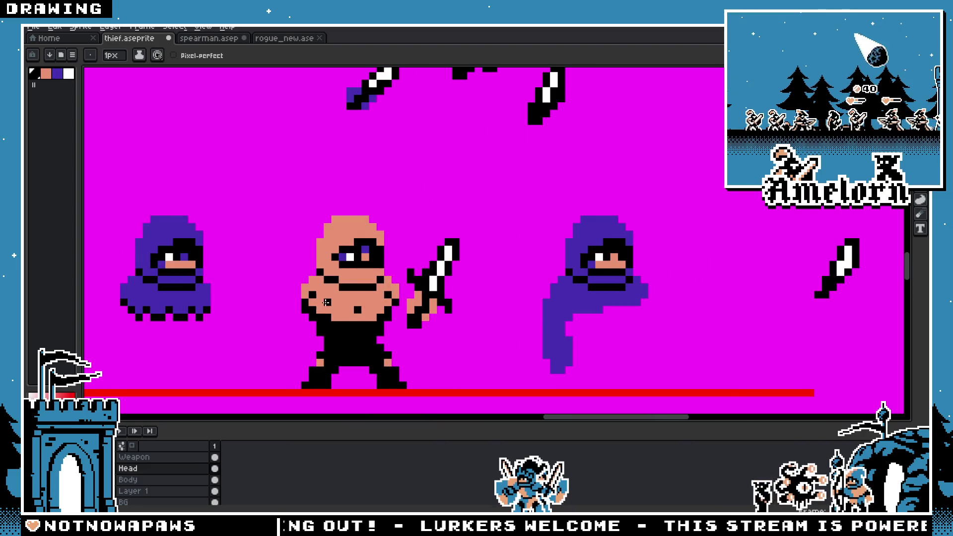
scroll(313, 310, "down", 2)
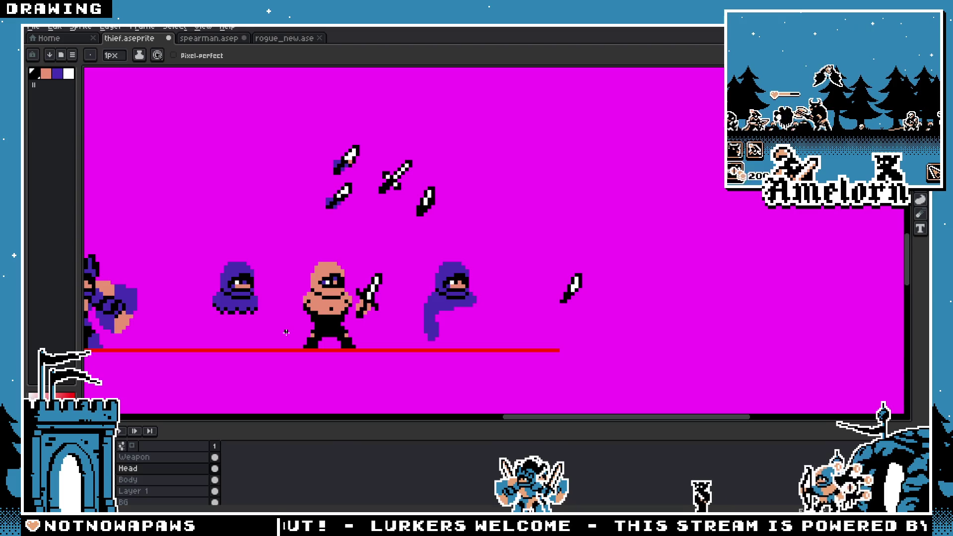
scroll(321, 344, "up", 3)
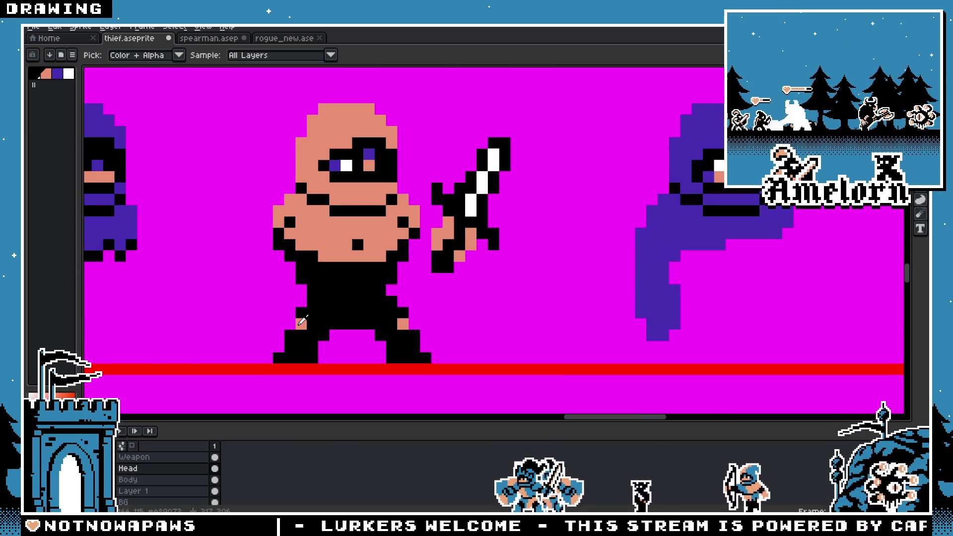
scroll(392, 325, "down", 3)
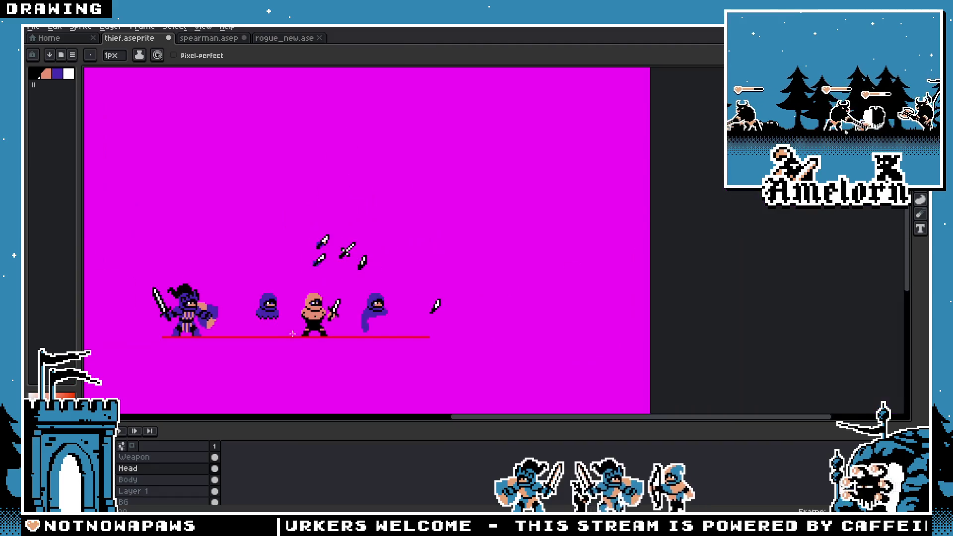
scroll(272, 359, "up", 4)
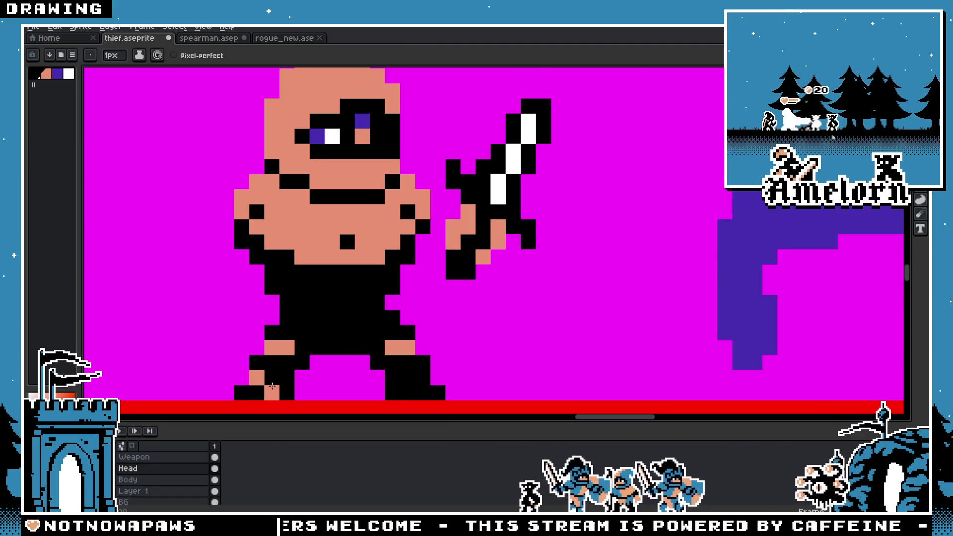
scroll(350, 373, "down", 3)
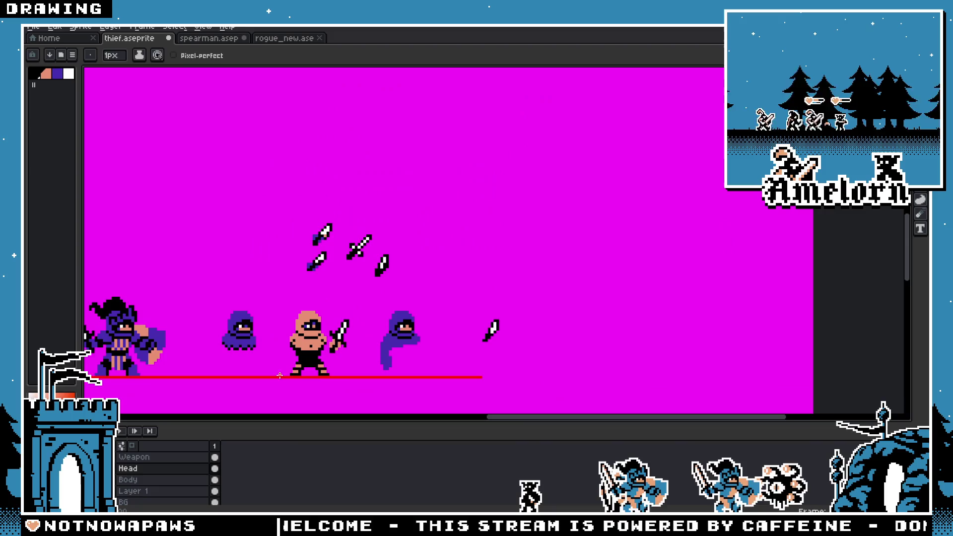
scroll(348, 332, "up", 2)
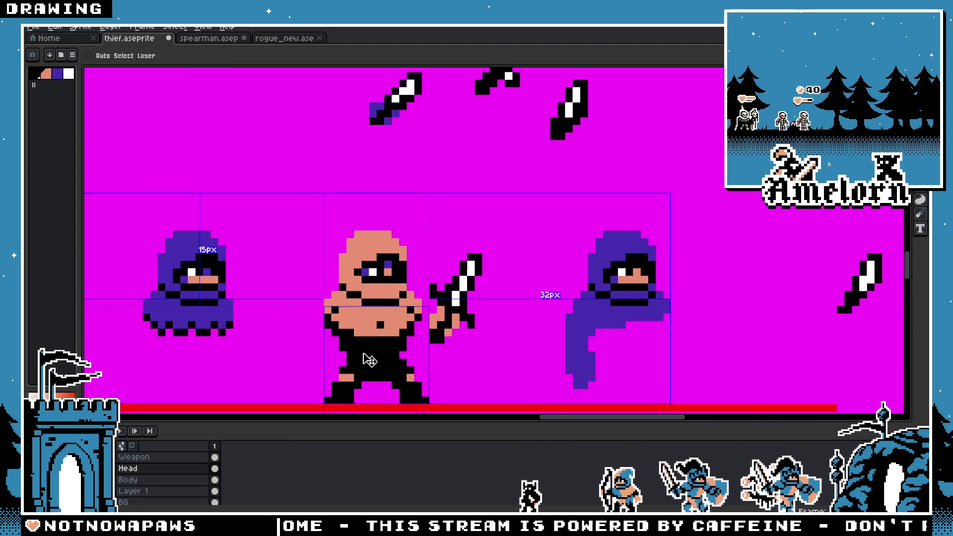
scroll(350, 328, "down", 3)
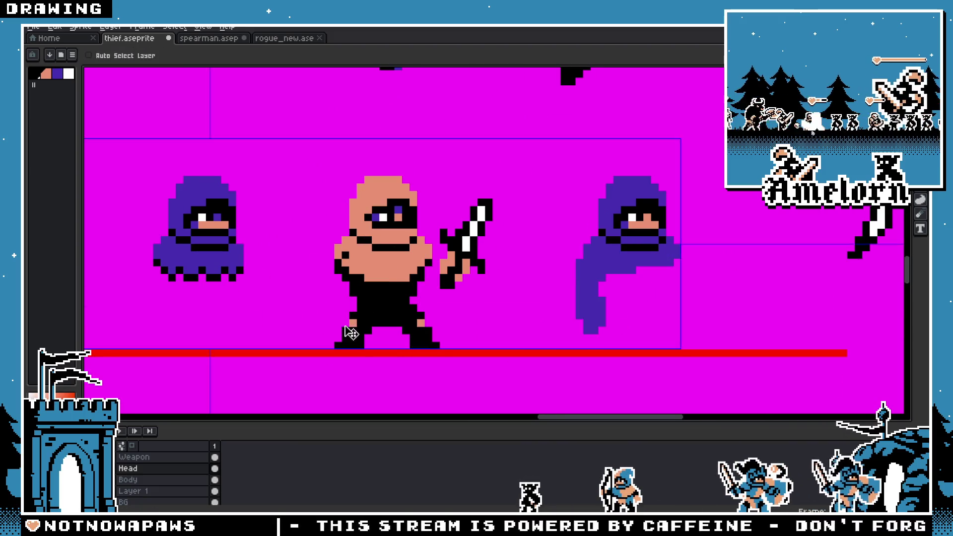
Step: Sample the face's peach skin colour and paint it onto the left foot
scroll(351, 331, "up", 3)
key("b")
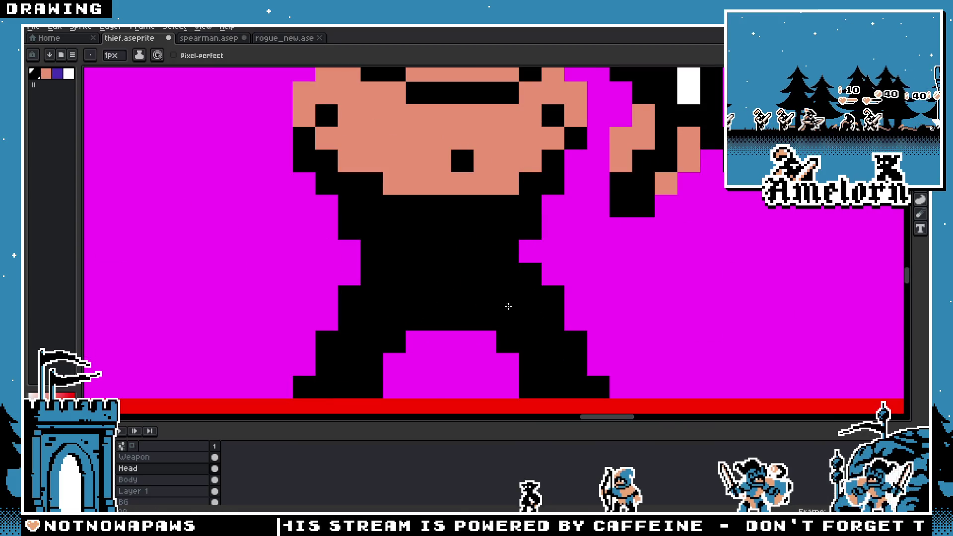
left_click(419, 161, "alt")
left_click(339, 350)
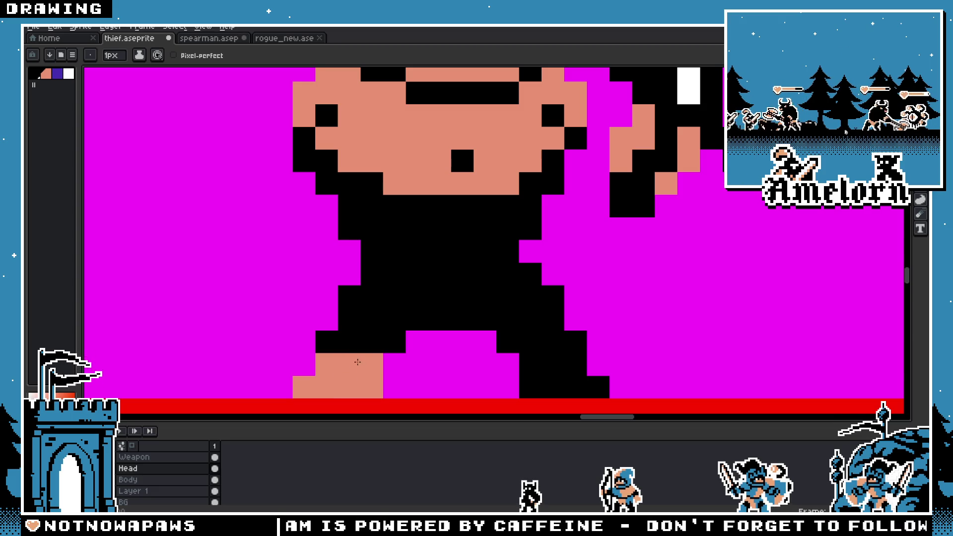
scroll(358, 362, "down", 5)
scroll(358, 370, "up", 3)
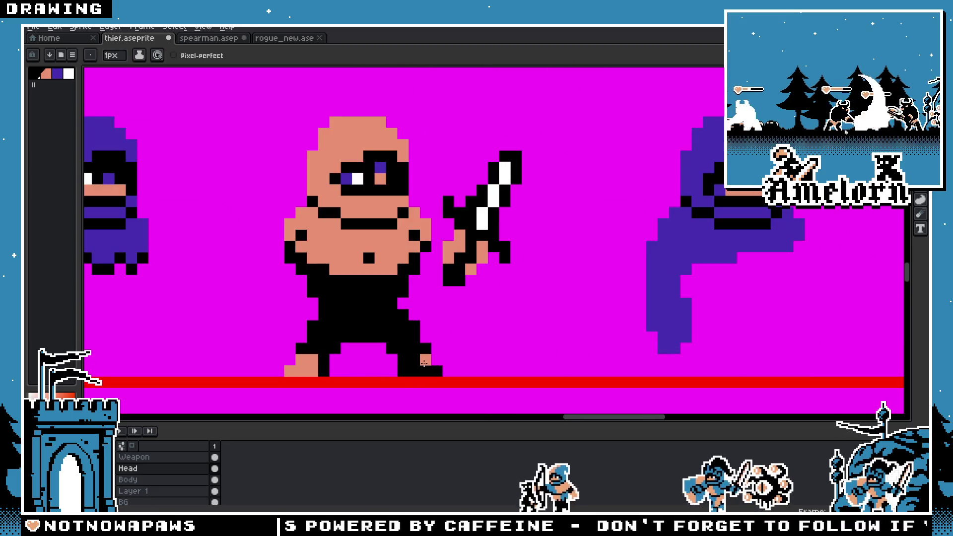
scroll(419, 362, "down", 5)
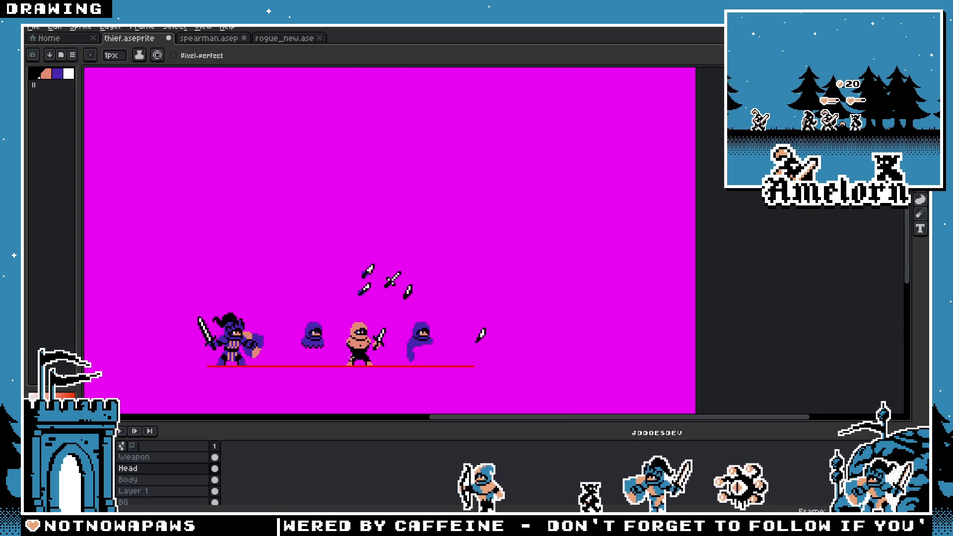
scroll(353, 358, "up", 3)
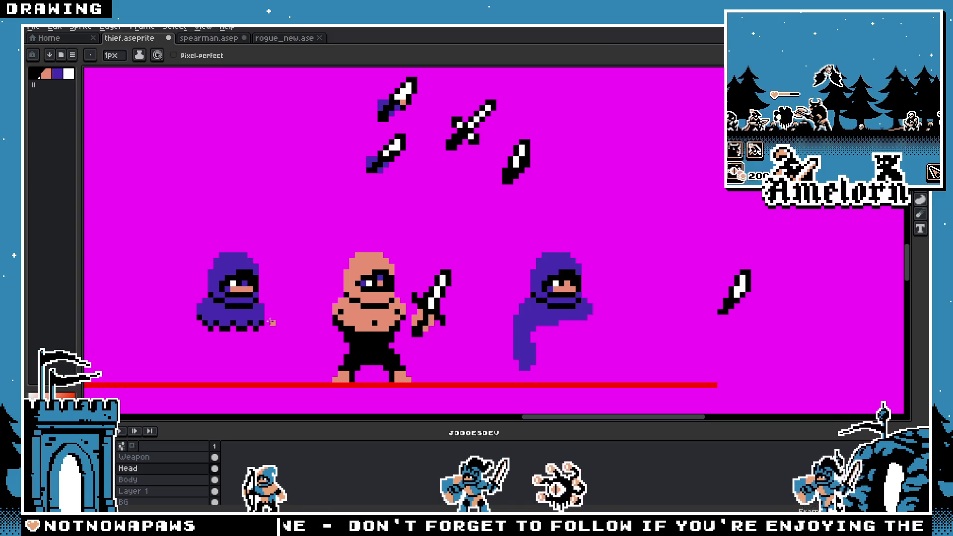
scroll(368, 340, "up", 2)
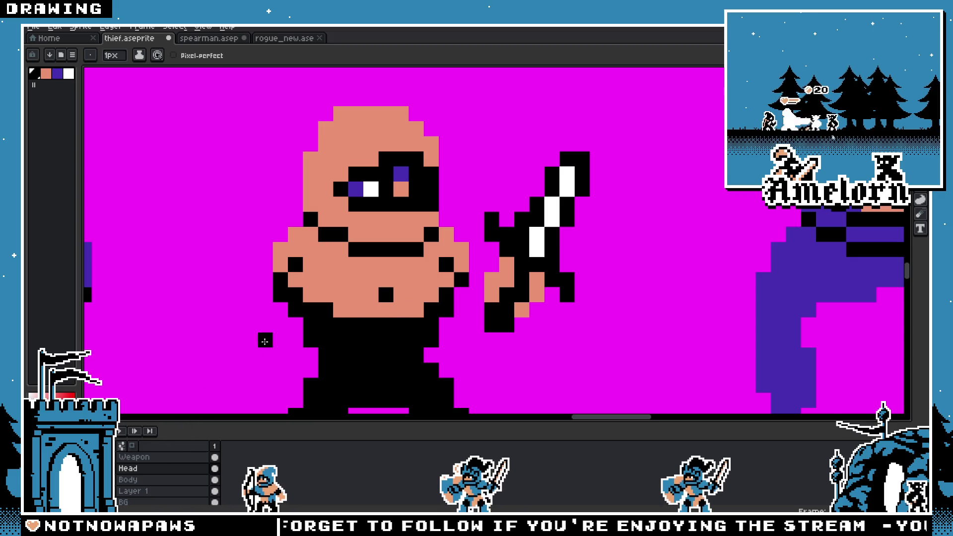
Step: Add a black pixel beside the thief's arm on the Body layer, then return to Head
left_click(164, 480)
left_click(476, 264)
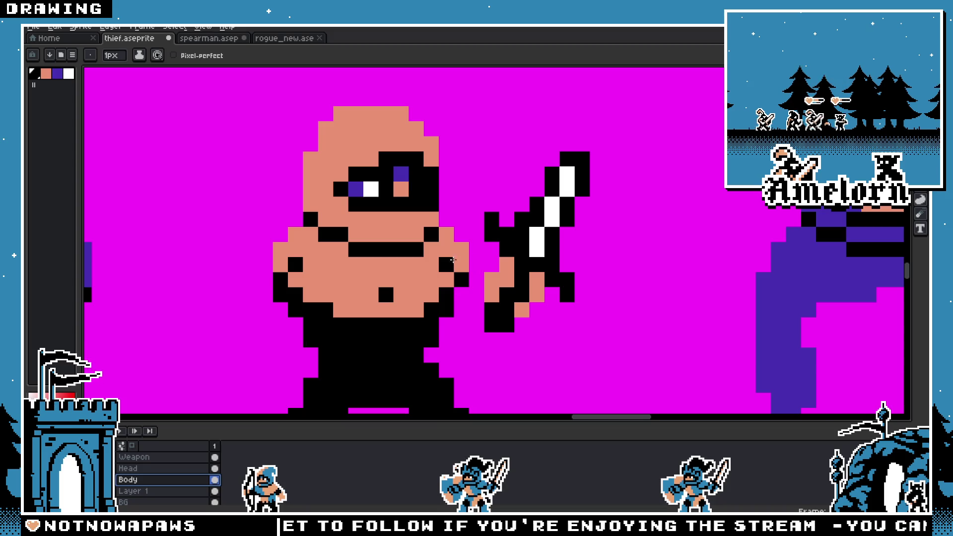
left_click(144, 469)
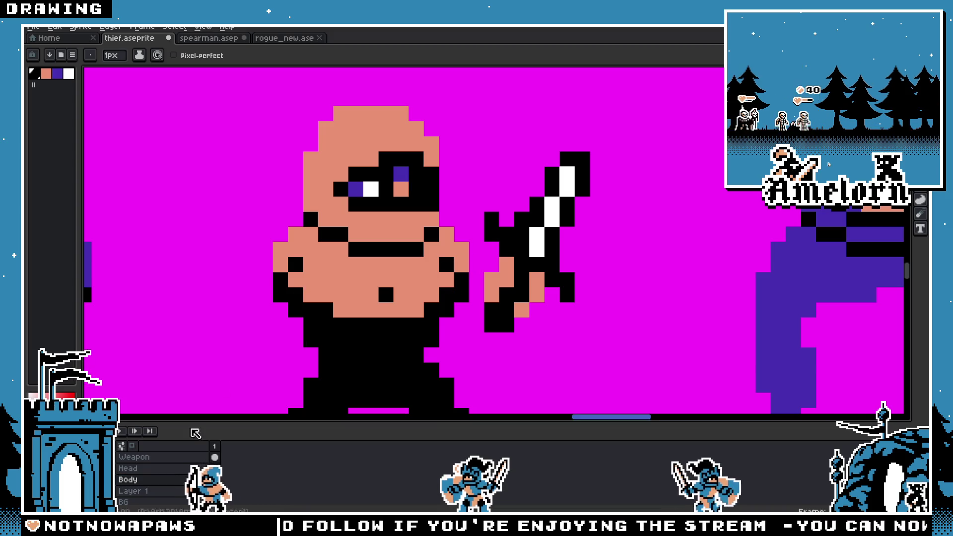
scroll(347, 308, "down", 3)
scroll(346, 311, "up", 5)
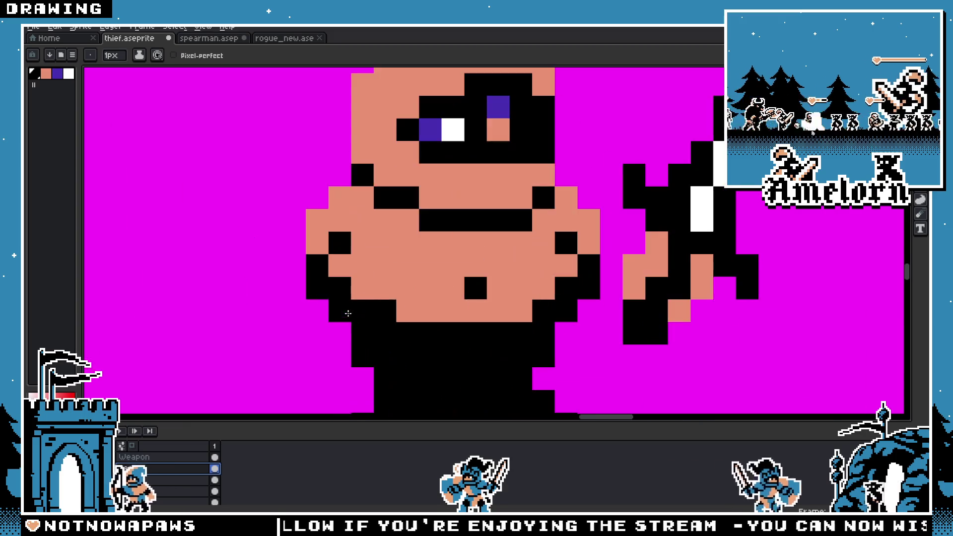
scroll(345, 311, "down", 4)
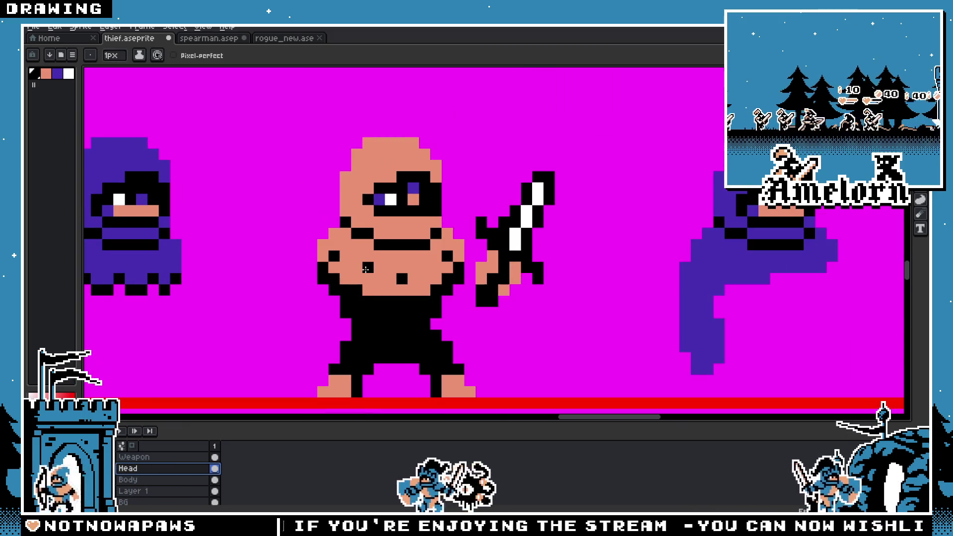
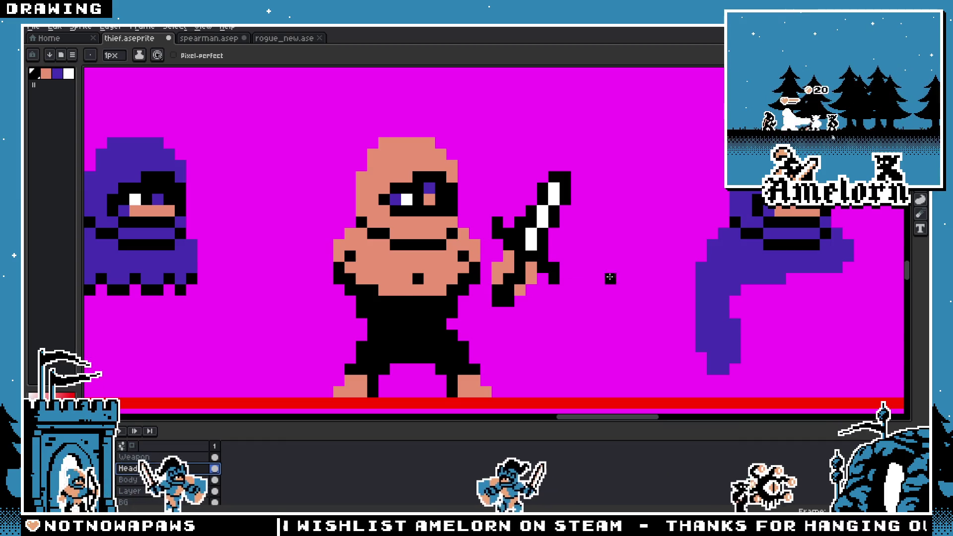
Step: Paint one pixel of the bald thief's left eye indigo
scroll(418, 204, "up", 3)
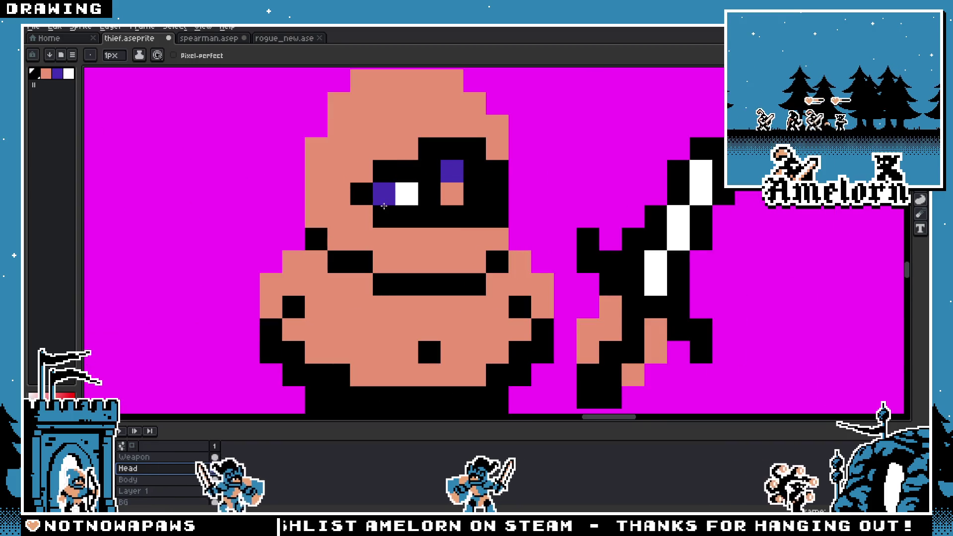
left_click(375, 190)
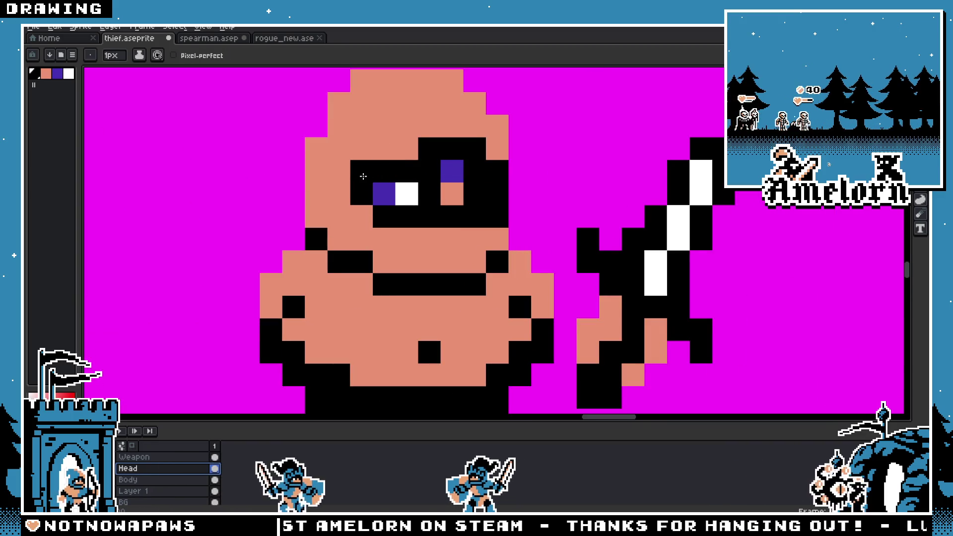
scroll(363, 176, "down", 4)
scroll(266, 183, "up", 4)
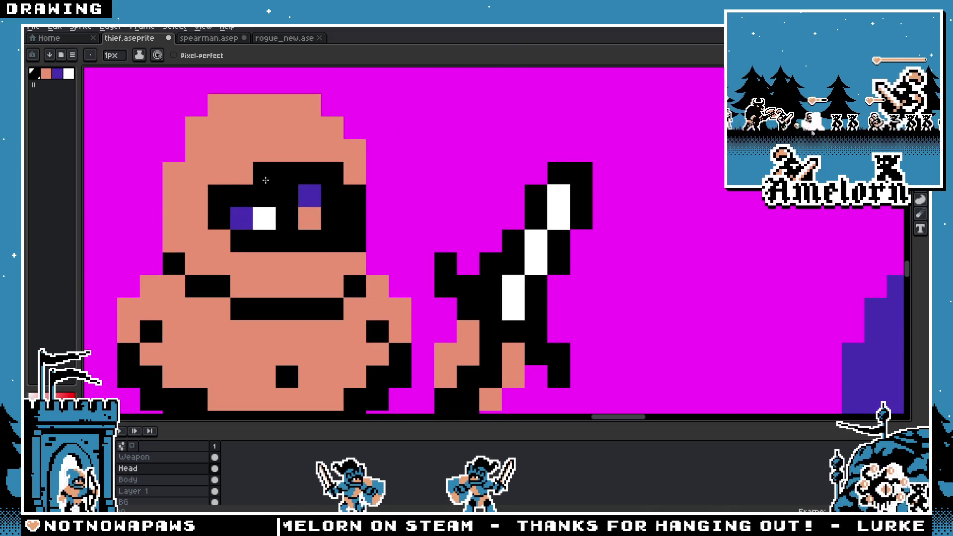
scroll(265, 180, "down", 3)
scroll(293, 252, "left", 3)
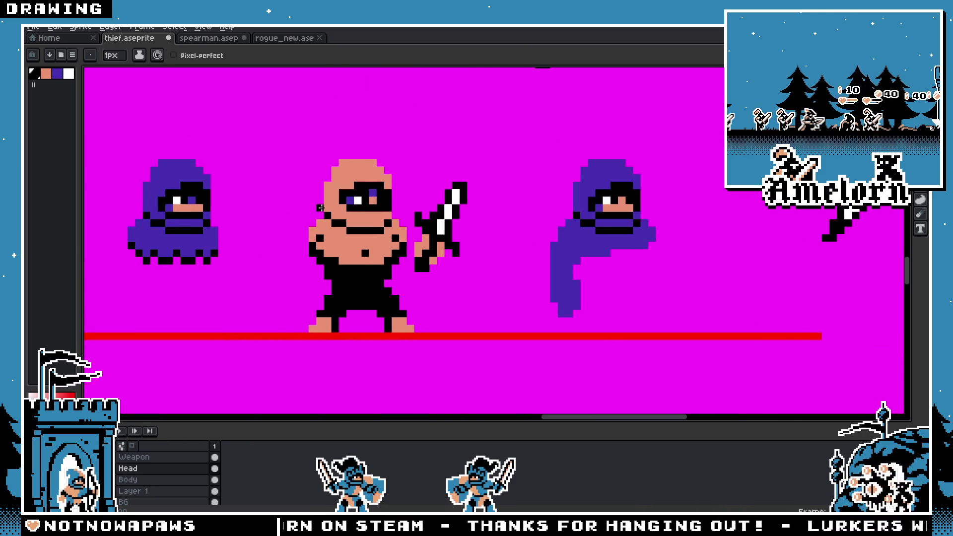
scroll(320, 207, "up", 1)
scroll(320, 223, "down", 3)
scroll(320, 238, "up", 2)
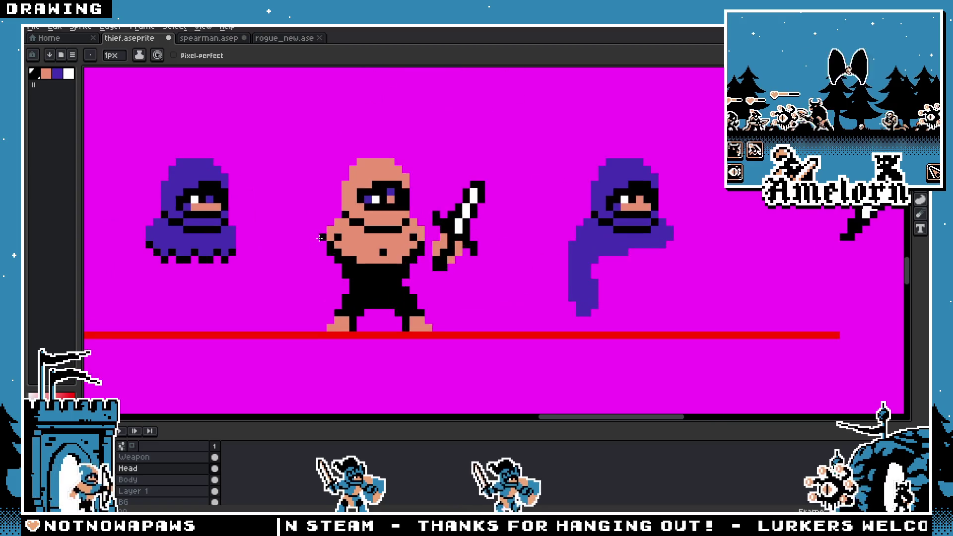
scroll(320, 238, "up", 2)
scroll(390, 225, "down", 1)
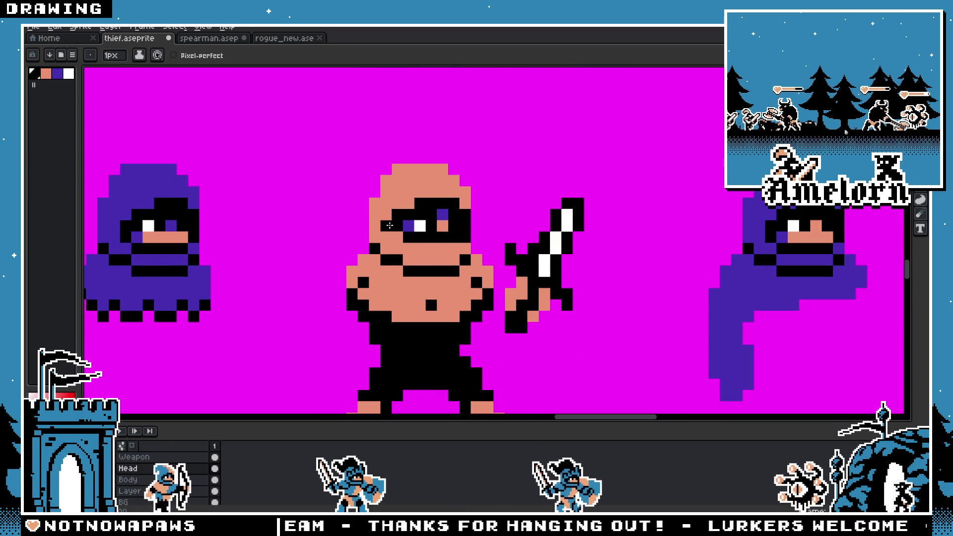
scroll(390, 226, "up", 1)
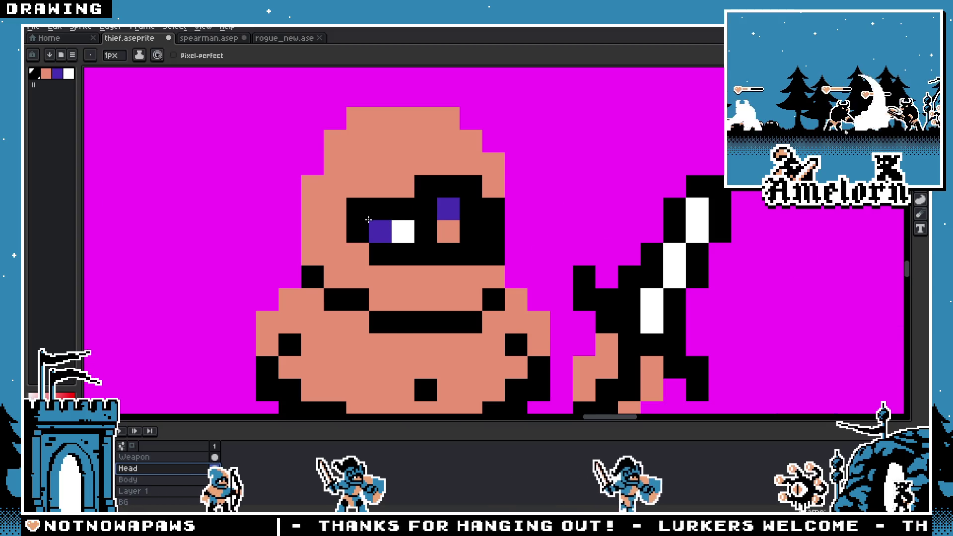
scroll(368, 220, "down", 4)
scroll(450, 252, "up", 2)
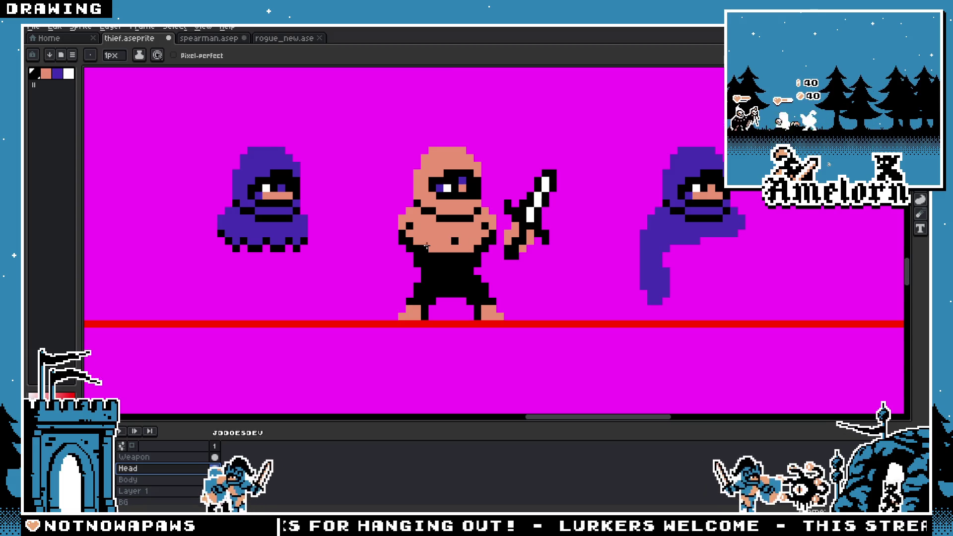
Step: Recentre the thief and draw a pointed salmon tail off the hood's upper left
key("v")
scroll(511, 224, "up", 1)
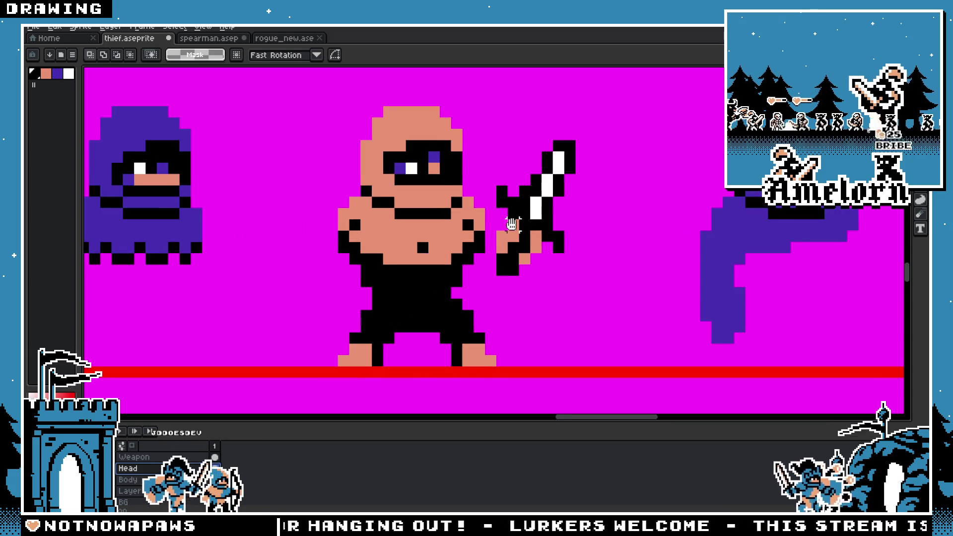
left_click_drag(511, 224, 528, 249)
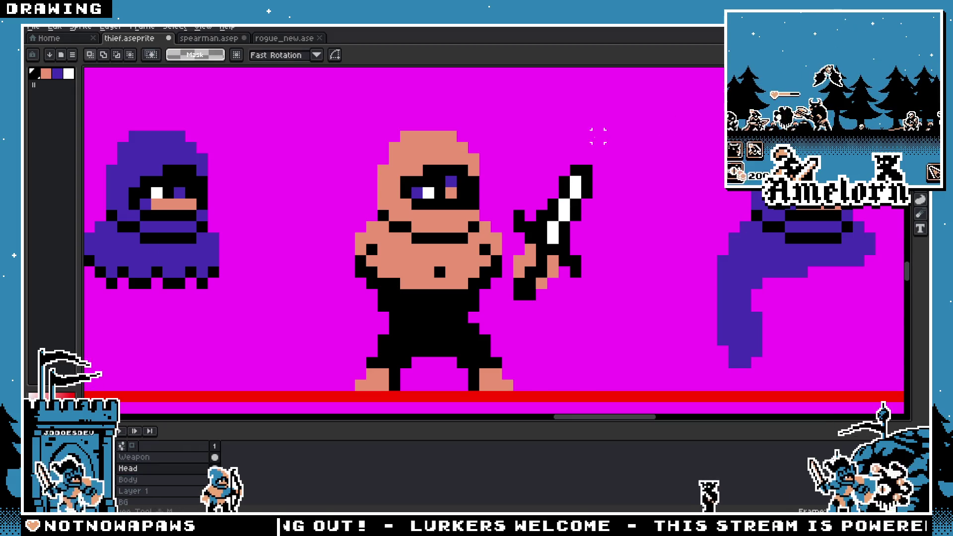
scroll(598, 136, "down", 2)
scroll(572, 144, "up", 2)
key("b")
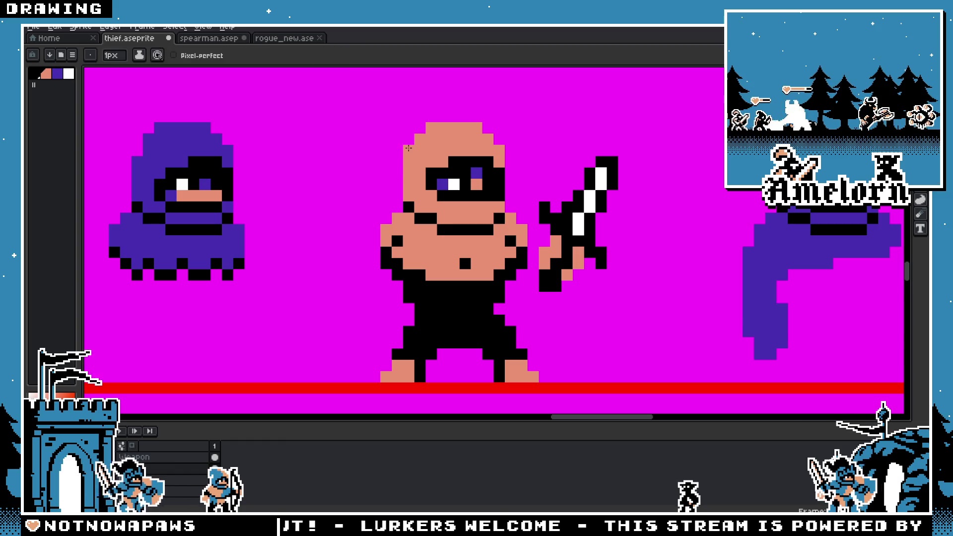
left_click_drag(408, 148, 370, 211)
scroll(348, 215, "down", 1)
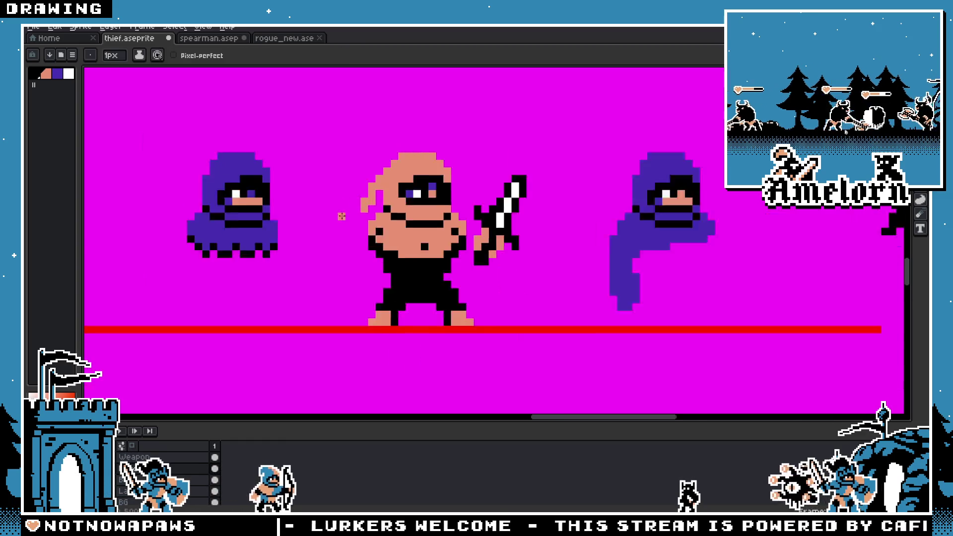
scroll(341, 217, "down", 2)
scroll(376, 190, "up", 3)
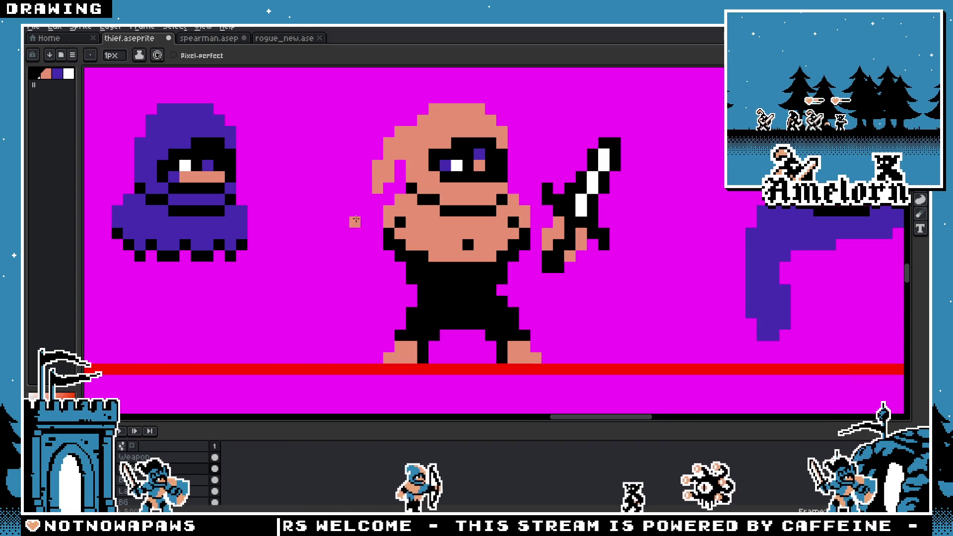
scroll(355, 221, "down", 1)
scroll(374, 183, "up", 1)
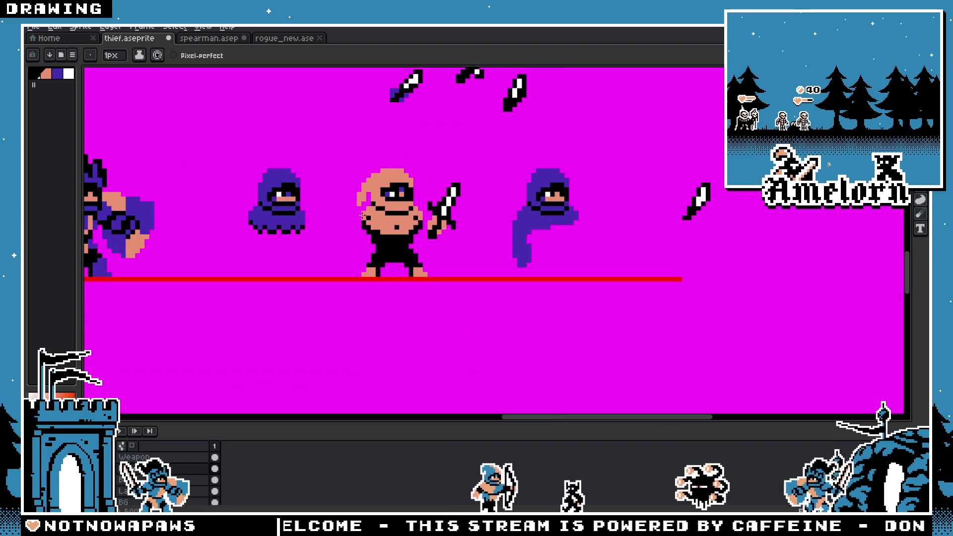
scroll(366, 207, "down", 2)
Step: Cycle between the Move, Eyedropper and Pencil tools while zooming around the thief
key("v")
scroll(397, 231, "down", 2)
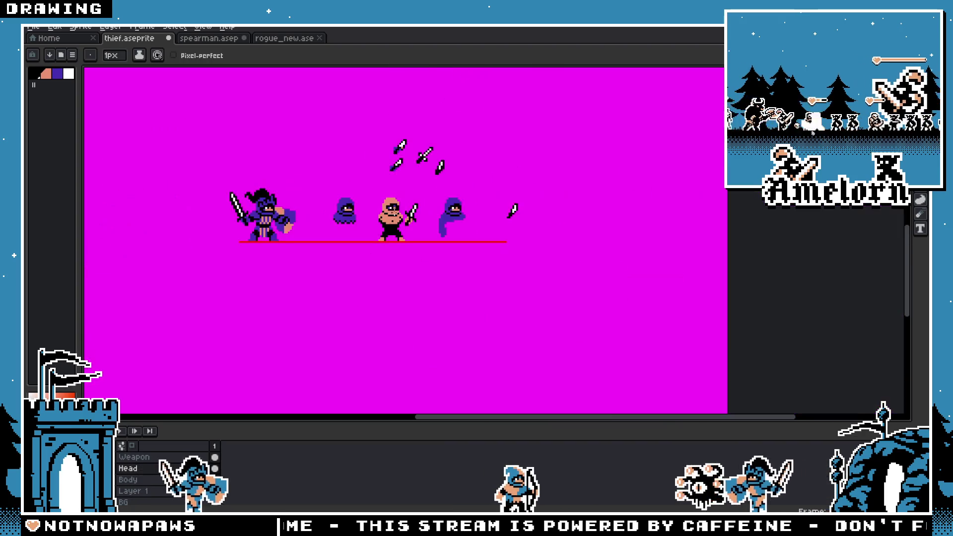
scroll(327, 199, "up", 4)
key("i")
key("b")
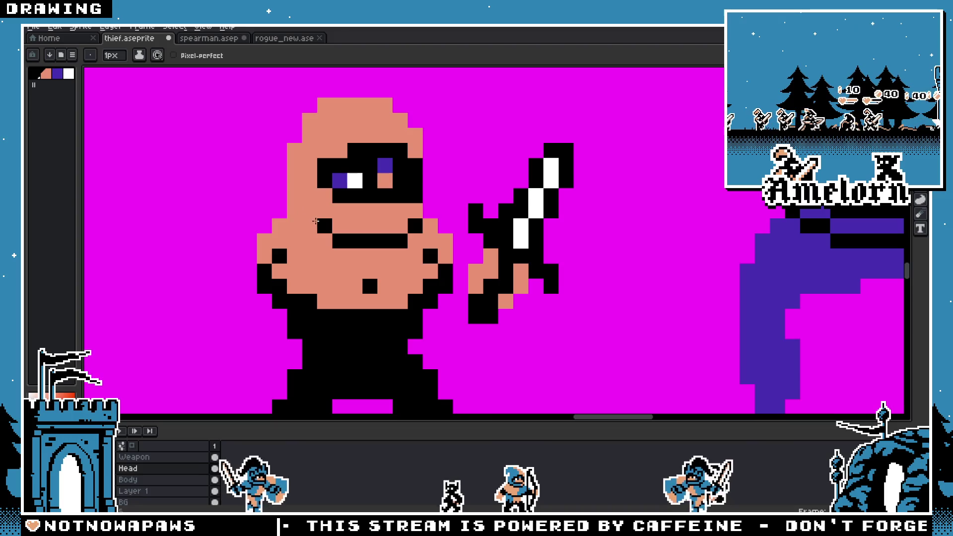
scroll(316, 220, "down", 4)
scroll(320, 249, "up", 2)
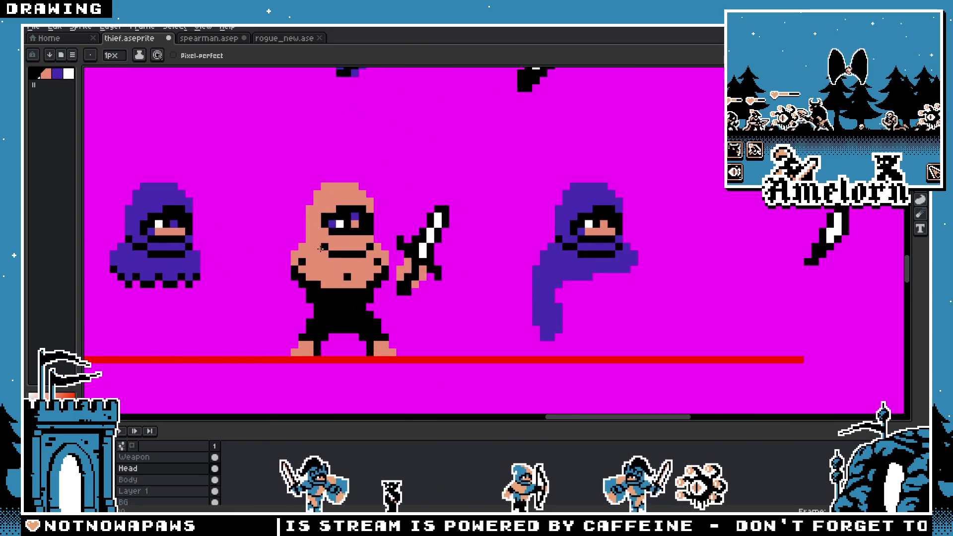
scroll(348, 234, "down", 4)
key("v")
scroll(318, 258, "up", 3)
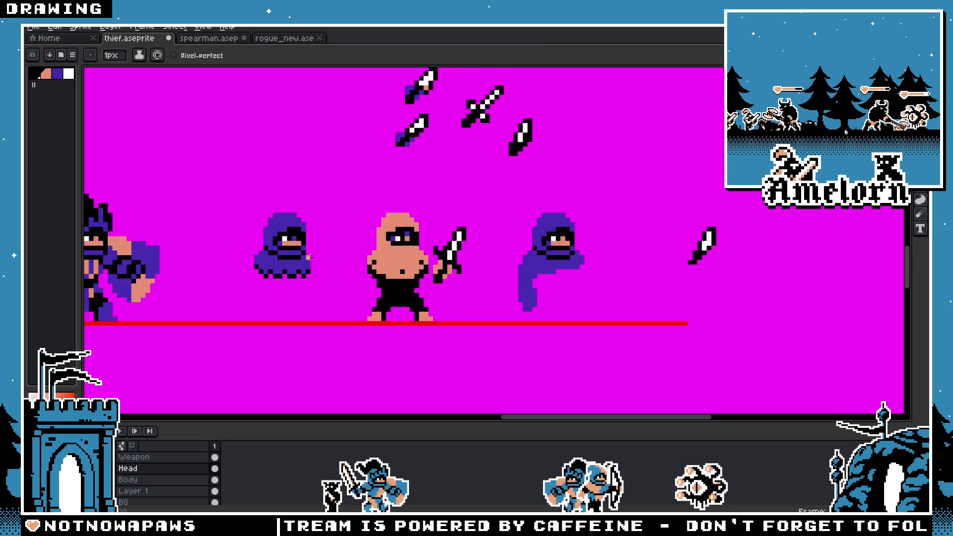
scroll(322, 248, "down", 4)
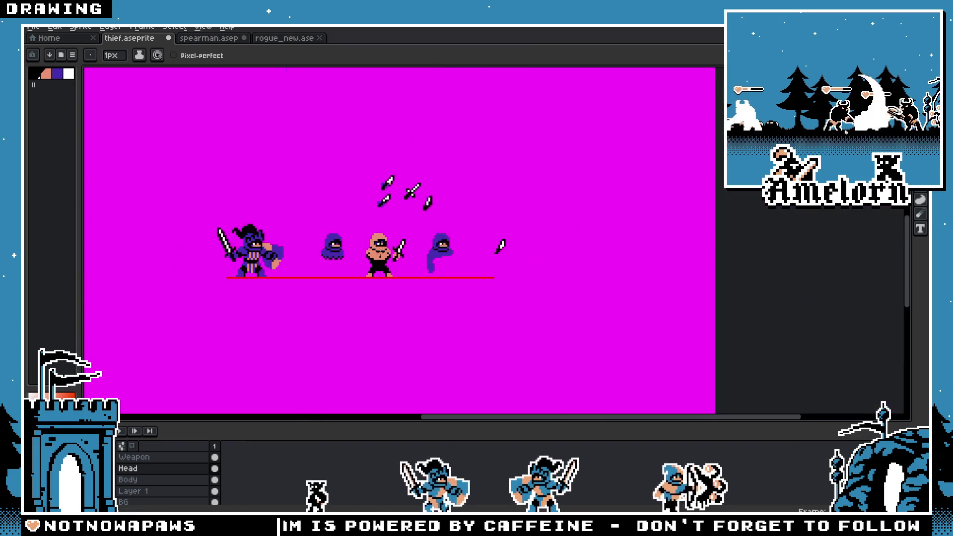
key("b")
scroll(447, 233, "up", 5)
Step: Marquee the dagger, nudge it about one pixel right on the Weapon layer, and deselect
key("m")
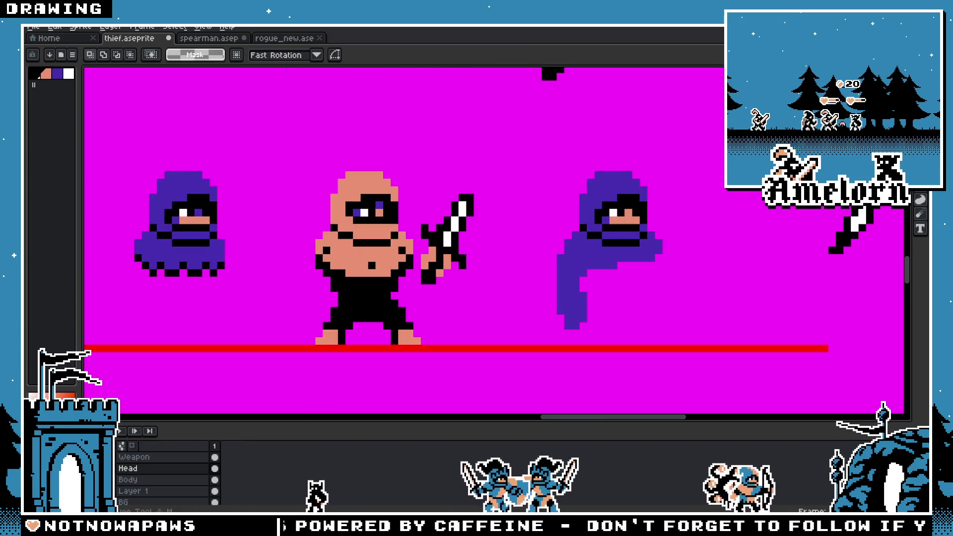
left_click_drag(500, 205, 549, 199)
left_click_drag(463, 178, 551, 281)
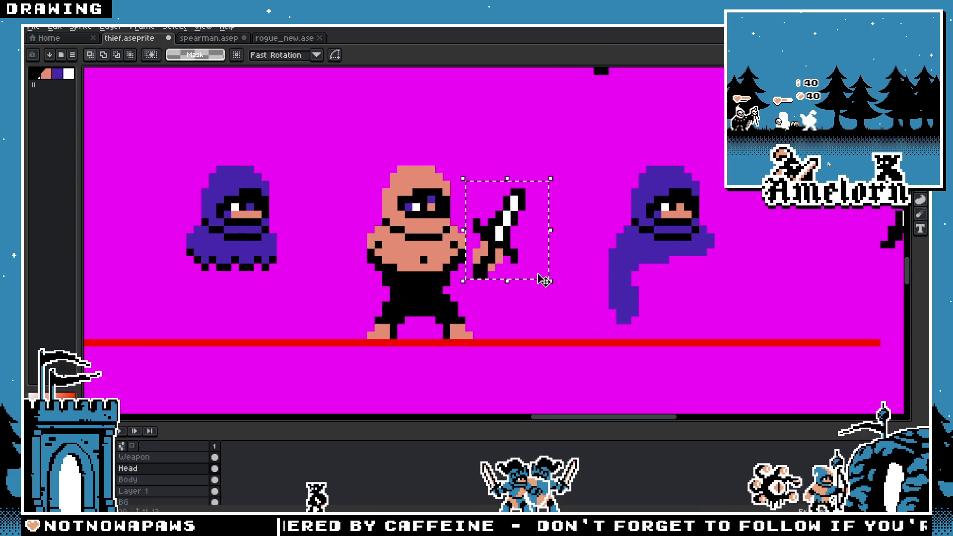
left_click(134, 457)
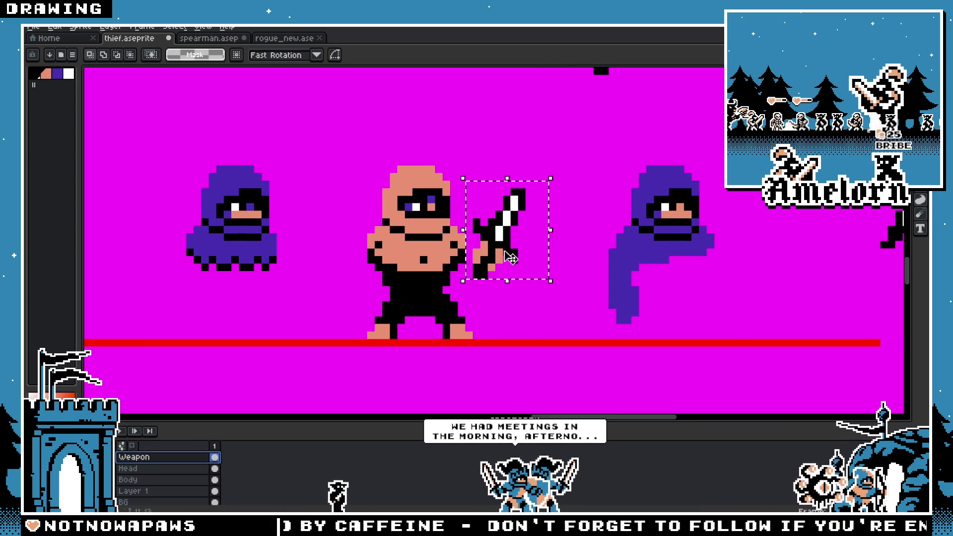
left_click_drag(506, 258, 515, 259)
left_click(498, 153)
scroll(417, 246, "up", 1)
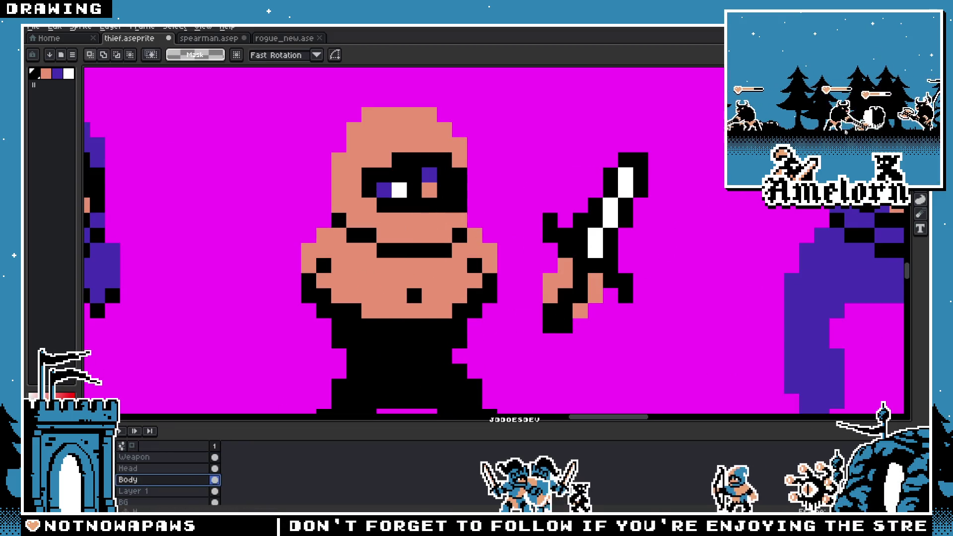
Step: Add black pixels with a 2px brush to start extending the thief's arm
key("v")
key("b")
left_click(510, 293)
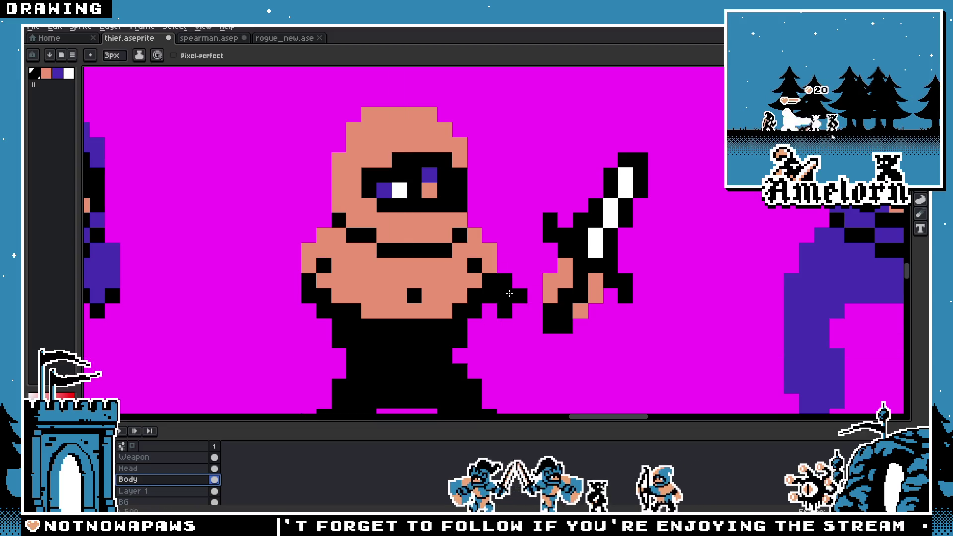
key("ctrl+z")
key("minus")
left_click(520, 290)
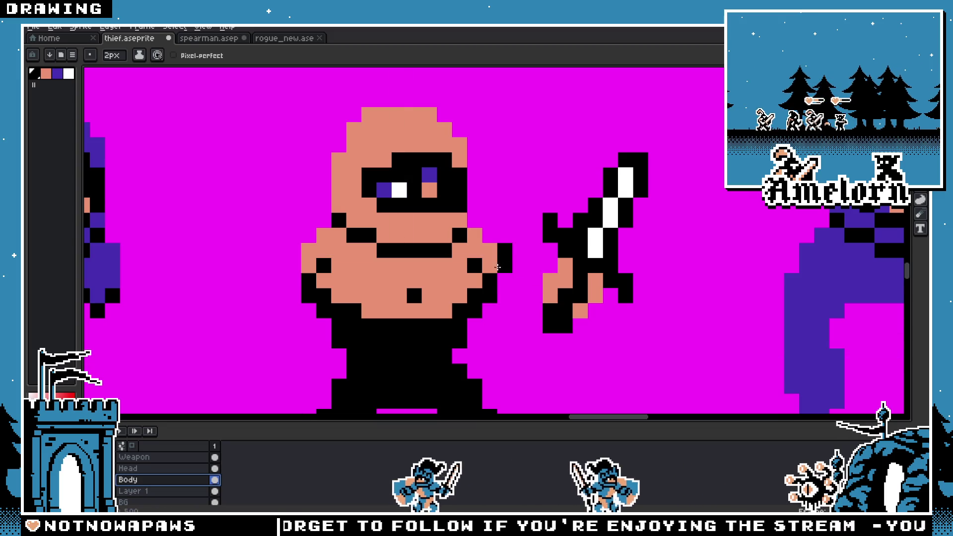
left_click_drag(504, 278, 533, 289)
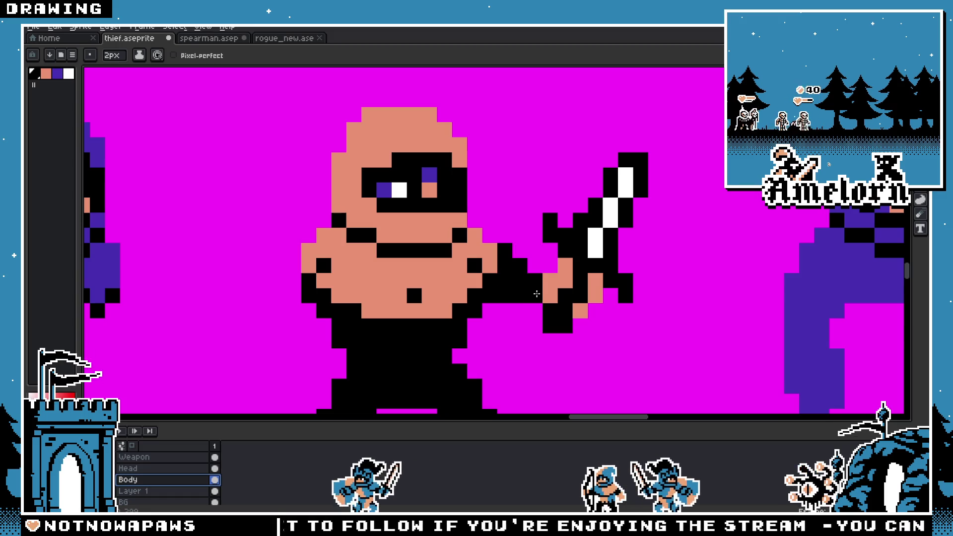
scroll(526, 301, "down", 5)
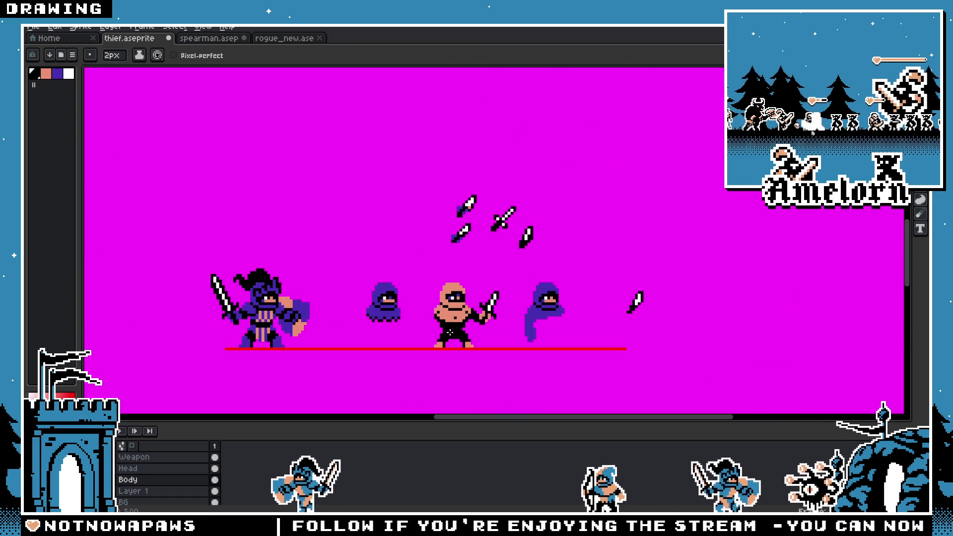
scroll(450, 331, "up", 4)
Step: Draw the black outline along the extended arm out to the dagger hand, undoing stray strokes
left_click_drag(489, 246, 526, 256)
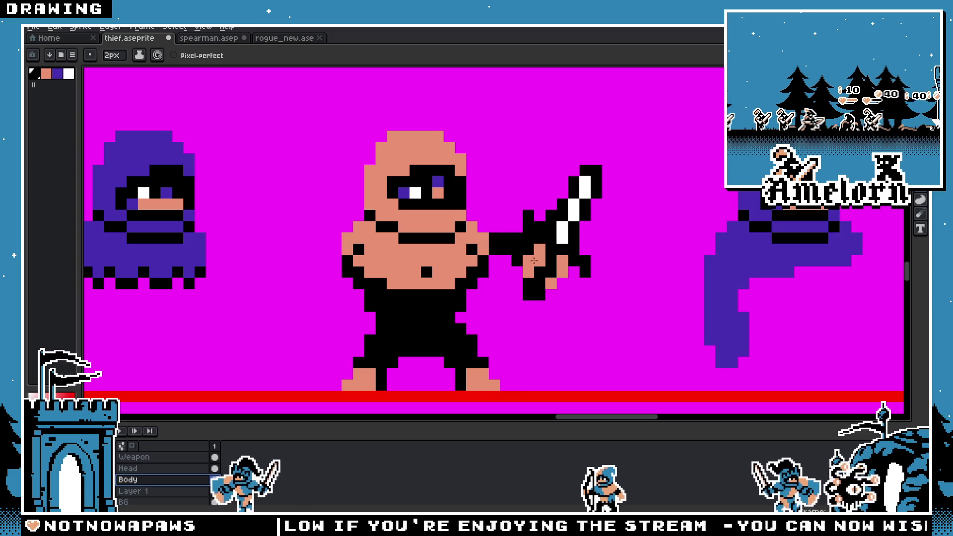
key("ctrl+z")
key("ctrl+z")
left_click(509, 252)
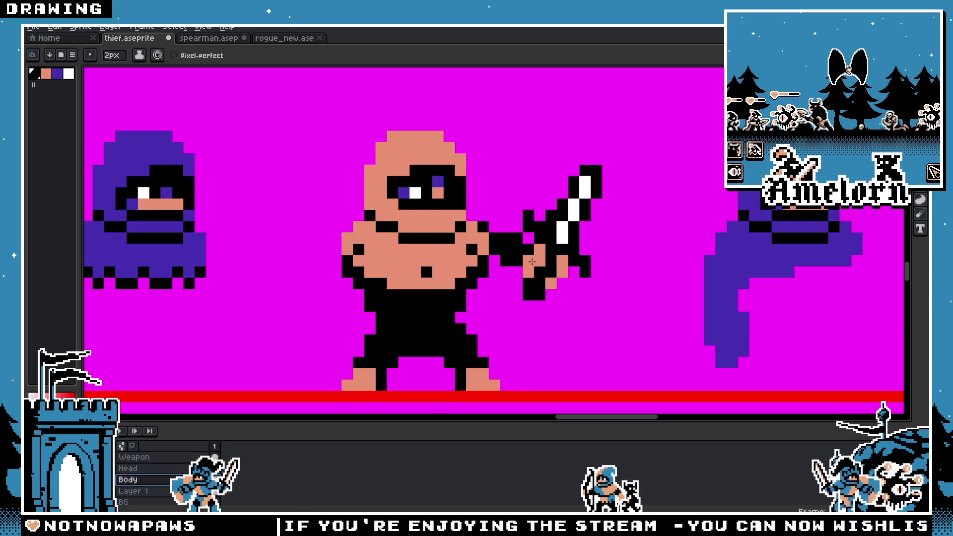
left_click(519, 270)
scroll(469, 258, "down", 3)
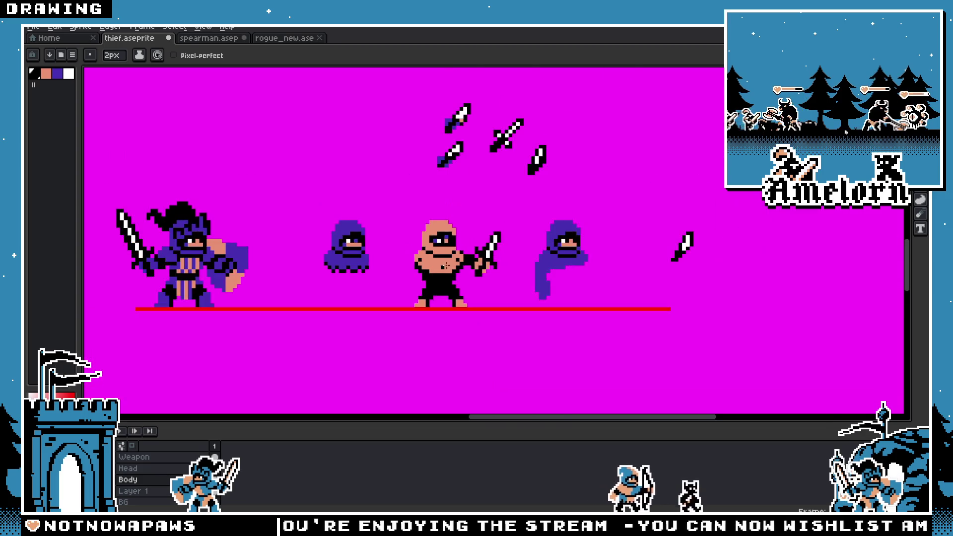
scroll(464, 256, "up", 4)
key("ctrl+z")
mouse_move(519, 216)
left_mouse_down()
mouse_move(516, 233)
mouse_move(586, 267)
left_mouse_up()
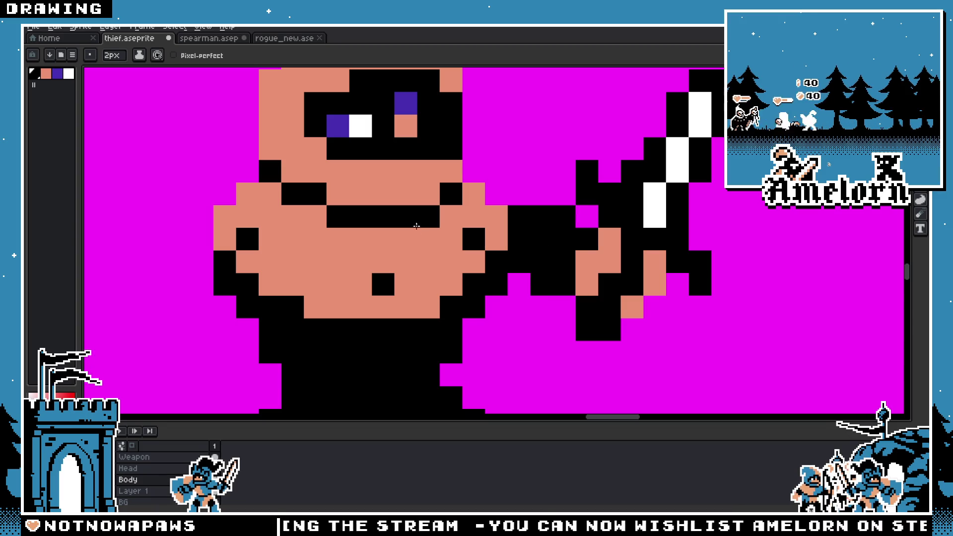
scroll(416, 226, "down", 3)
scroll(453, 241, "up", 2)
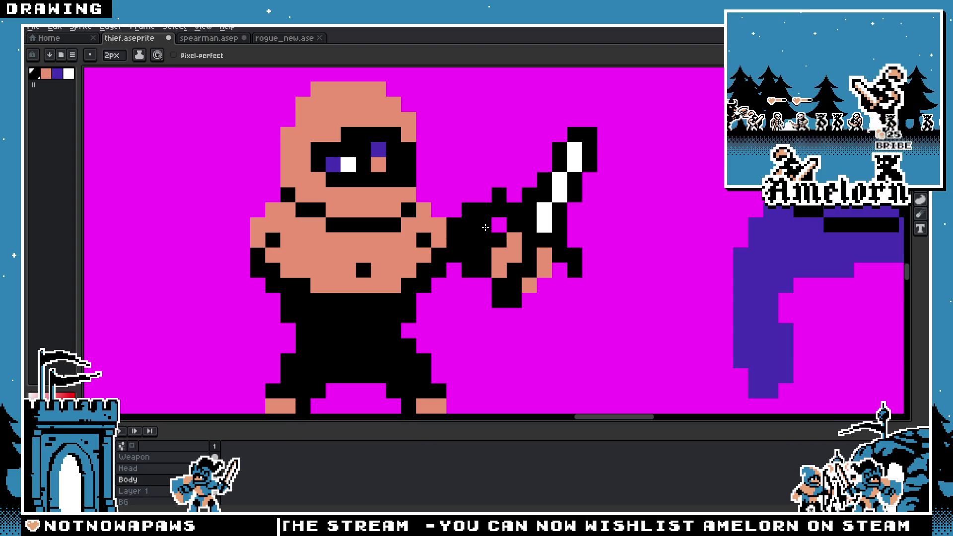
scroll(423, 240, "down", 3)
Step: Select the sword on the Weapon layer and shift it away from the thief's hand
scroll(437, 248, "up", 1)
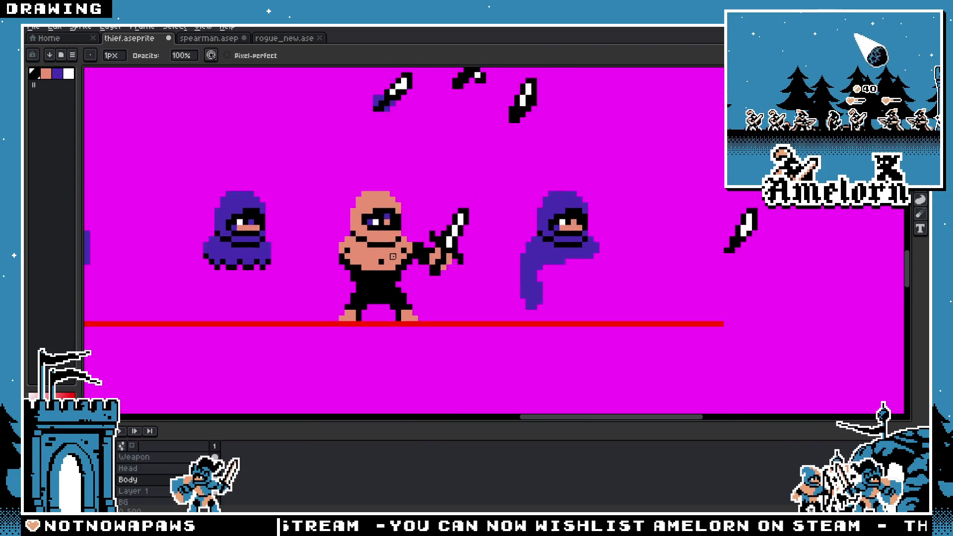
scroll(455, 266, "up", 1)
scroll(455, 266, "down", 1)
scroll(348, 255, "up", 1)
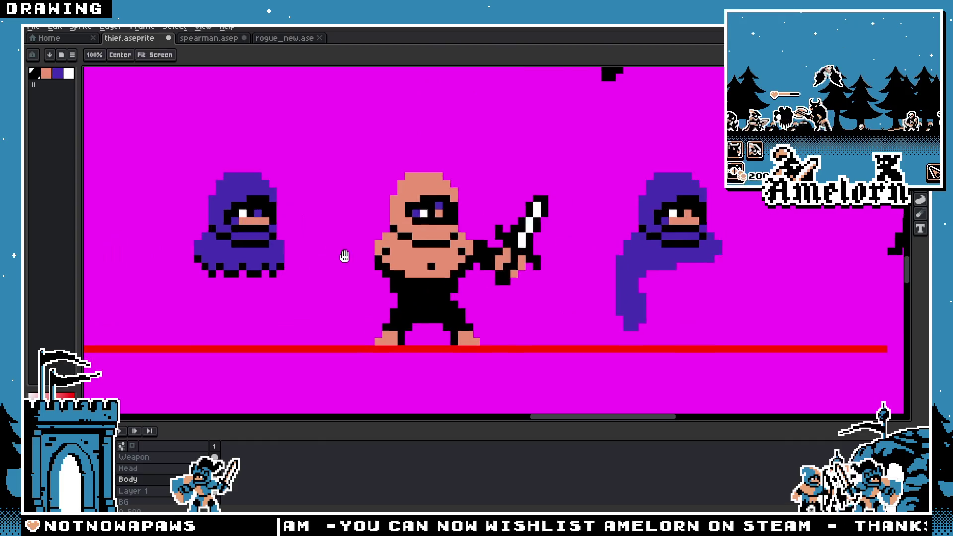
scroll(516, 268, "down", 2)
key("space")
scroll(517, 270, "up", 2)
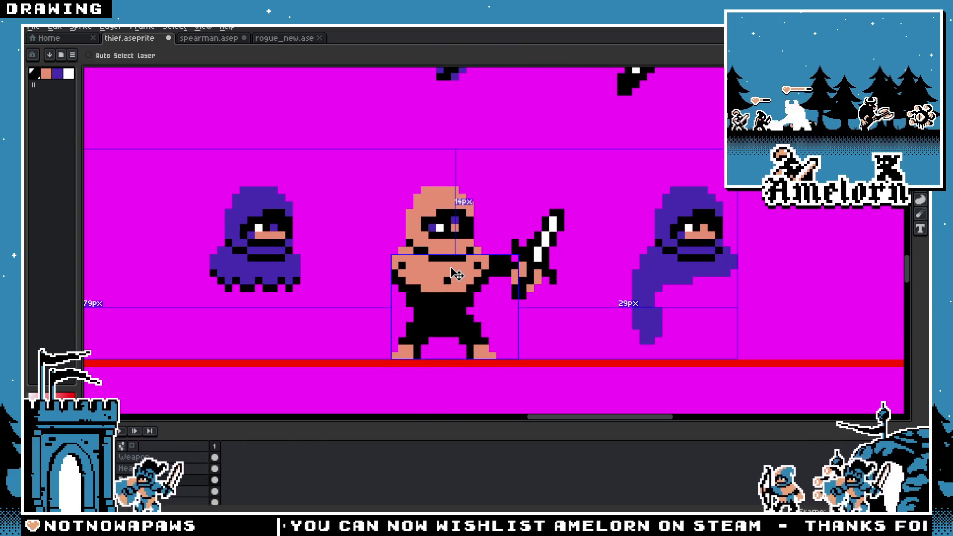
left_click(134, 456)
key("m")
left_click_drag(504, 202, 585, 298)
mouse_move(541, 248)
left_mouse_down()
mouse_move(527, 248)
mouse_move(554, 268)
left_mouse_up()
key("b")
key("v")
key("m")
Step: On the Body layer, delete the black pants and outlines
key("Down")
key("Down")
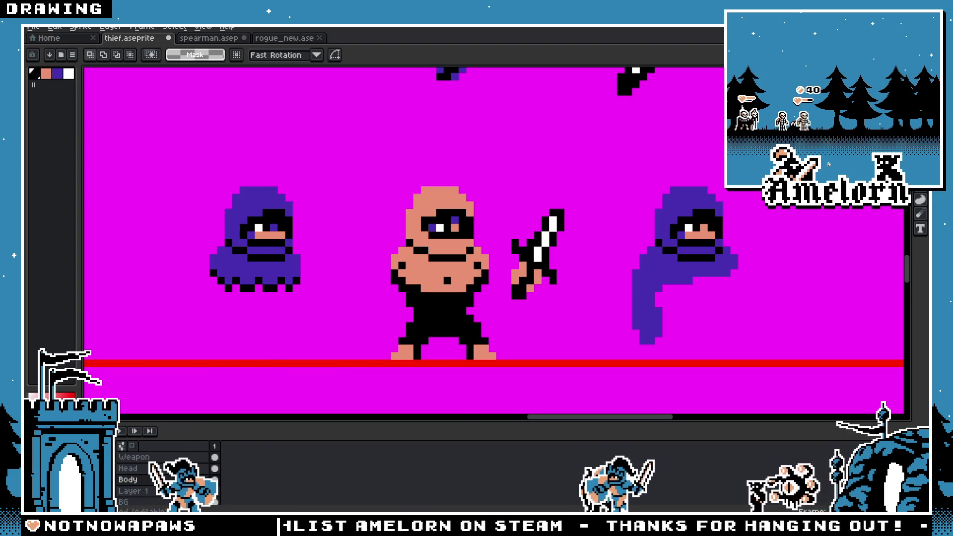
key("Delete")
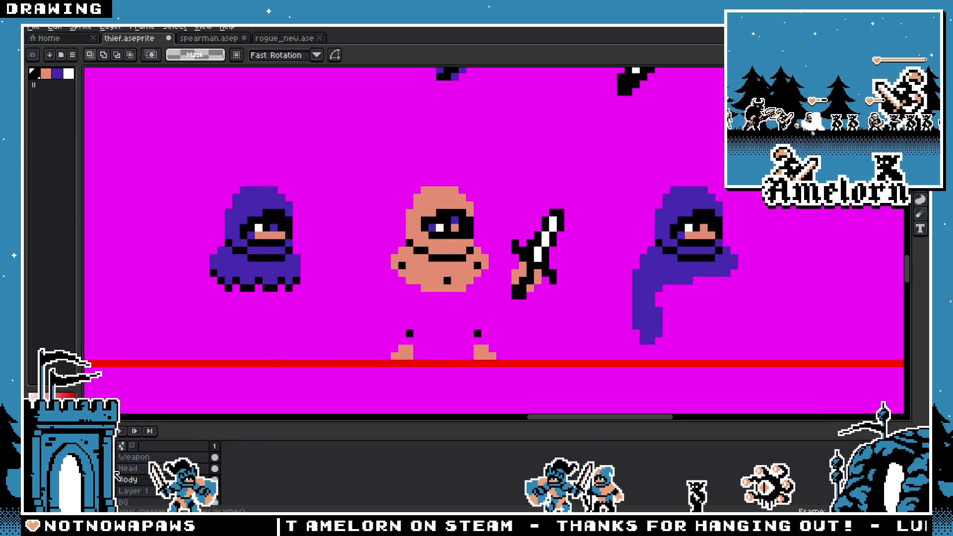
key("b")
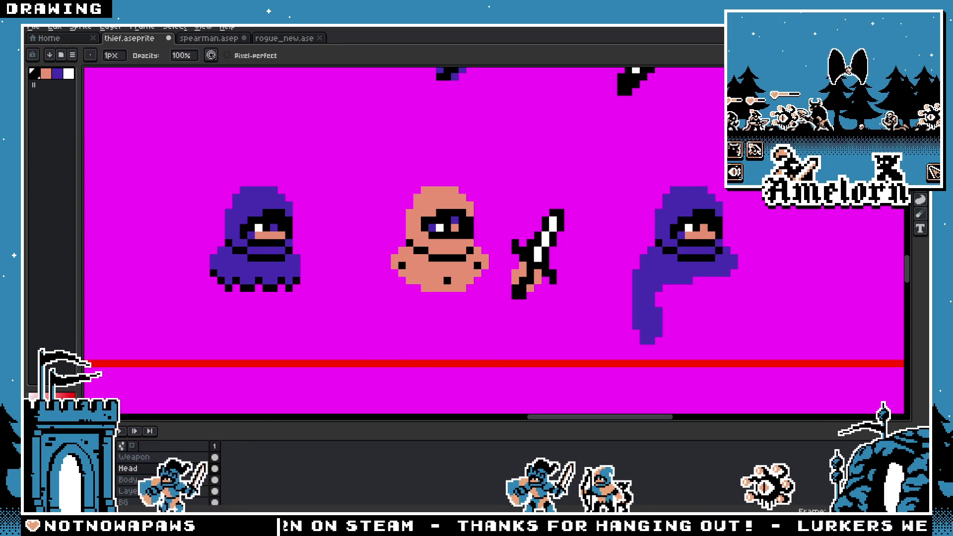
Step: Restore the deleted pants and add a black pixel to the left leg
key("ctrl+z")
key("i")
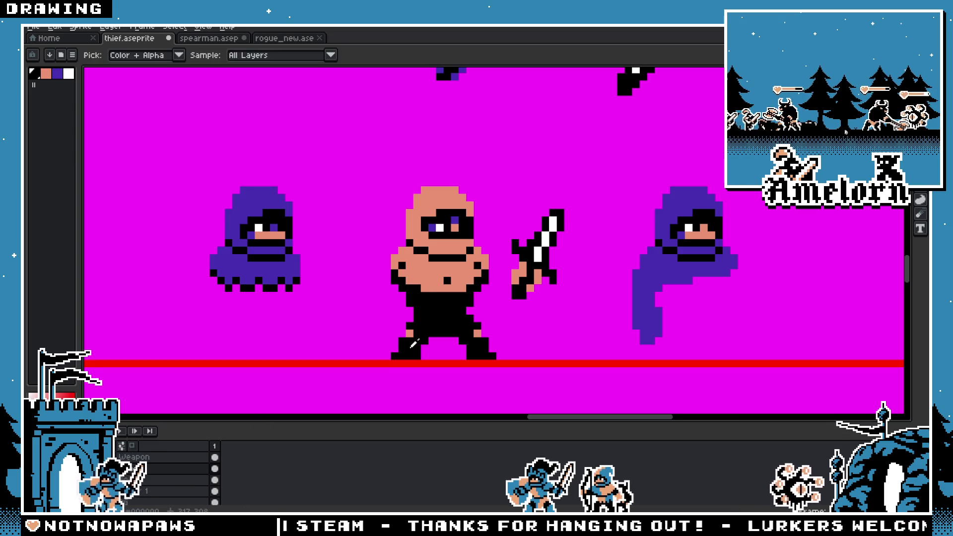
key("b")
left_click(411, 336)
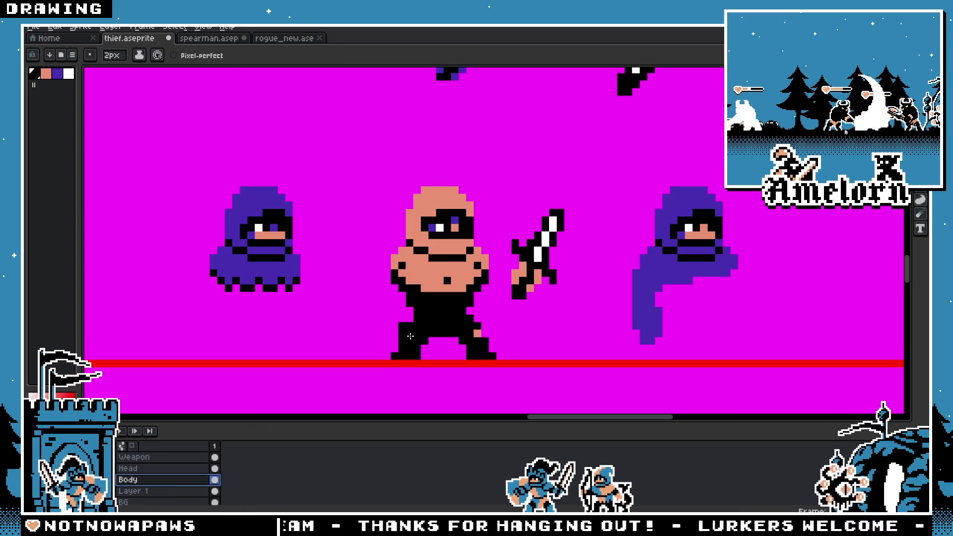
key("minus")
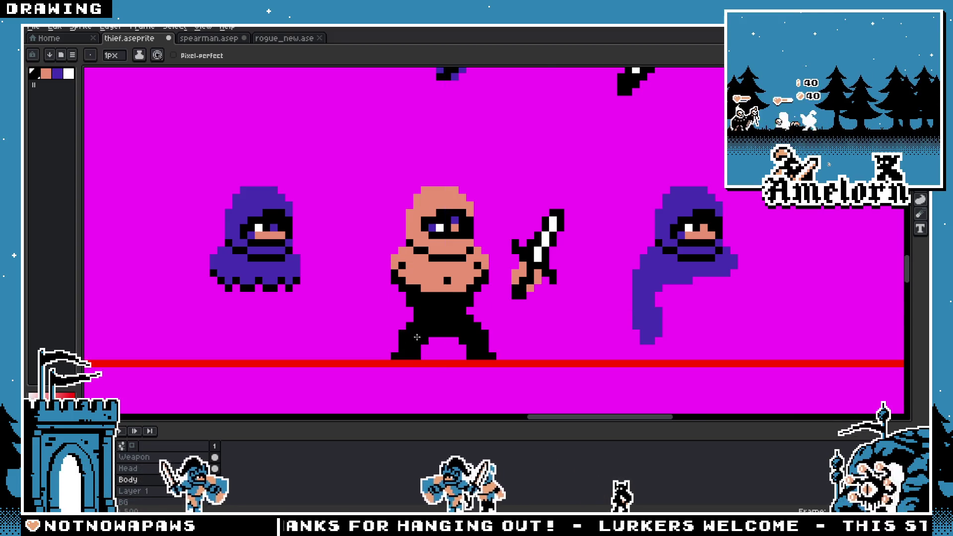
scroll(417, 337, "down", 4)
scroll(381, 316, "up", 3)
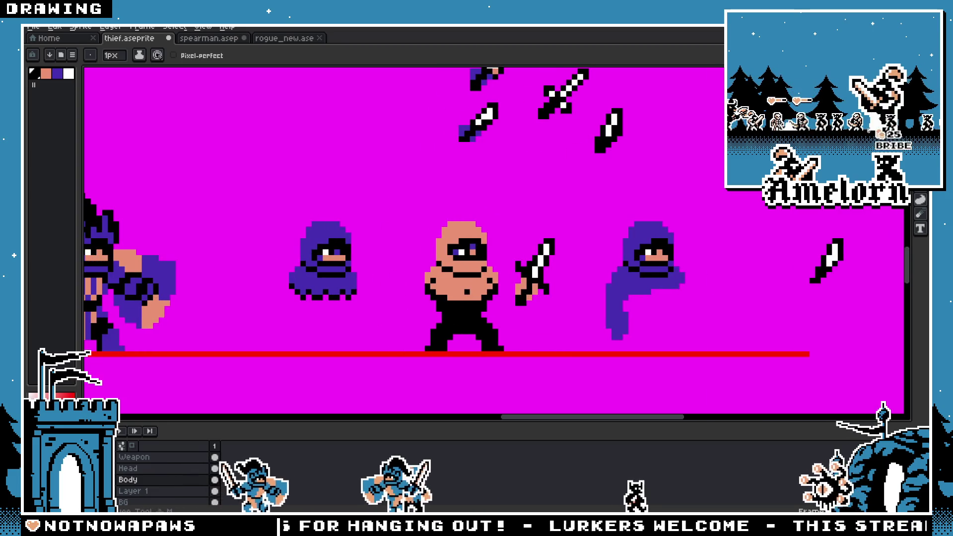
Step: Select the thief's upper body, delete its black outlines and belt, and pick the skin colour
left_click(920, 89)
left_click_drag(531, 200, 399, 308)
key("Delete")
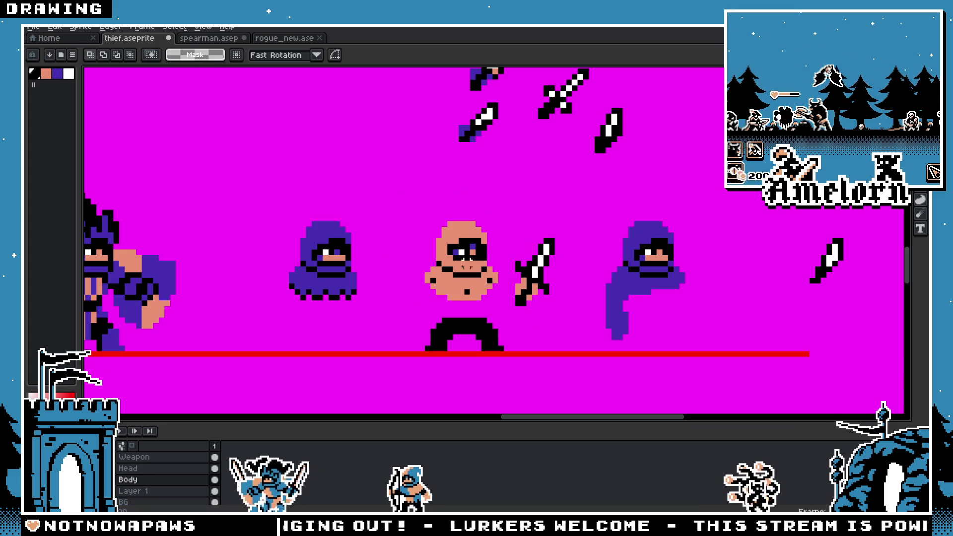
scroll(383, 295, "down", 3)
scroll(395, 295, "up", 4)
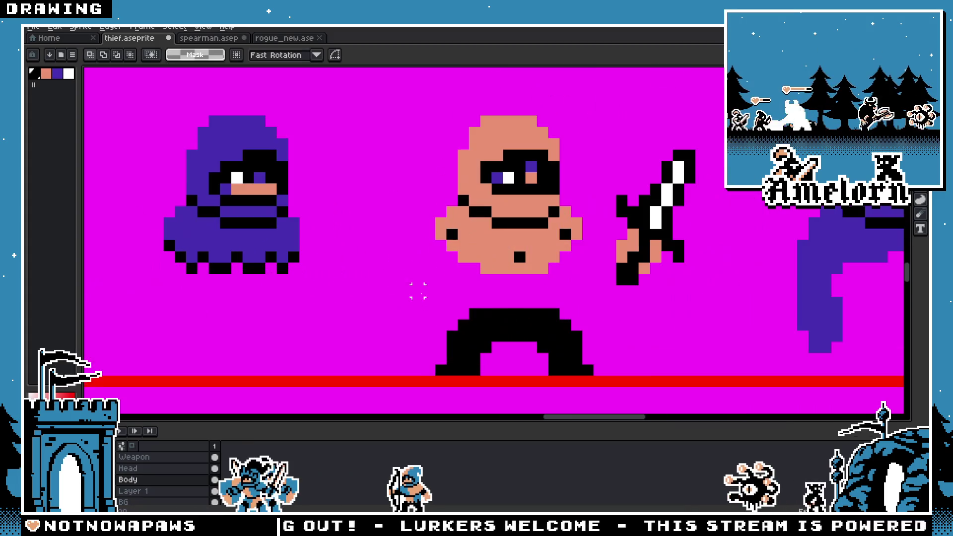
key("i")
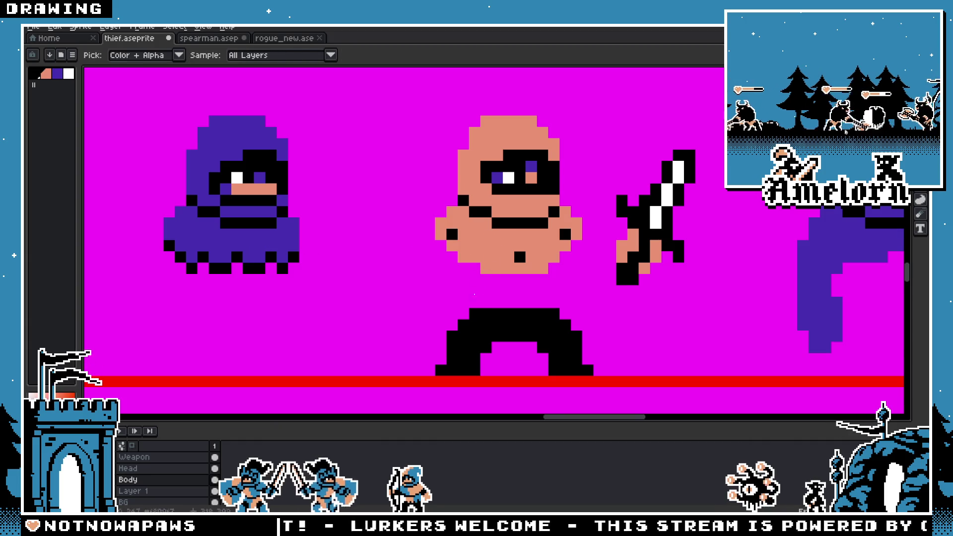
key("b")
left_click(453, 359)
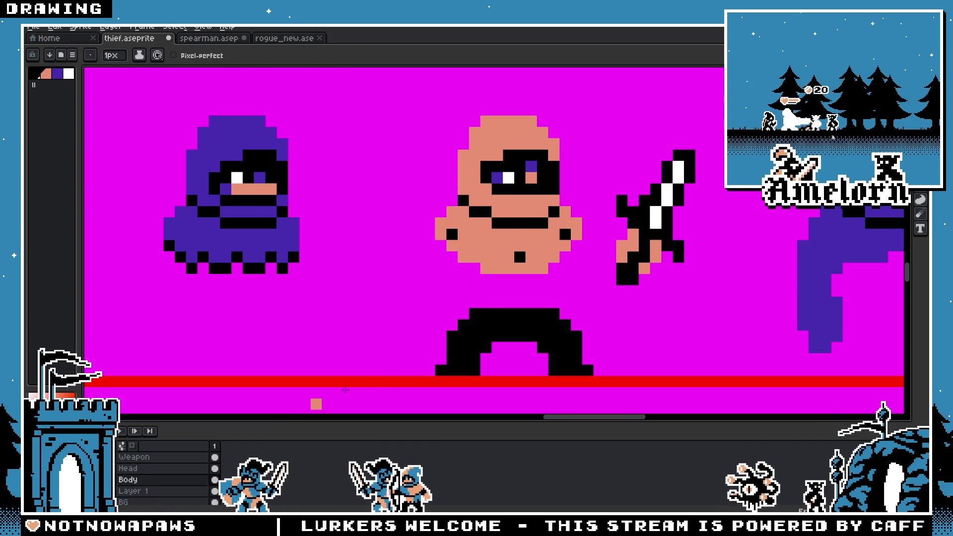
Step: Paint-bucket both salmon skin areas purple on the Head layer
scroll(576, 359, "down", 6)
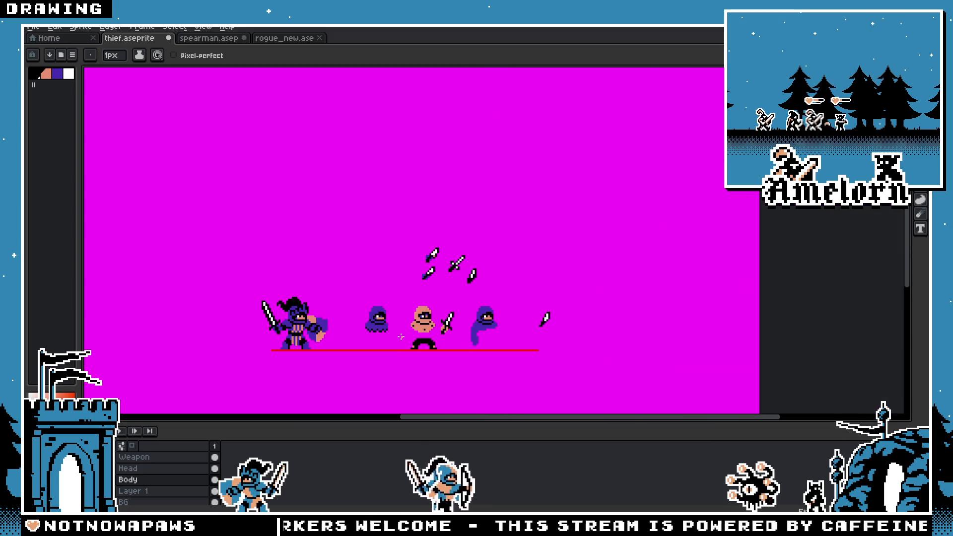
scroll(415, 336, "up", 6)
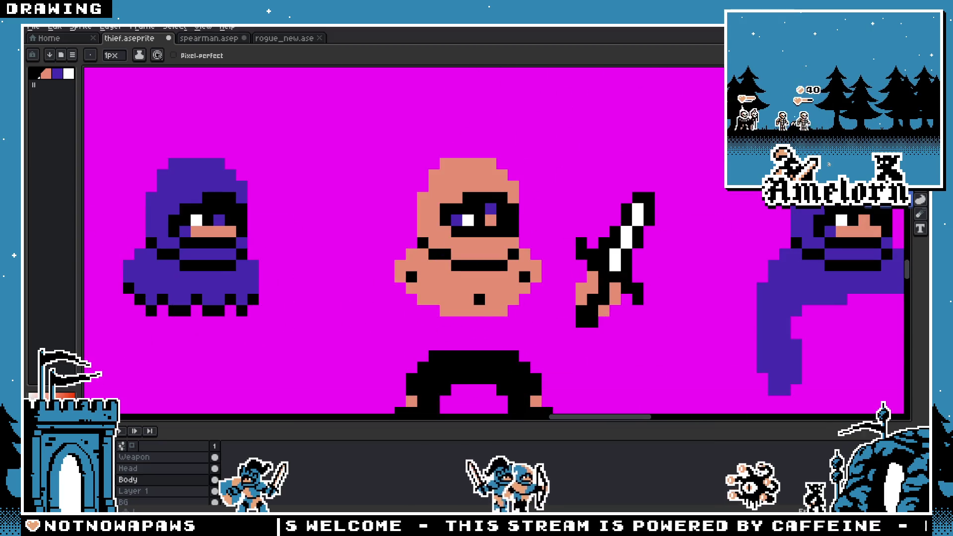
key("v")
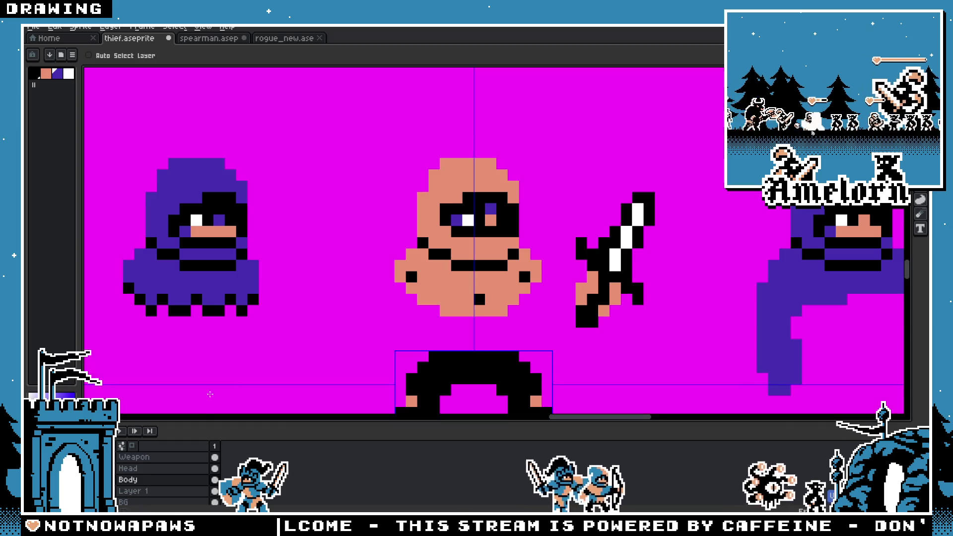
left_click(144, 468)
key("g")
left_click(468, 242)
left_click(468, 287)
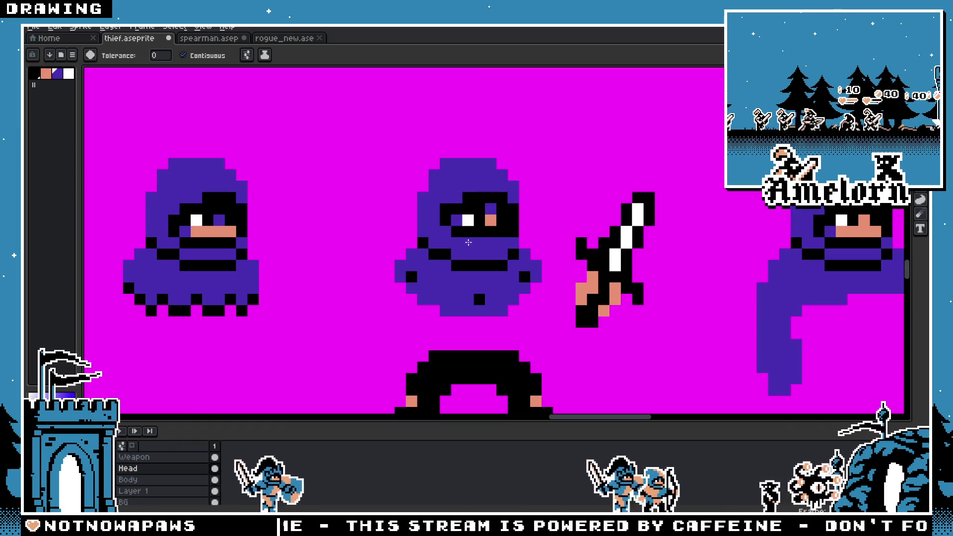
scroll(468, 242, "down", 4)
scroll(397, 268, "up", 5)
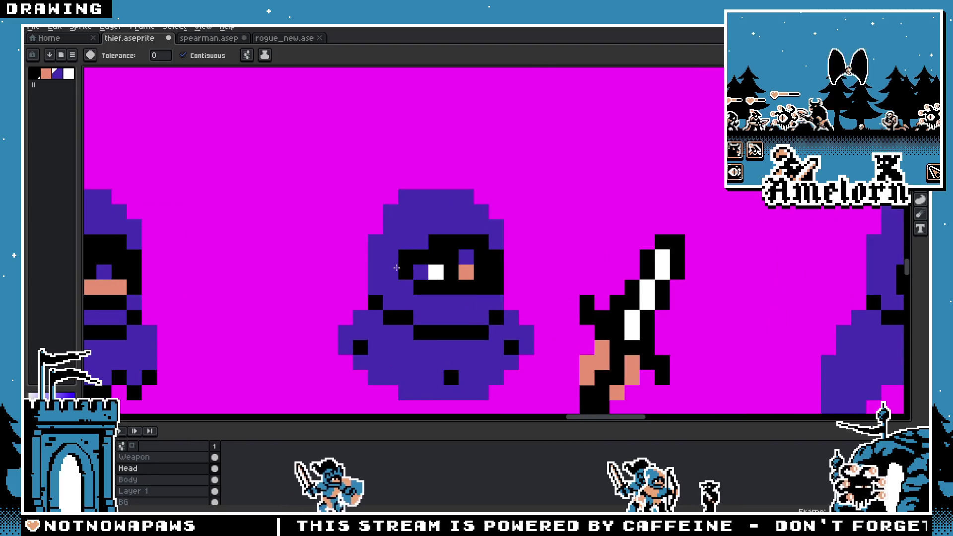
scroll(396, 268, "down", 2)
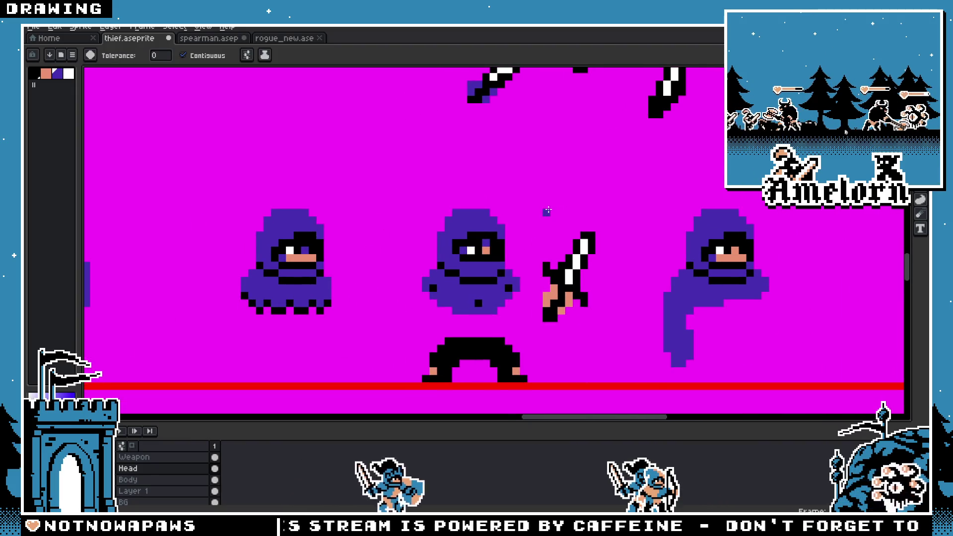
key("m")
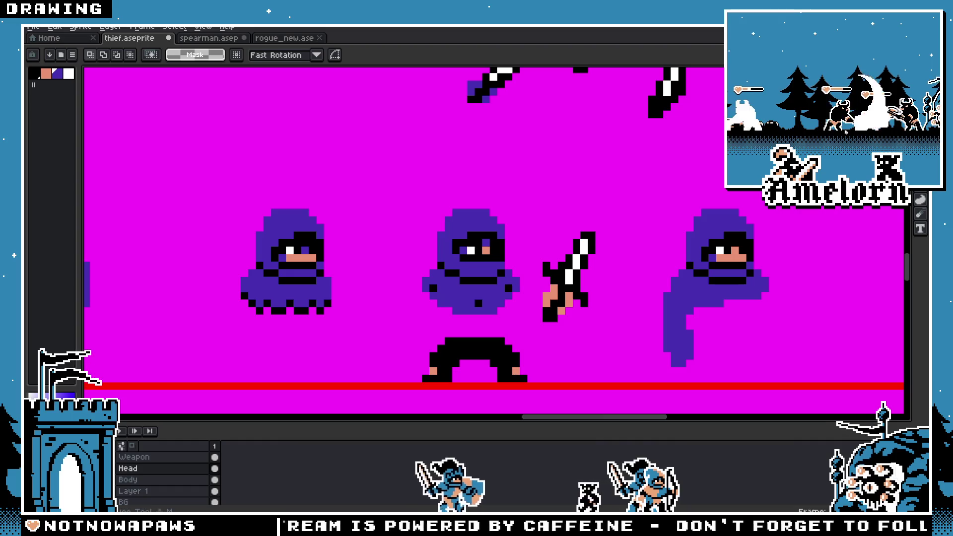
scroll(268, 249, "up", 2)
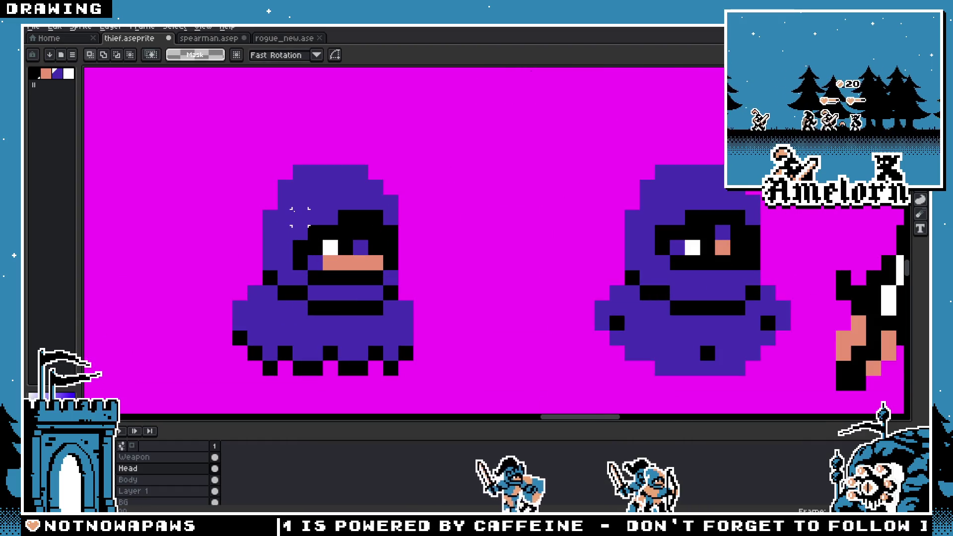
Step: Copy the masked face from the left head onto the right hooded thief and deselect
mouse_move(300, 202)
left_mouse_down()
mouse_move(380, 295)
mouse_move(394, 280)
left_mouse_up()
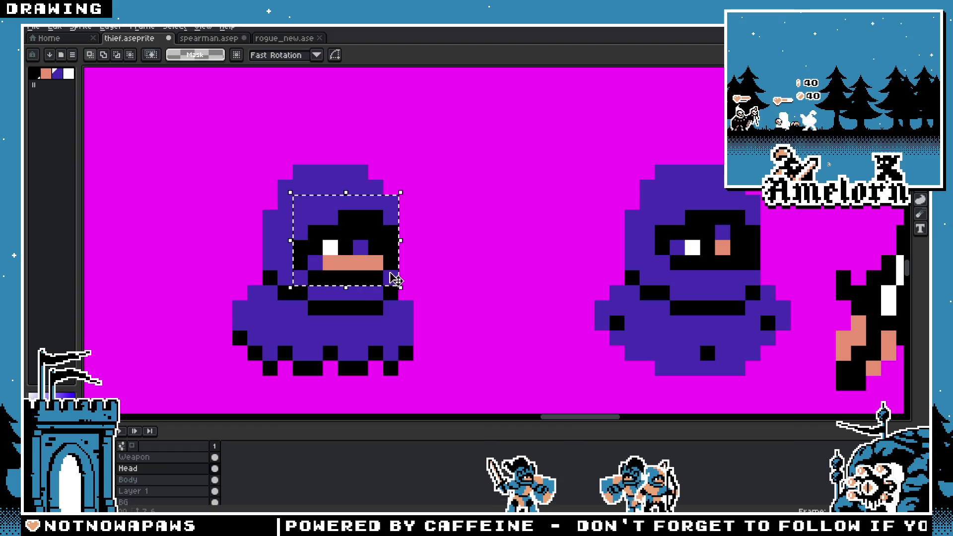
left_click_drag(355, 253, 717, 251)
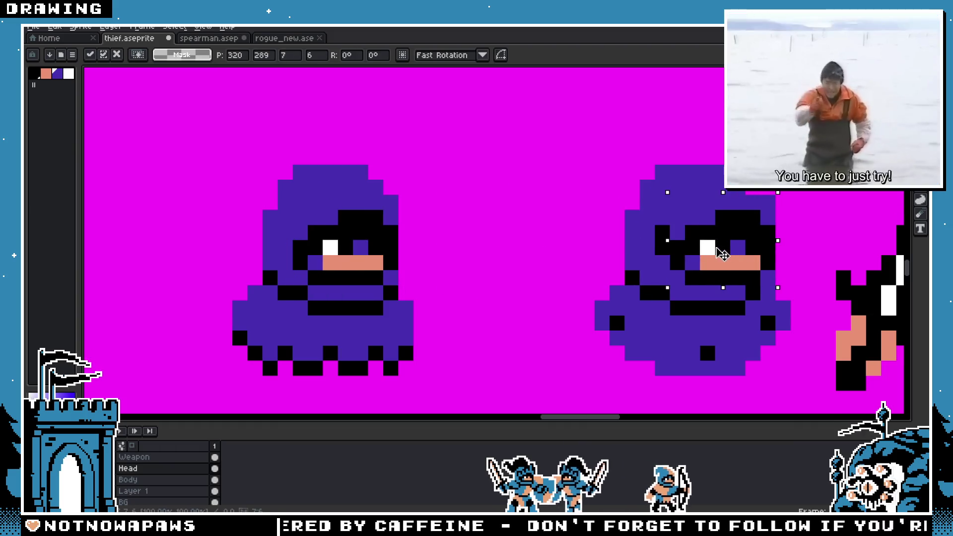
key("ctrl+d")
scroll(595, 223, "down", 3)
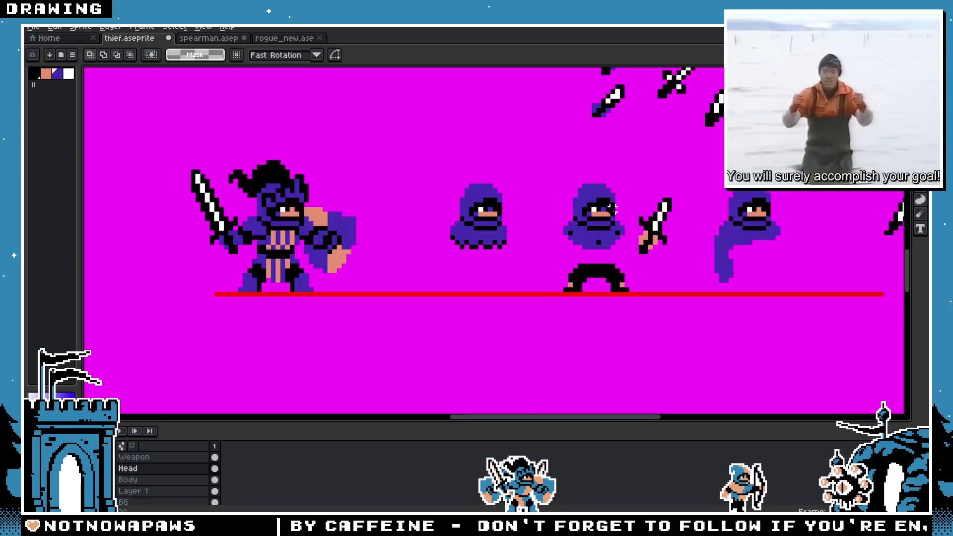
scroll(595, 222, "up", 1)
scroll(594, 223, "up", 1)
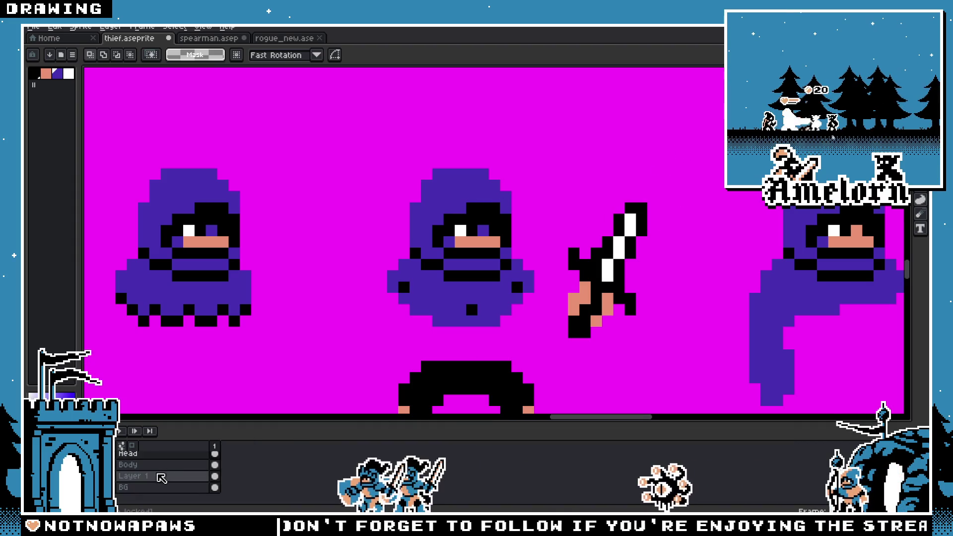
Step: Select the sword and its hand on the Weapon layer and nudge it down-left
left_click(143, 460)
mouse_move(672, 167)
left_mouse_down()
mouse_move(536, 336)
mouse_move(544, 362)
left_mouse_up()
left_click_drag(605, 290, 581, 298)
key("Down")
key("Down")
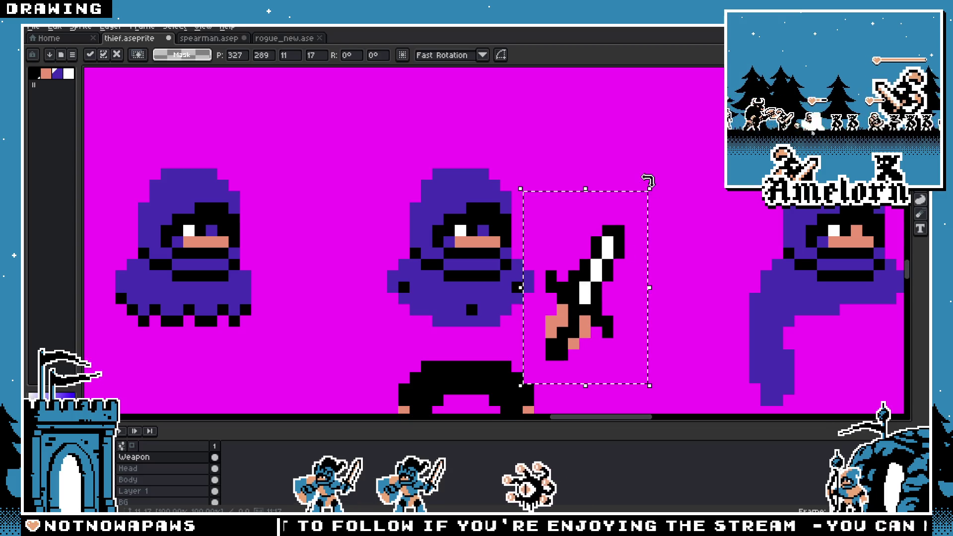
Step: Mirror and rotate the sword 90° so it points down-right beside the legs
key("shift+h")
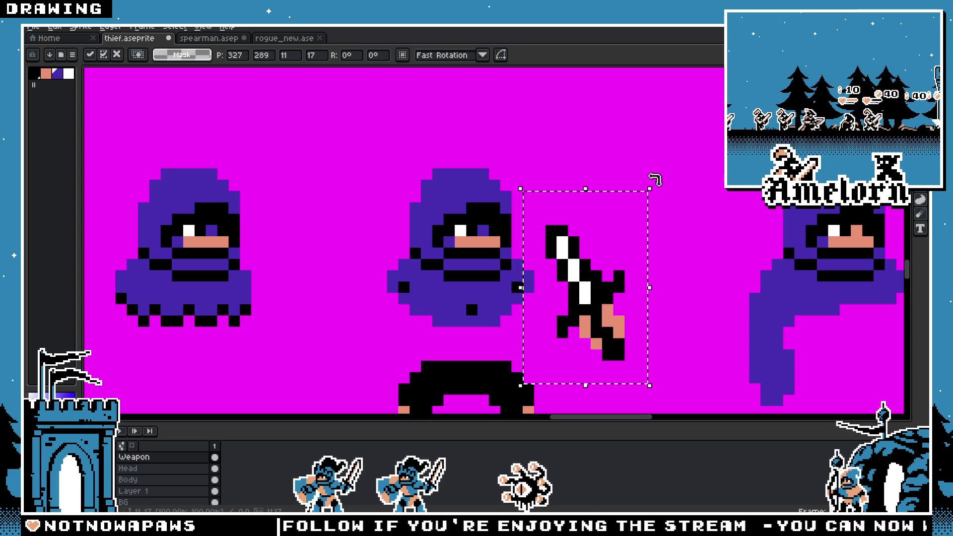
mouse_move(660, 185)
left_mouse_down()
mouse_move(575, 188)
mouse_move(513, 225)
mouse_move(505, 247)
left_mouse_up()
mouse_move(615, 275)
left_mouse_down()
mouse_move(379, 353)
mouse_move(613, 346)
mouse_move(638, 332)
left_mouse_up()
key("shift+v")
key("shift+v")
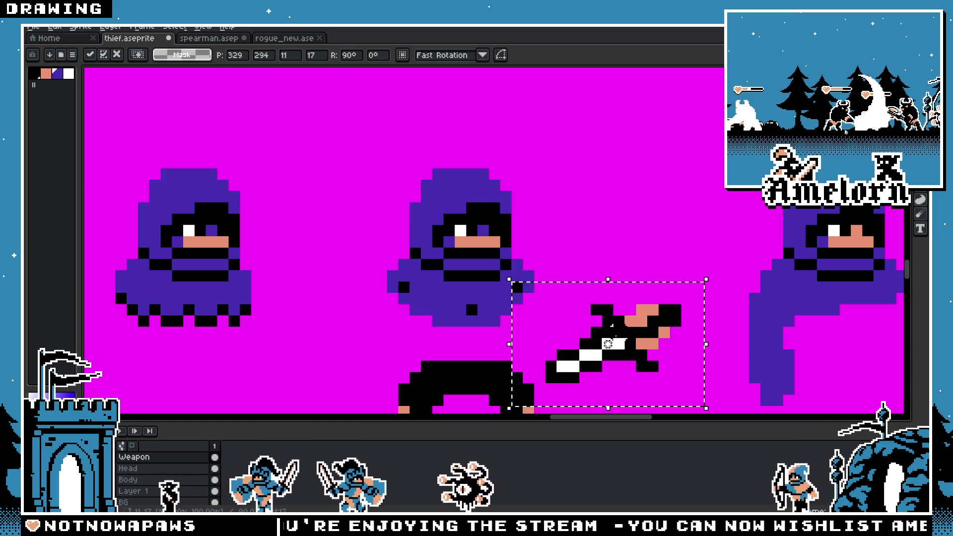
key("shift+h")
key("Return")
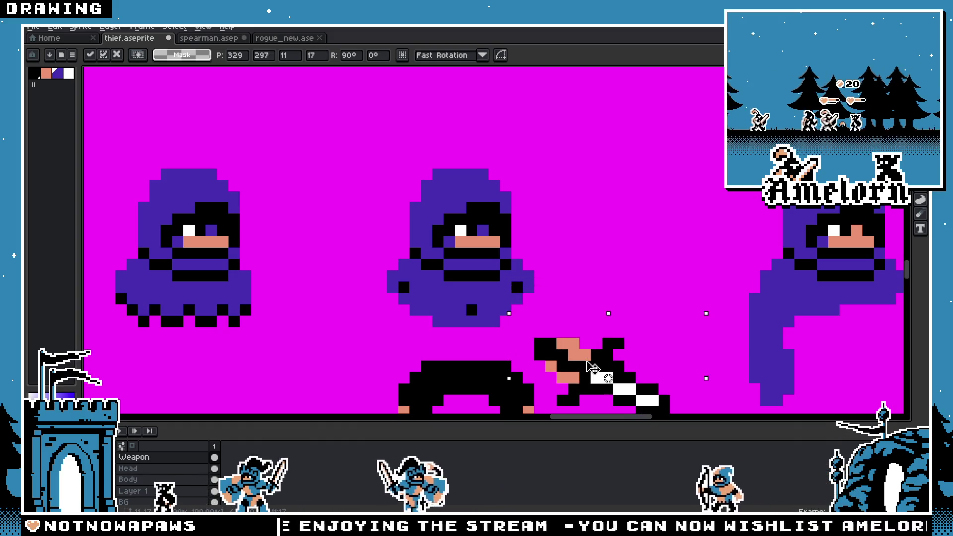
scroll(606, 253, "down", 4)
scroll(618, 289, "up", 3)
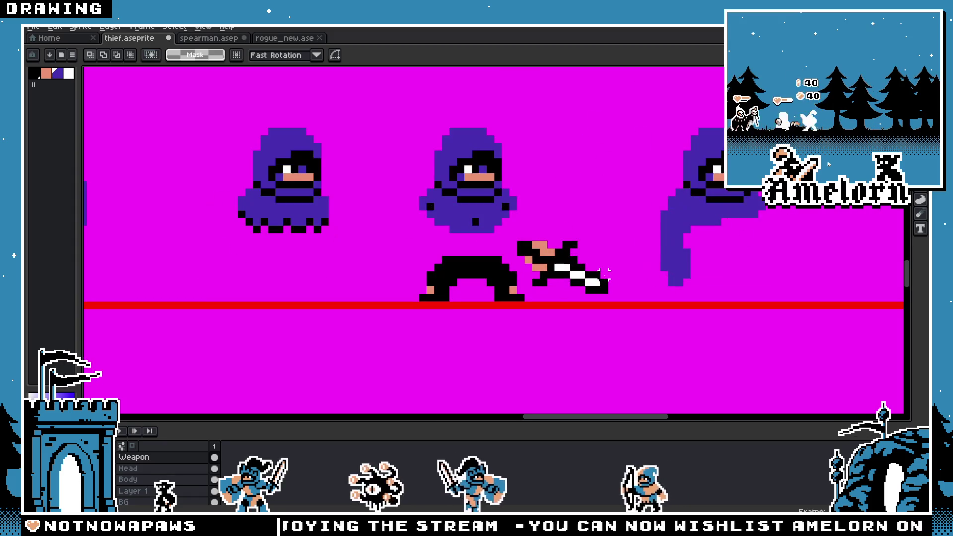
scroll(605, 272, "down", 3)
scroll(509, 251, "up", 1)
scroll(220, 283, "up", 1)
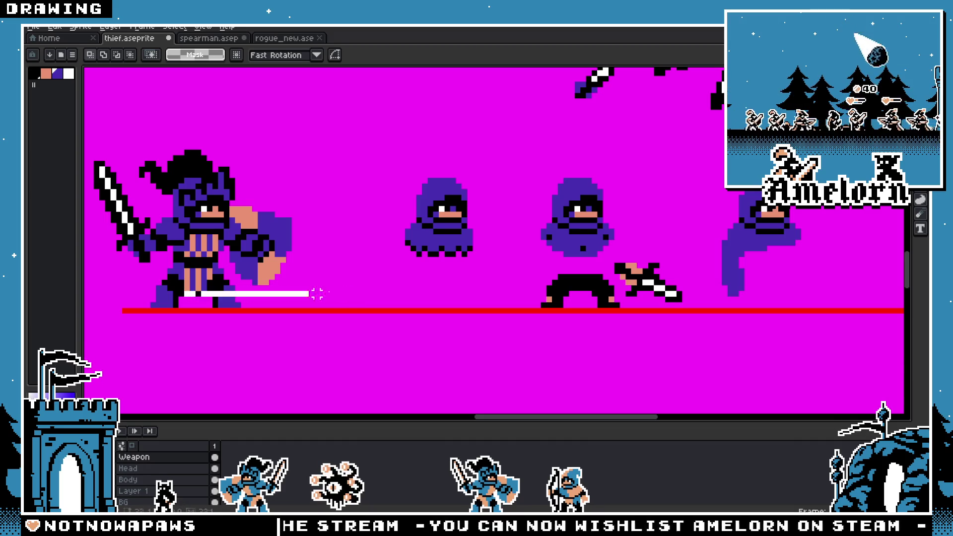
Step: Select the sword and hand pixels and shift them slightly up and left
left_click_drag(605, 293, 606, 297)
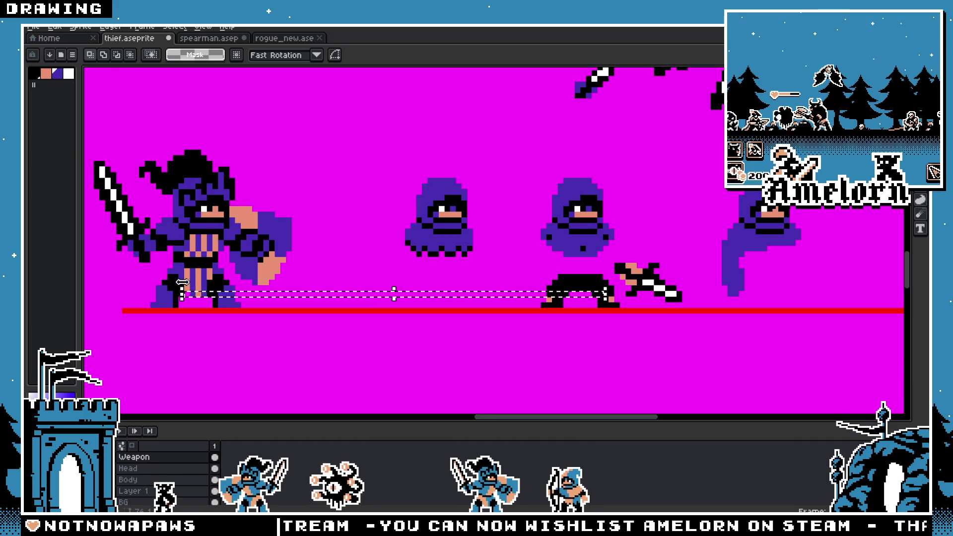
left_click_drag(187, 287, 612, 294)
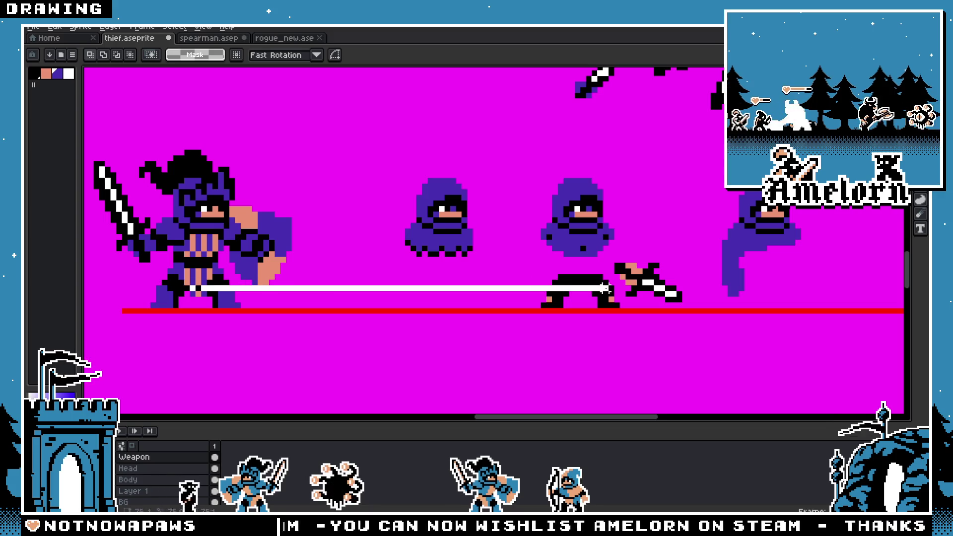
key("ctrl+d")
left_click_drag(543, 278, 515, 278)
scroll(515, 278, "up", 2)
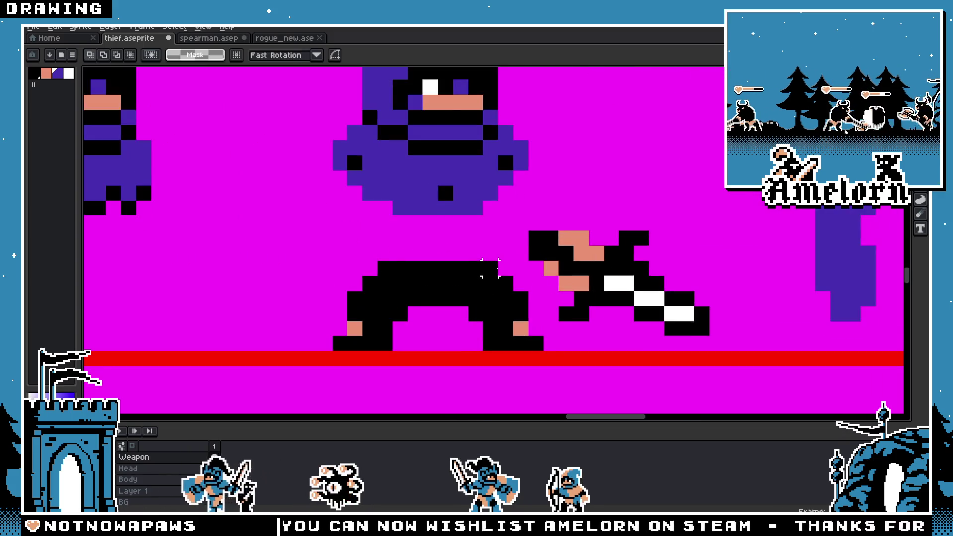
scroll(489, 270, "down", 3)
key("m")
scroll(400, 268, "up", 1)
scroll(568, 279, "up", 4)
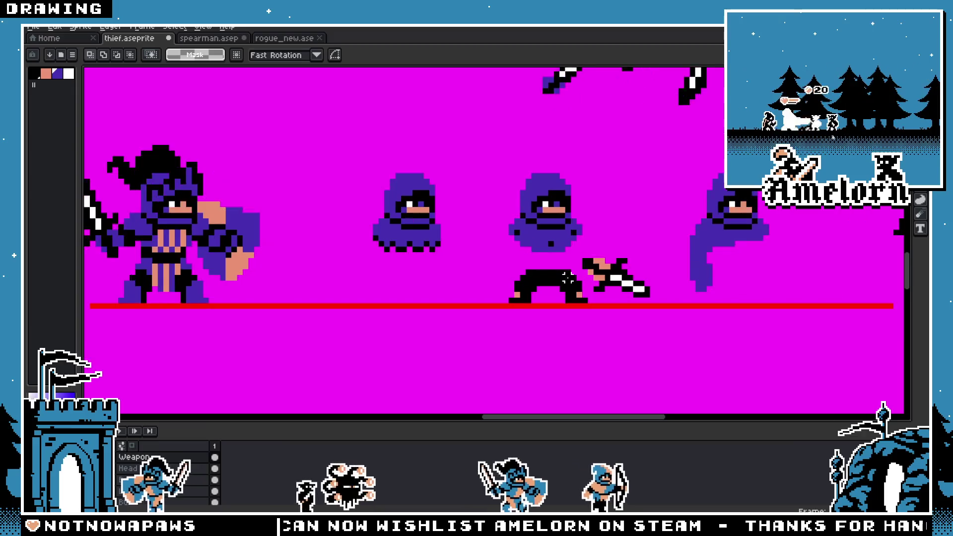
left_click_drag(720, 230, 556, 314)
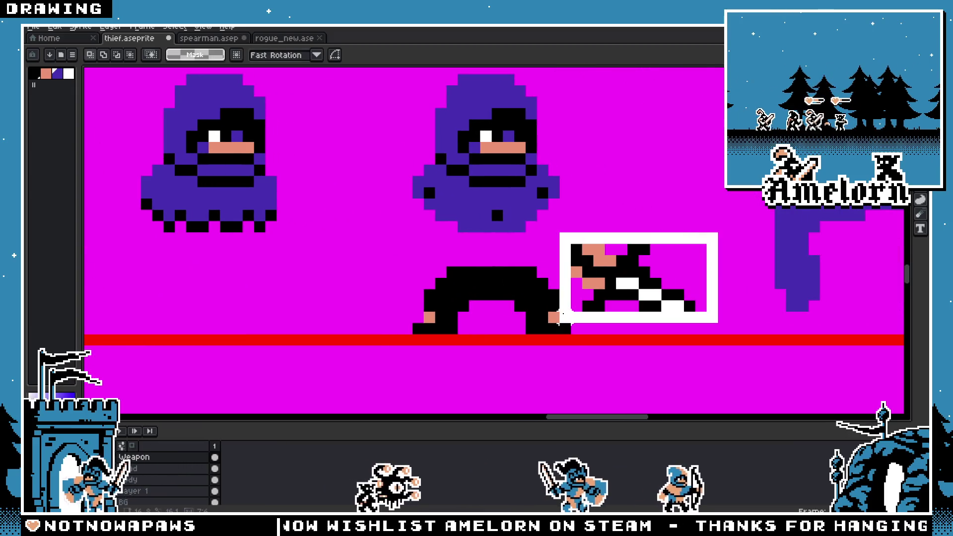
left_click_drag(631, 298, 609, 287)
key("Return")
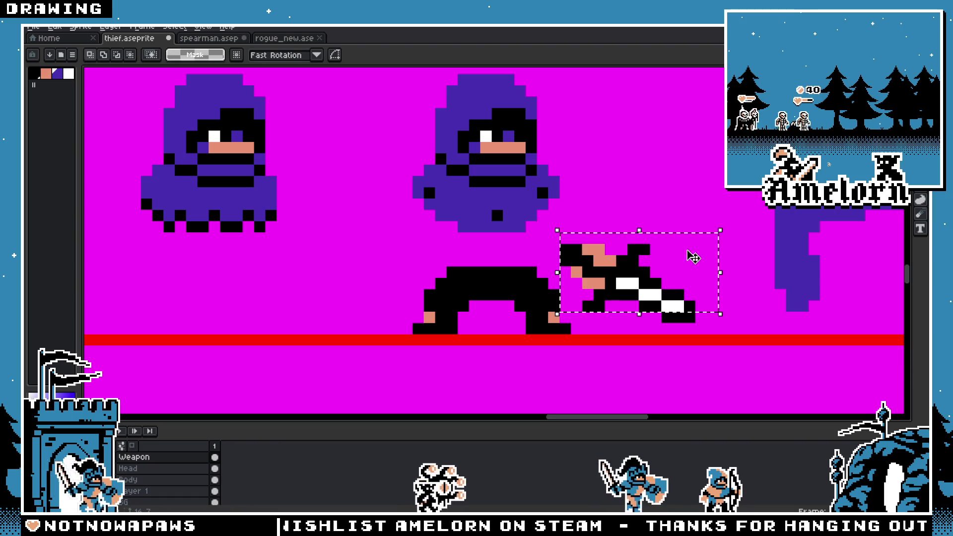
Step: Reselect the whole sword including its tip and move it up to the thief's hip
mouse_move(737, 192)
left_mouse_down()
mouse_move(638, 287)
mouse_move(561, 314)
left_mouse_up()
mouse_move(616, 283)
left_mouse_down()
mouse_move(613, 260)
mouse_move(612, 288)
left_mouse_up()
key("Return")
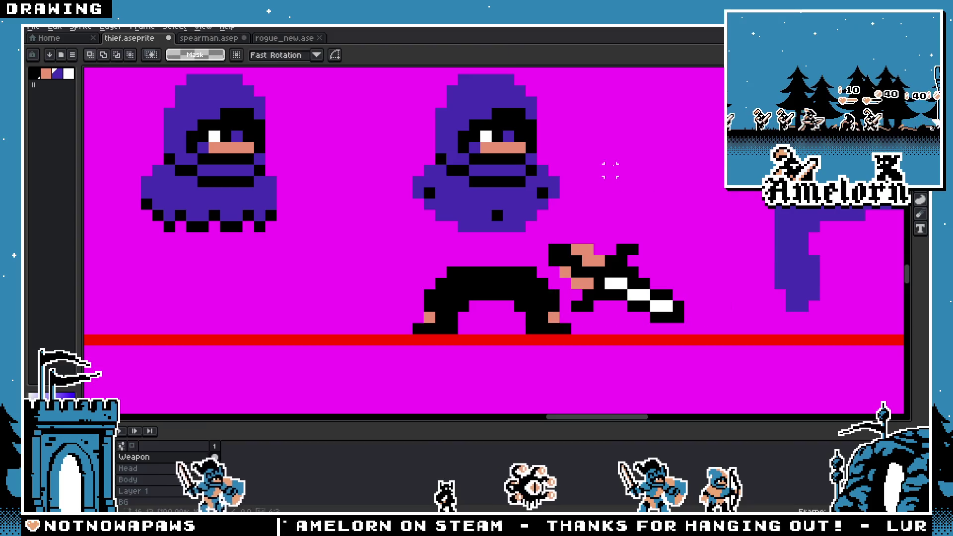
scroll(605, 194, "down", 5)
scroll(514, 254, "up", 3)
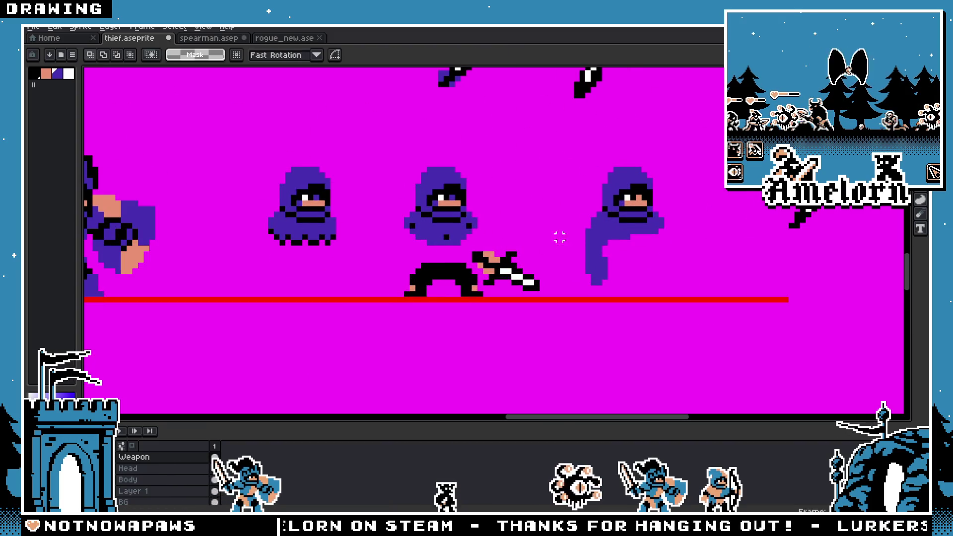
Step: Lift the sword and hand, mirror them horizontally and rotate the blade toward upright
mouse_move(559, 238)
left_mouse_down()
mouse_move(469, 292)
mouse_move(521, 273)
mouse_move(386, 259)
left_mouse_up()
key("shift+h")
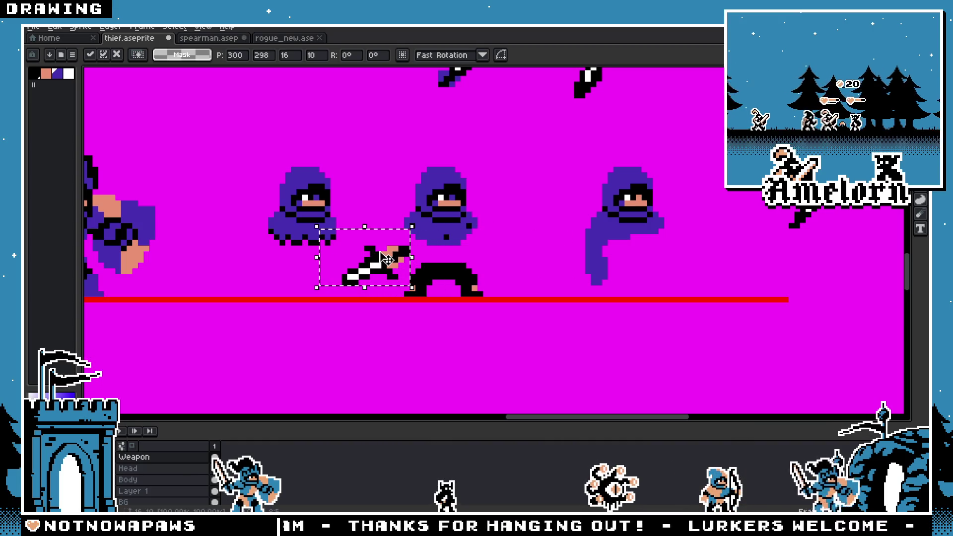
mouse_move(417, 216)
left_mouse_down()
mouse_move(435, 298)
mouse_move(401, 319)
mouse_move(410, 315)
left_mouse_up()
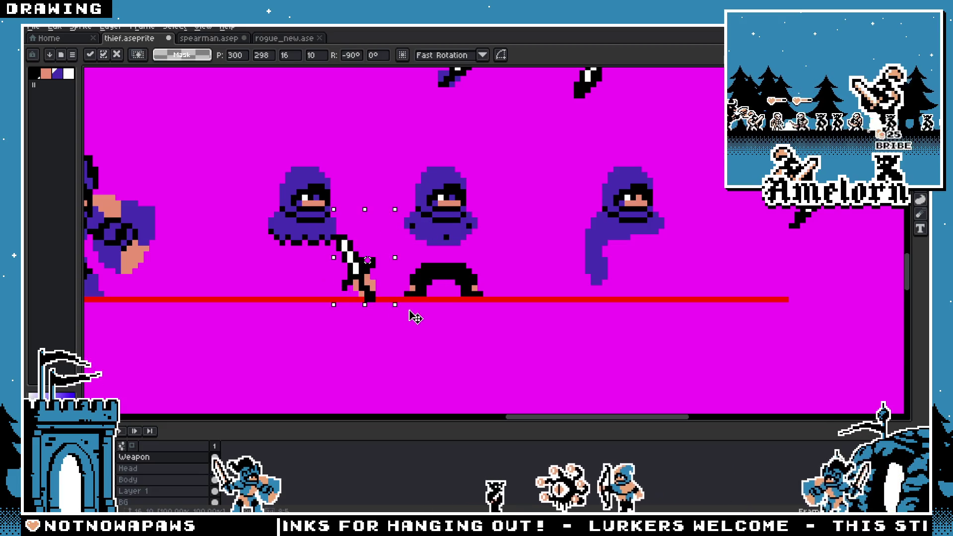
mouse_move(362, 287)
left_mouse_down()
mouse_move(393, 244)
mouse_move(390, 251)
left_mouse_up()
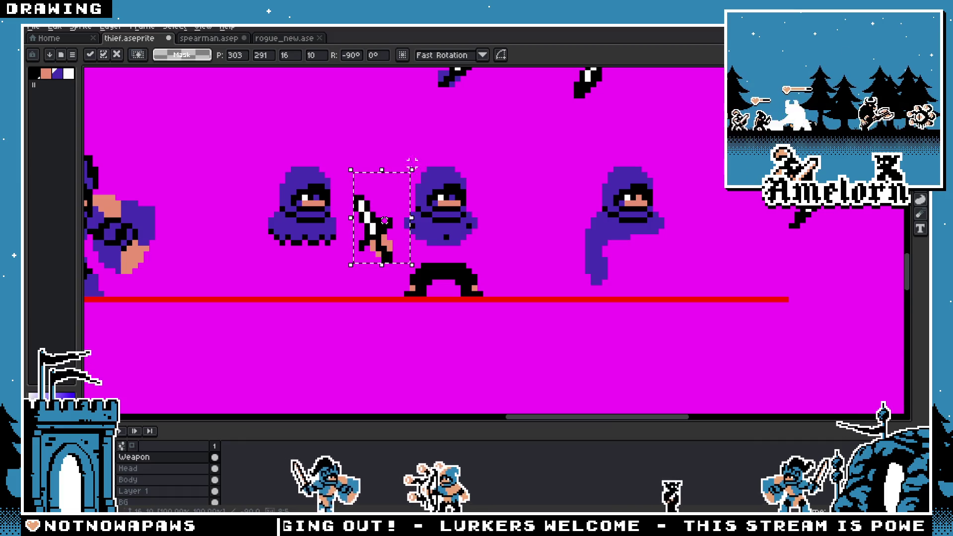
key("shift+h")
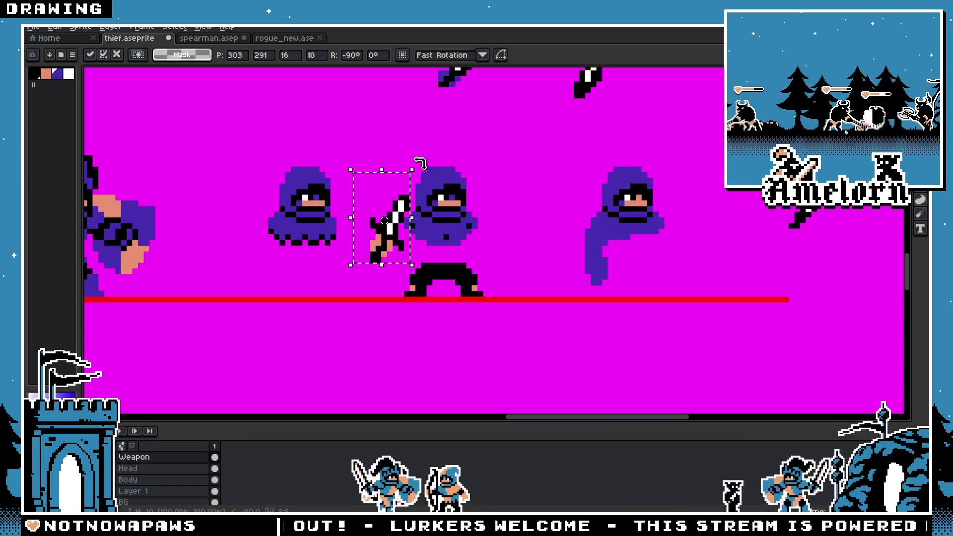
mouse_move(419, 163)
left_mouse_down()
mouse_move(437, 204)
mouse_move(423, 256)
left_mouse_up()
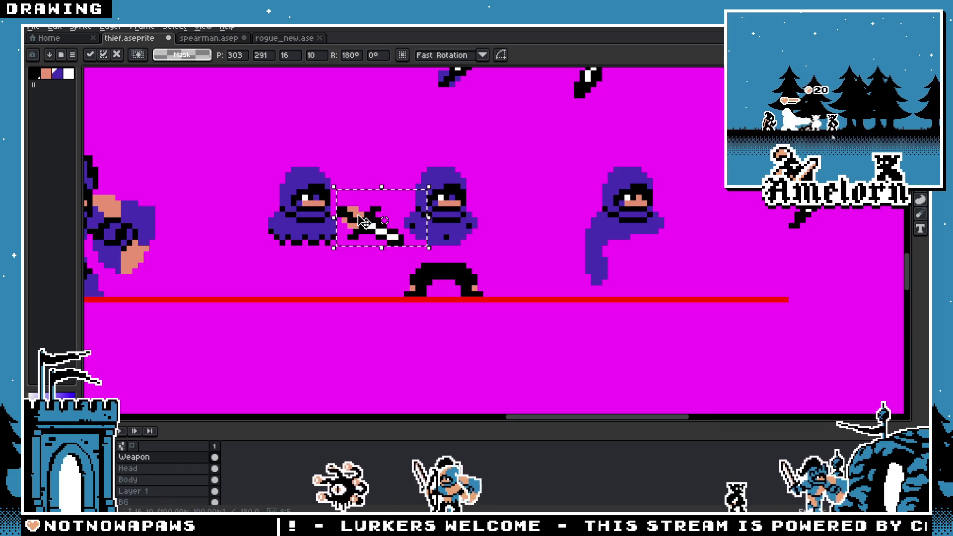
Step: Place the sword beside the thief's torso pointing upward and commit the pose
mouse_move(364, 222)
left_mouse_down()
mouse_move(396, 249)
mouse_move(498, 260)
left_mouse_up()
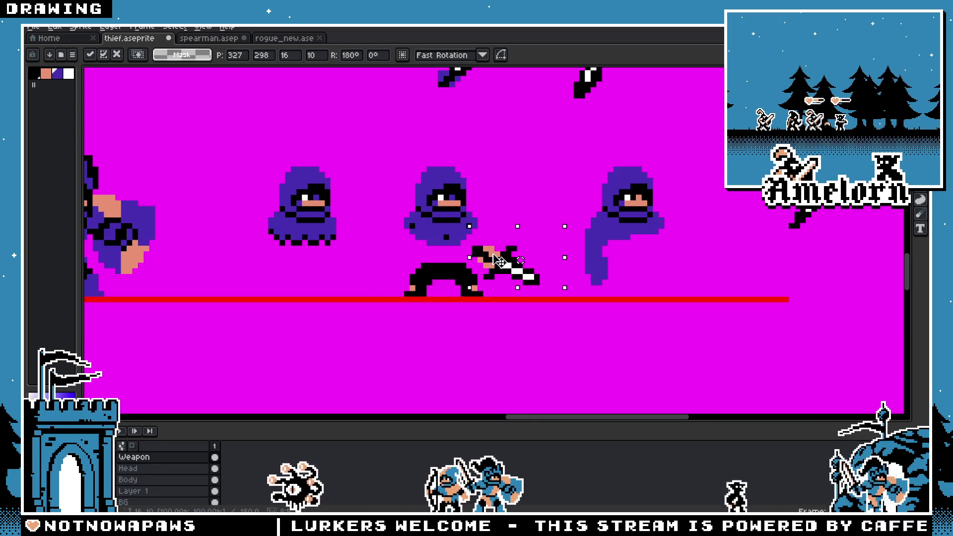
mouse_move(574, 215)
left_mouse_down()
mouse_move(568, 206)
mouse_move(485, 203)
left_mouse_up()
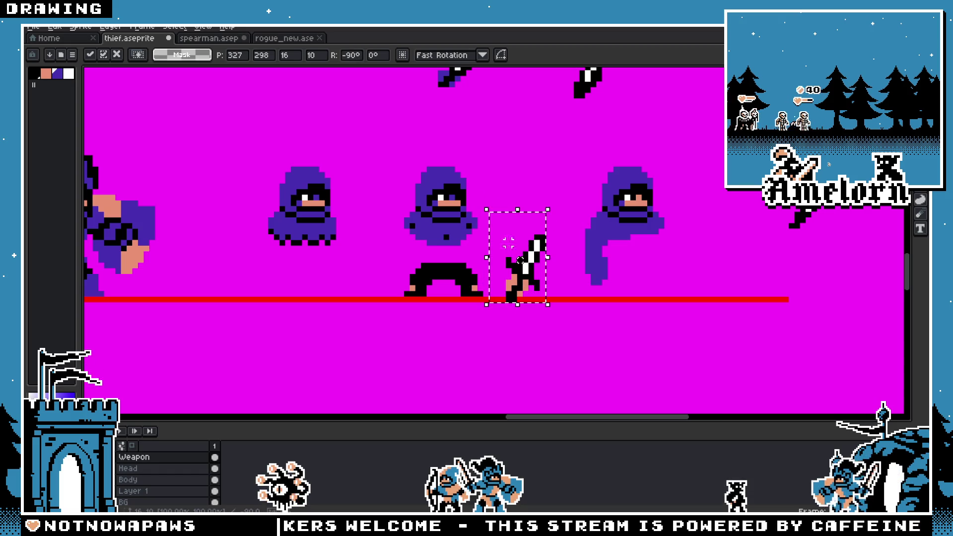
left_click_drag(531, 287, 508, 239)
key("ctrl+d")
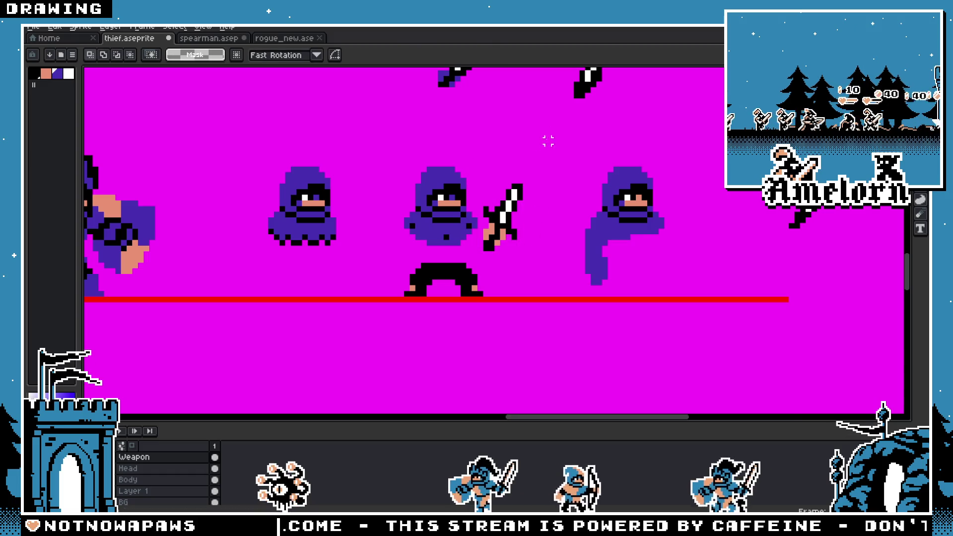
scroll(544, 197, "down", 1)
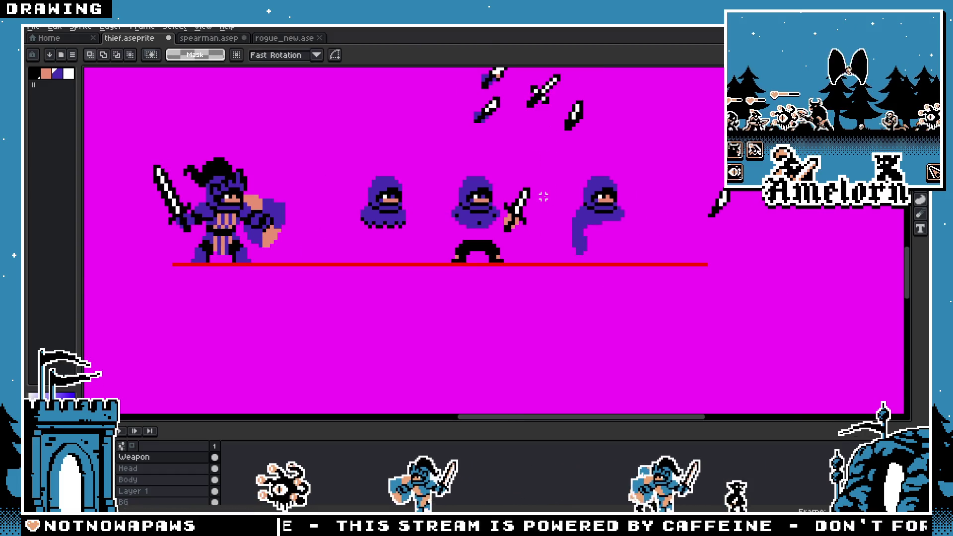
scroll(543, 197, "up", 1)
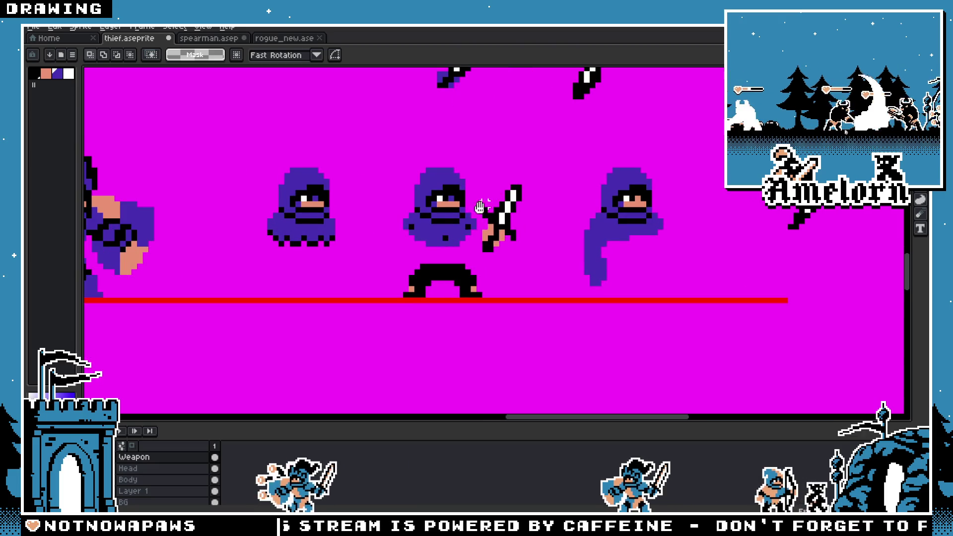
mouse_move(479, 207)
left_mouse_down()
mouse_move(533, 221)
mouse_move(574, 171)
mouse_move(507, 269)
mouse_move(623, 174)
left_mouse_up()
Step: Select the hooded thief's head together with its mouth band
scroll(519, 209, "down", 2)
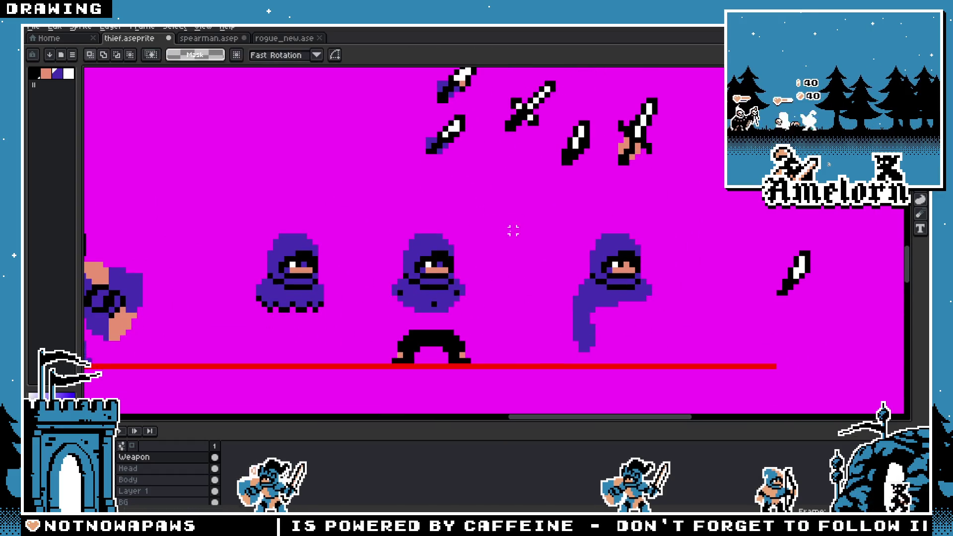
scroll(510, 228, "down", 1)
scroll(526, 219, "up", 1)
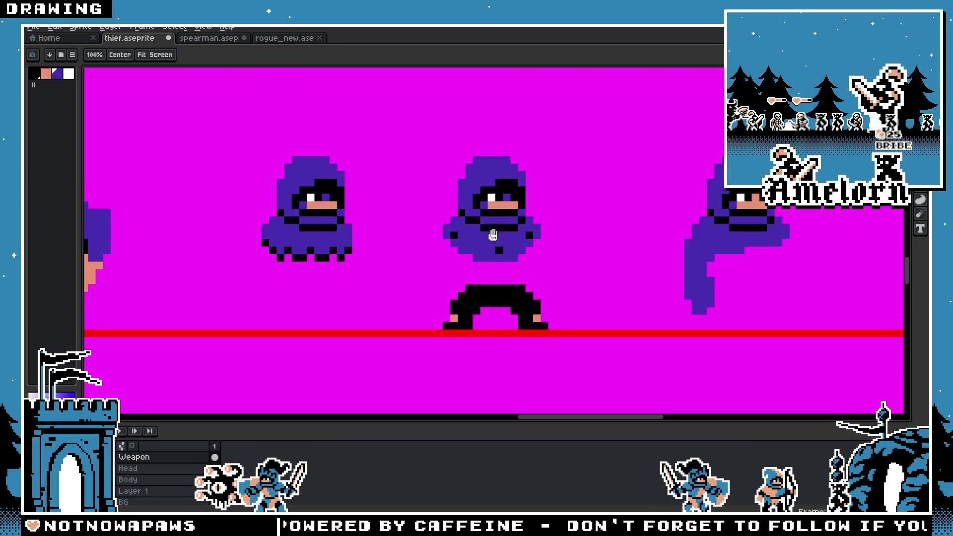
scroll(502, 224, "down", 1)
scroll(447, 218, "left", 1)
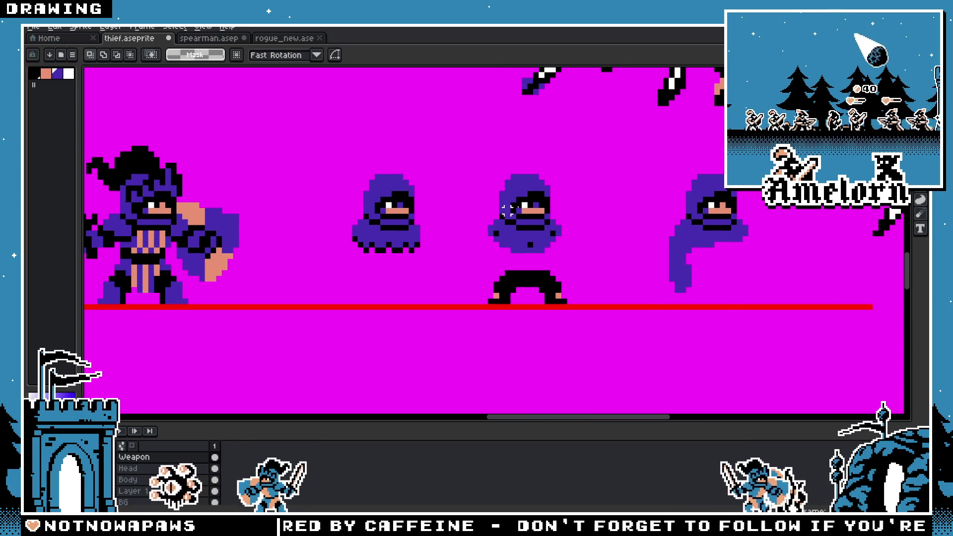
scroll(541, 256, "right", 2)
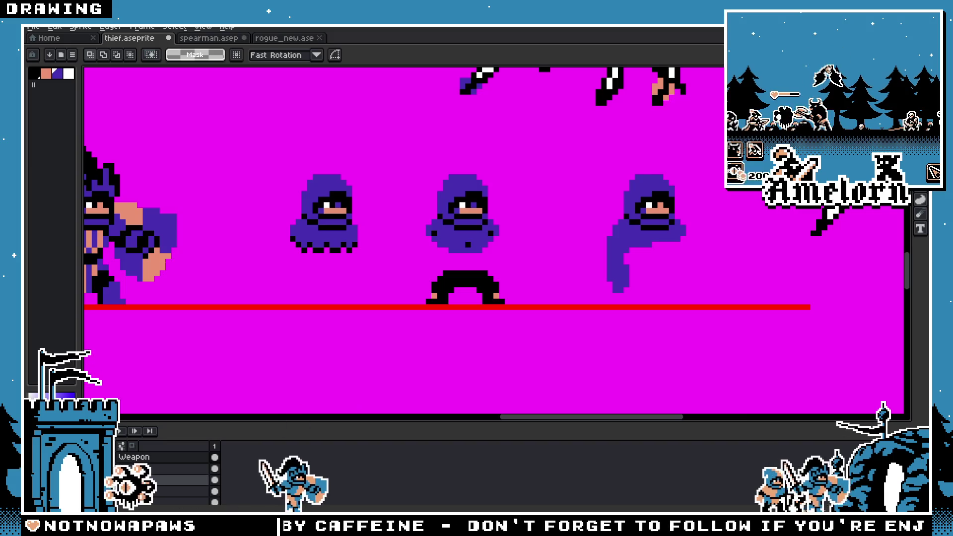
scroll(437, 228, "down", 1)
scroll(442, 166, "up", 3)
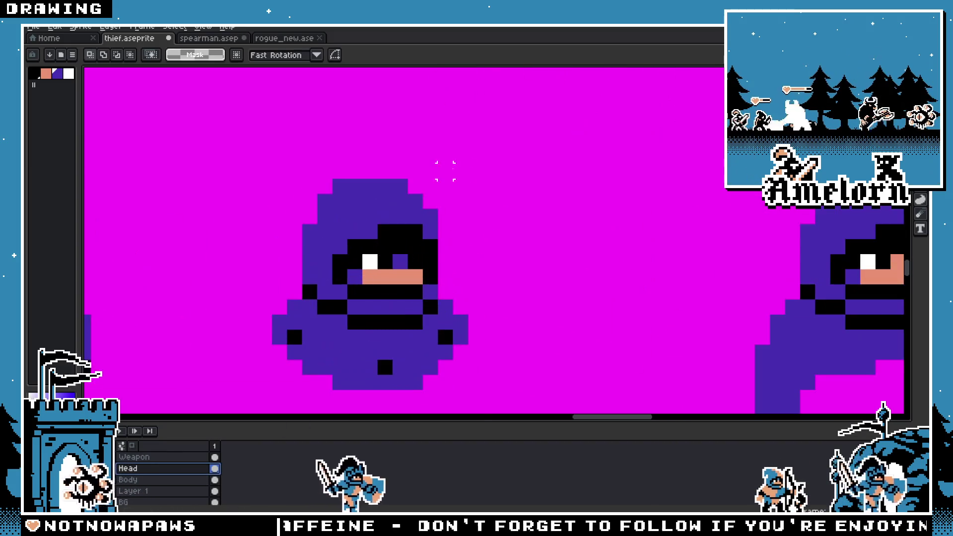
mouse_move(453, 163)
left_mouse_down()
mouse_move(289, 283)
mouse_move(286, 315)
left_mouse_up()
left_click(536, 276)
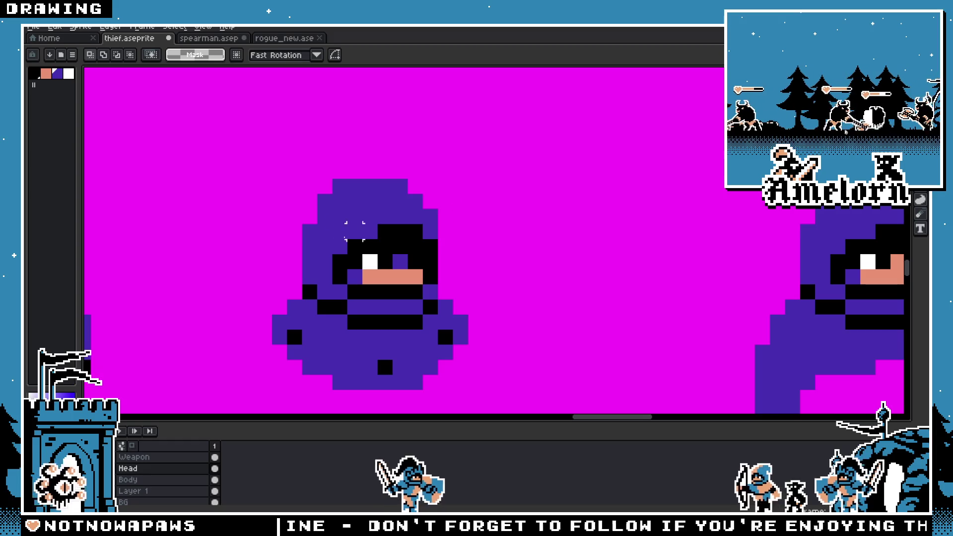
mouse_move(255, 161)
left_mouse_down()
mouse_move(483, 266)
mouse_move(486, 302)
left_mouse_up()
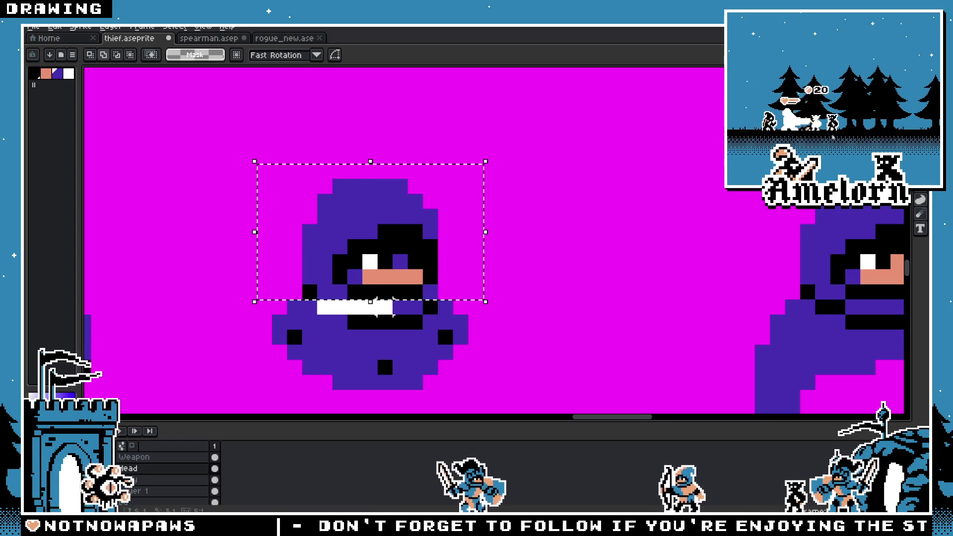
left_click_drag(390, 314, 439, 316)
left_click_drag(348, 316, 424, 330)
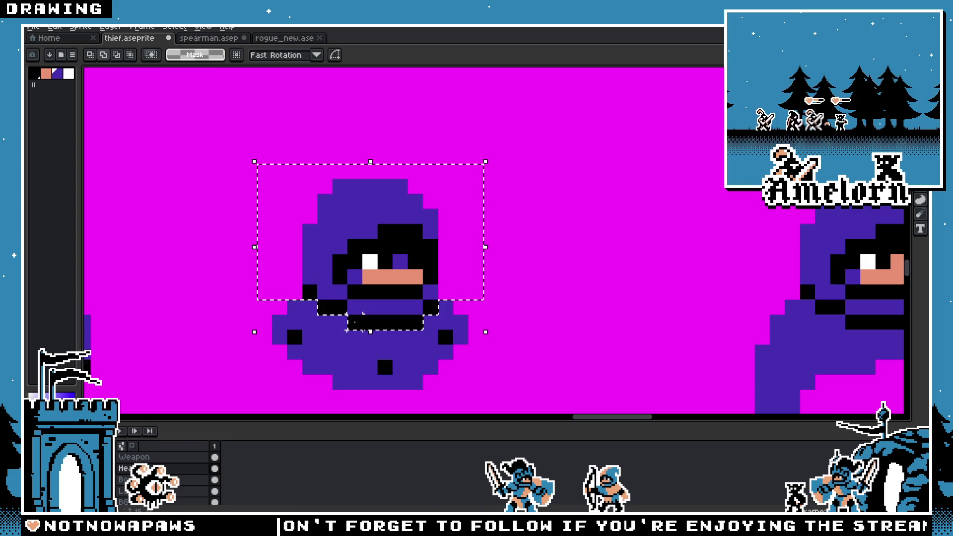
Step: Copy the head off to the right, delete the rightmost hooded sprite, and deselect
scroll(363, 314, "down", 3)
left_click_drag(484, 263, 588, 271)
mouse_move(736, 219)
left_mouse_down()
mouse_move(621, 345)
mouse_move(624, 353)
mouse_move(495, 334)
left_mouse_up()
key("Delete")
left_click_drag(457, 201, 575, 290)
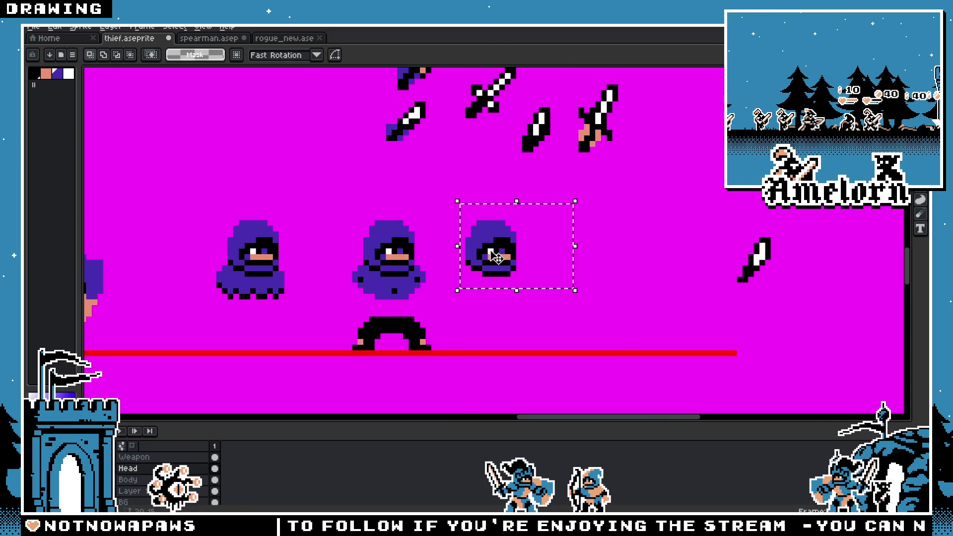
key("ctrl+d")
mouse_move(459, 261)
left_mouse_down()
mouse_move(496, 264)
mouse_move(455, 256)
left_mouse_up()
Step: Recolour the eye pixels: one to skin, the right eye purple, another black
scroll(497, 263, "up", 1)
scroll(456, 255, "up", 5)
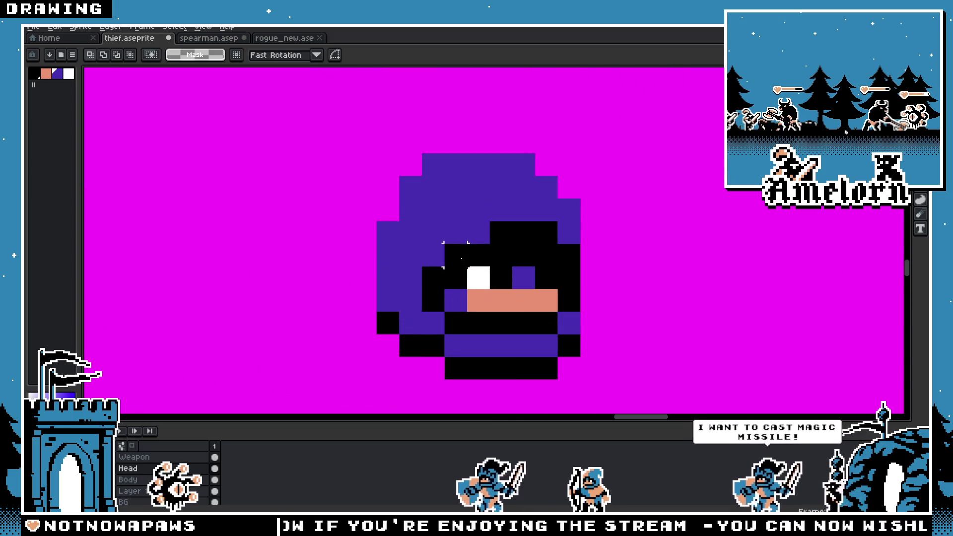
scroll(455, 255, "down", 3)
scroll(514, 207, "up", 3)
key("b")
left_click(514, 207)
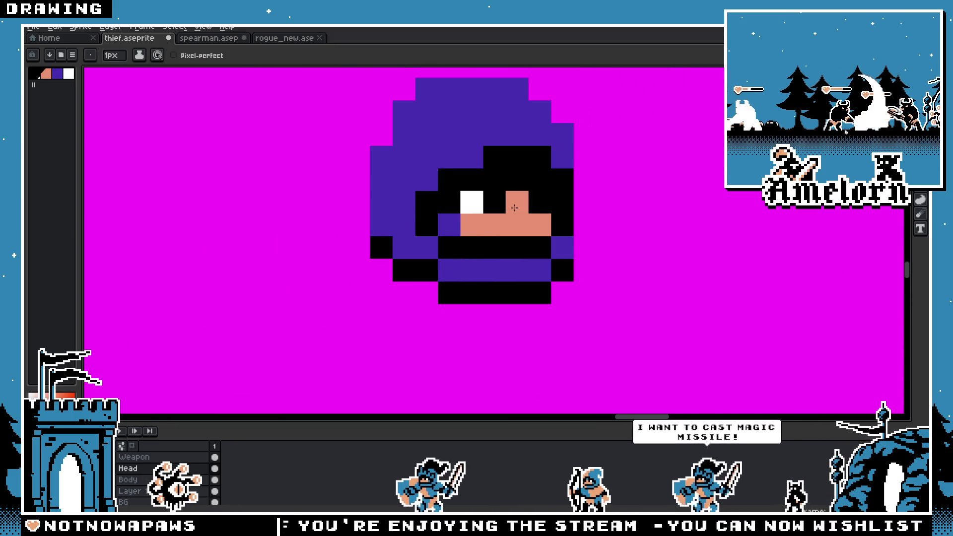
left_click(454, 226, "alt")
left_click(521, 193)
left_click(516, 159, "alt")
left_click(517, 183)
Step: Paint the pixel left of the face black, a hood pixel purple, and a black pixel below
scroll(517, 183, "down", 4)
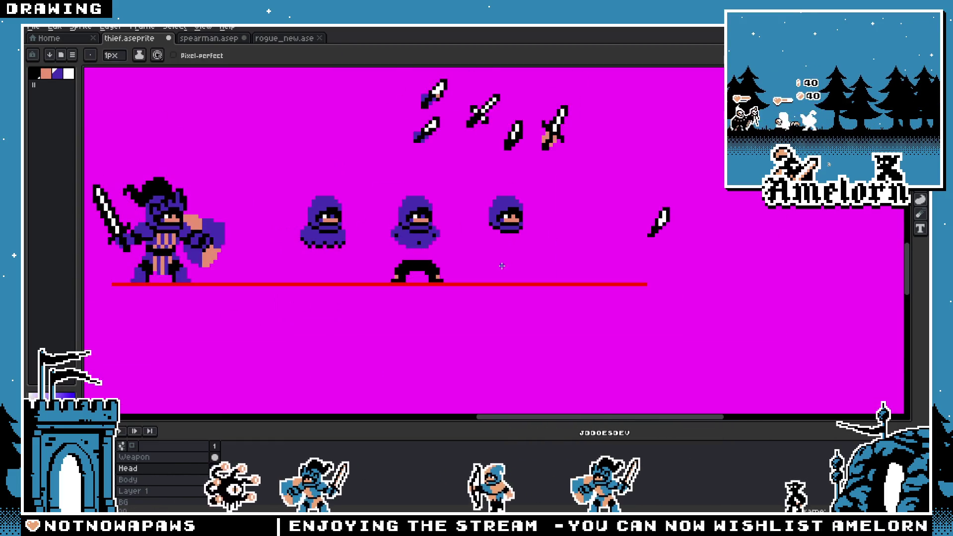
scroll(528, 185, "up", 4)
left_click(551, 154)
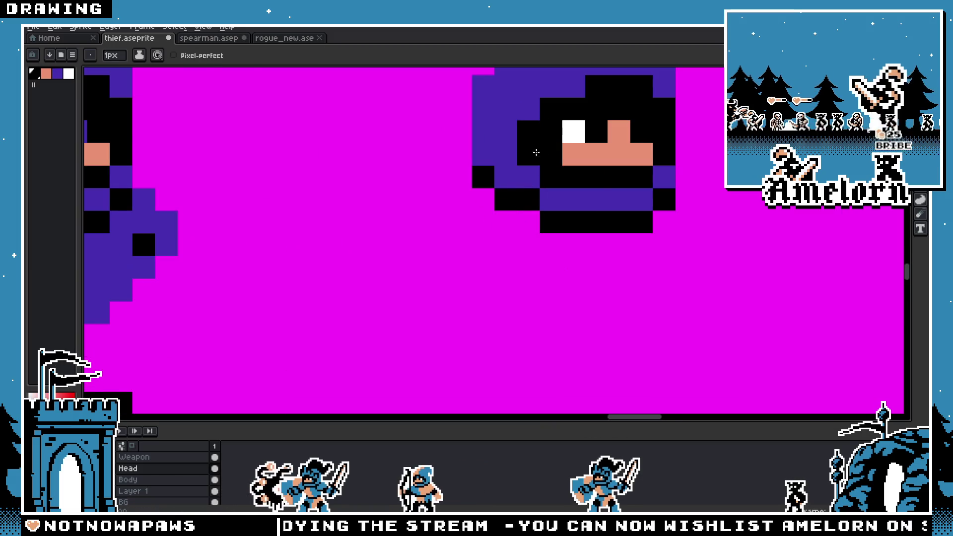
scroll(546, 148, "down", 4)
scroll(499, 175, "up", 4)
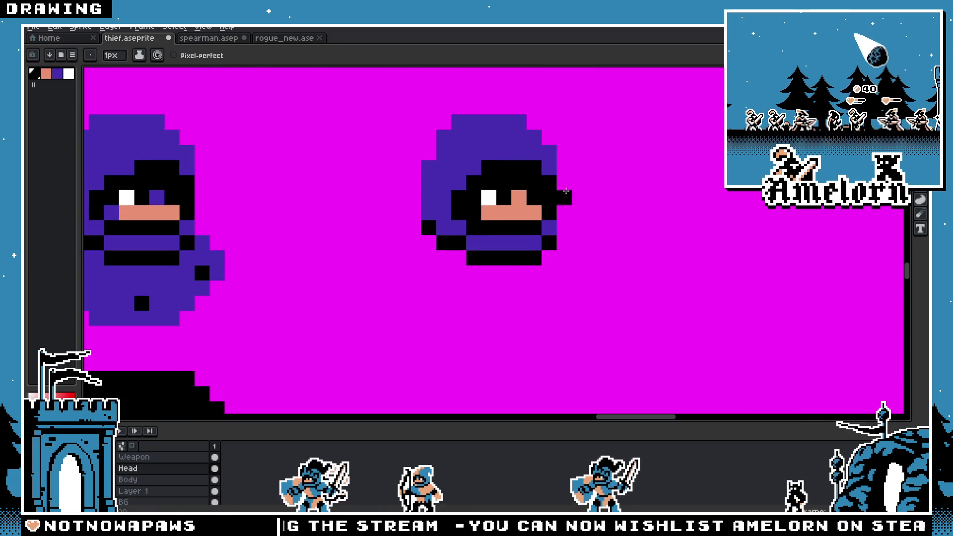
left_click(459, 229, "alt")
left_click(472, 229)
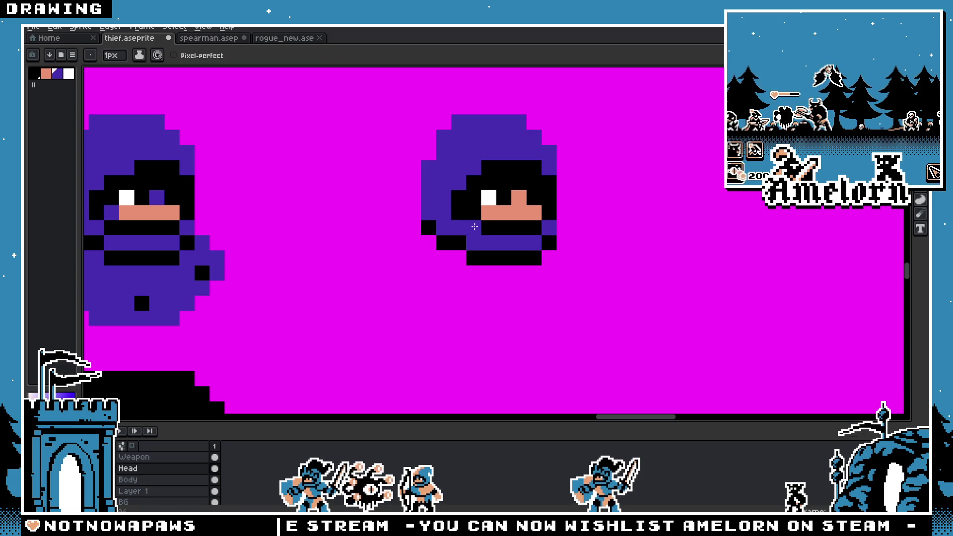
scroll(468, 229, "down", 3)
scroll(498, 175, "up", 4)
left_click(498, 175, "alt")
scroll(498, 175, "down", 4)
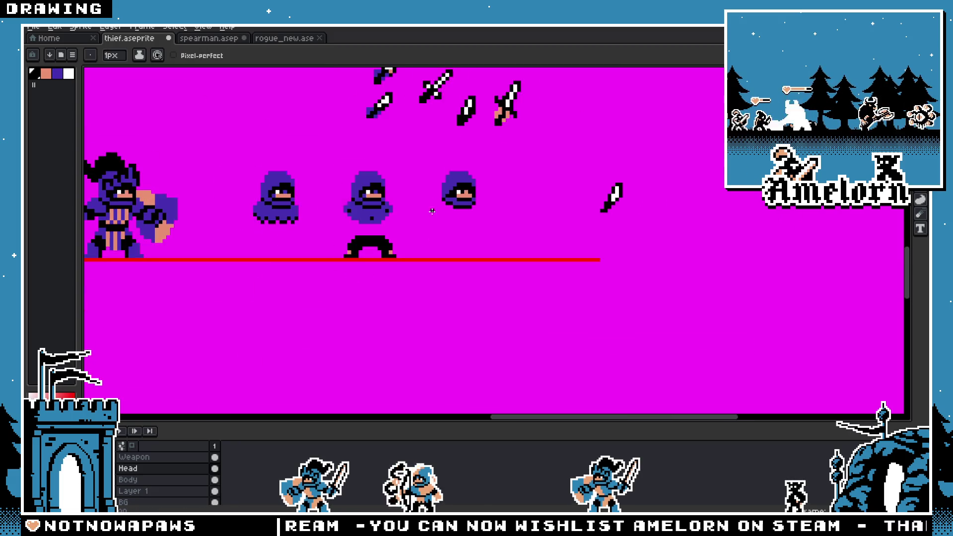
left_click(452, 218)
scroll(452, 214, "up", 3)
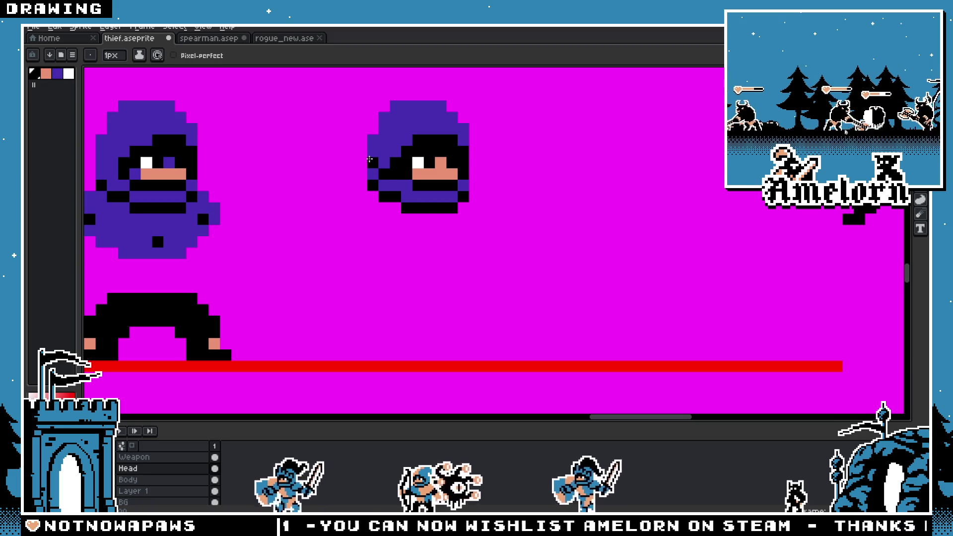
scroll(368, 161, "down", 3)
scroll(345, 188, "up", 4)
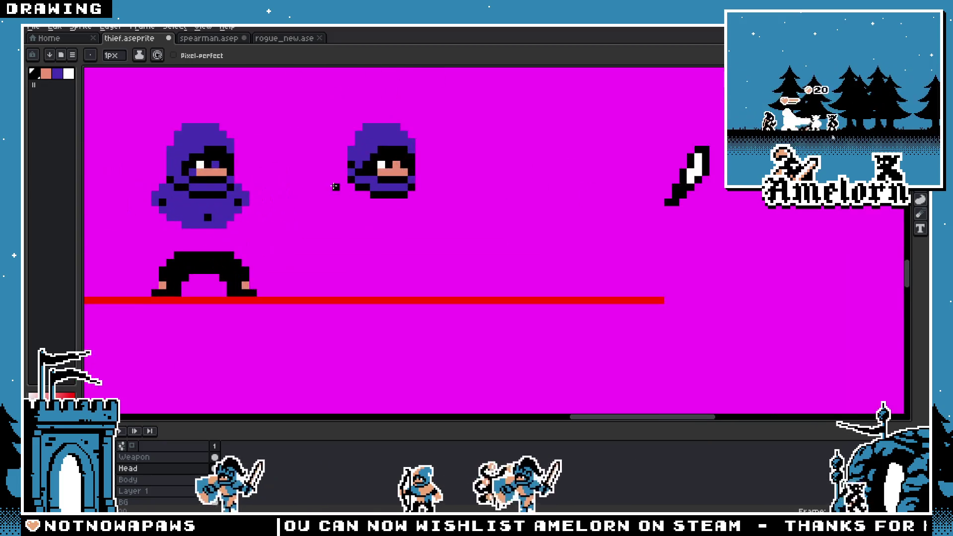
Step: Pick the hood purple and paint the skin pixel beside the white eye purple
key("v")
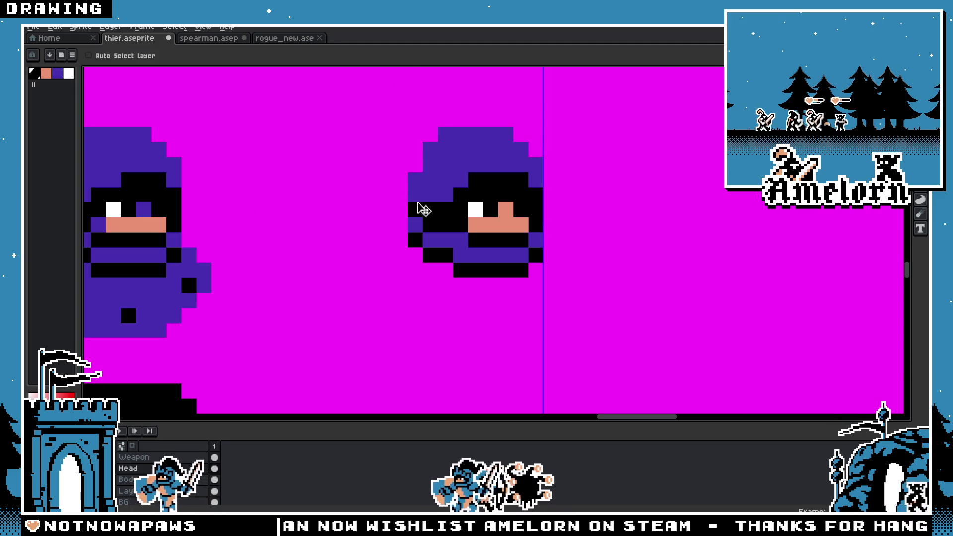
scroll(417, 208, "down", 3)
scroll(377, 243, "up", 2)
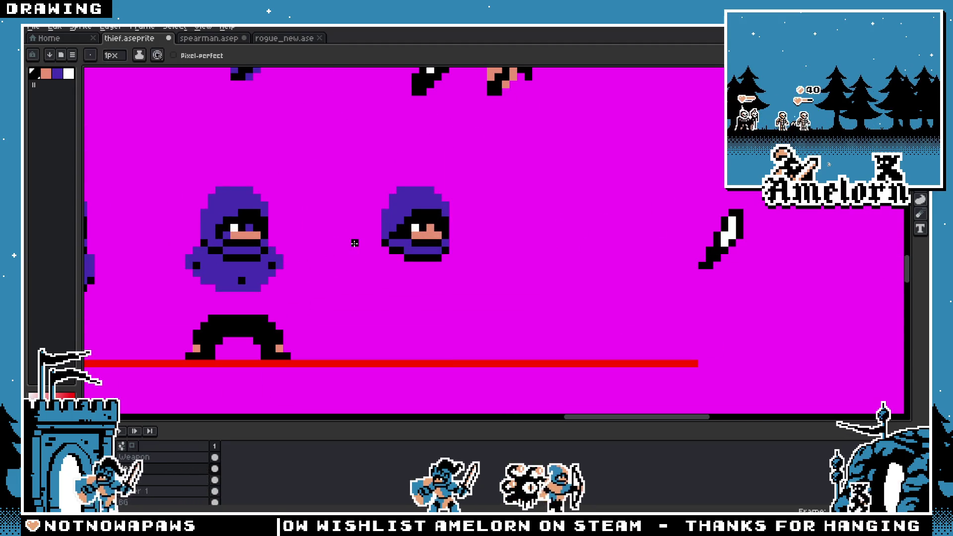
scroll(370, 249, "up", 3)
key("b")
scroll(471, 243, "down", 4)
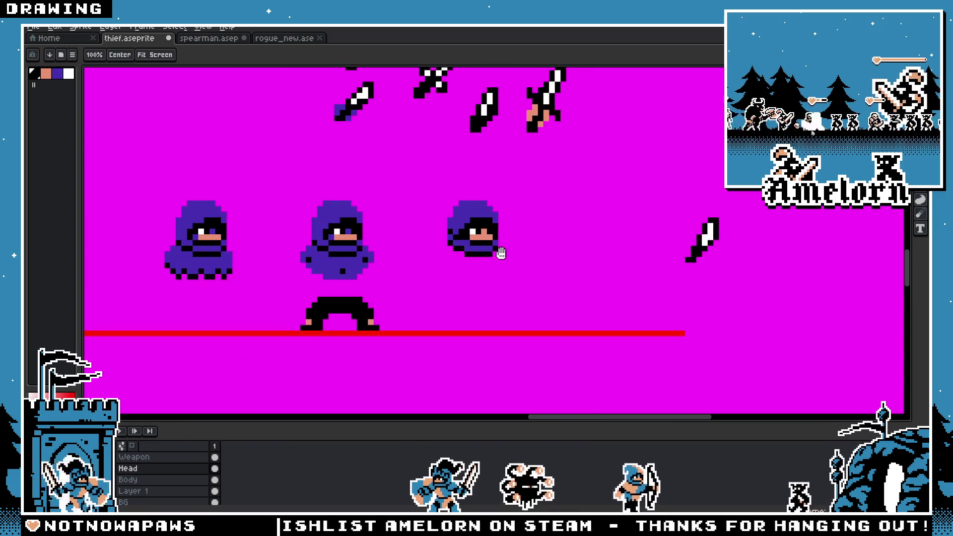
scroll(417, 249, "up", 3)
scroll(356, 243, "up", 1)
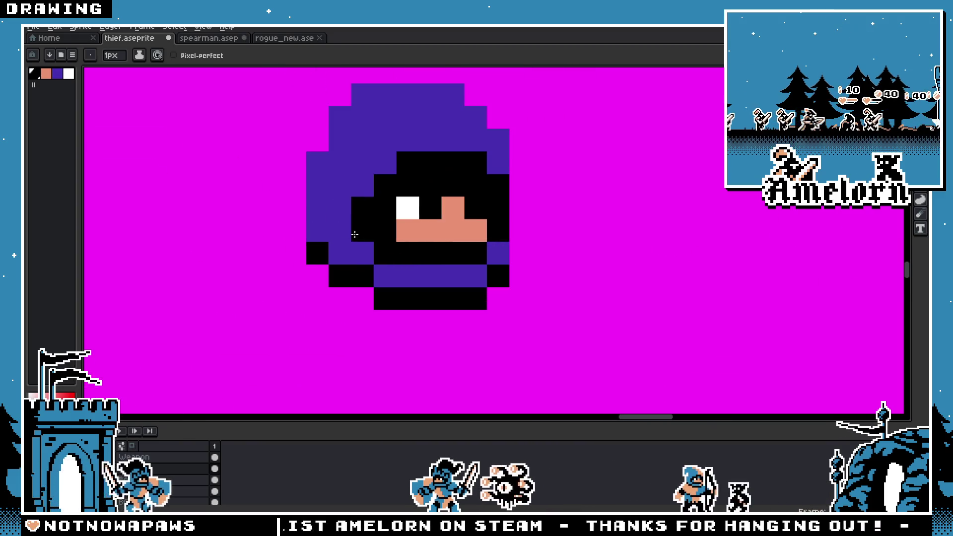
scroll(437, 182, "down", 4)
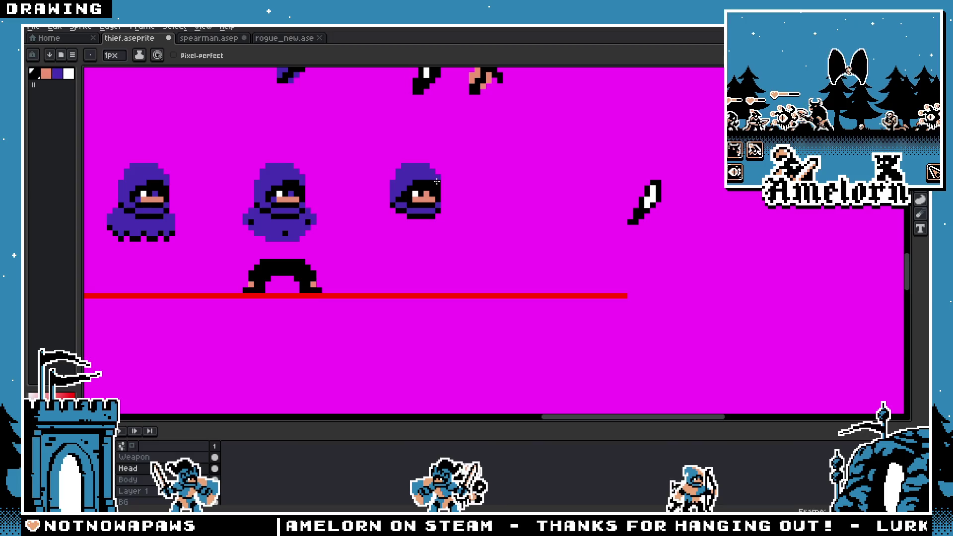
scroll(359, 207, "down", 2)
scroll(387, 201, "up", 5)
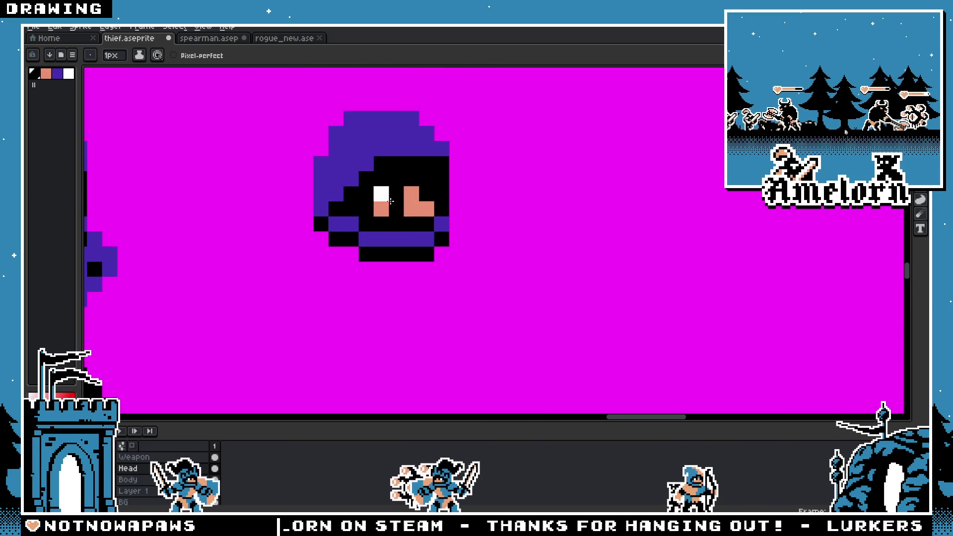
left_click(389, 151, "alt")
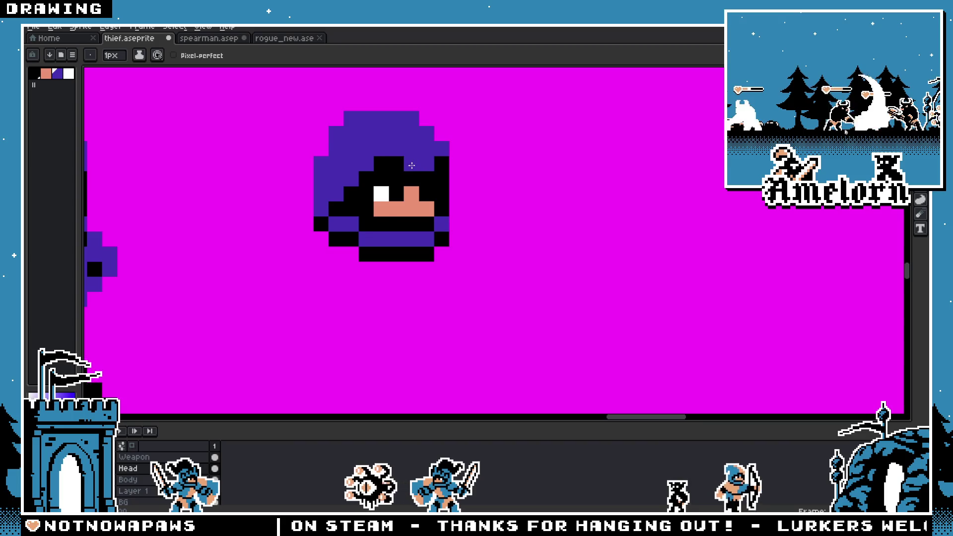
scroll(412, 165, "down", 4)
scroll(397, 211, "up", 1)
scroll(397, 211, "up", 1)
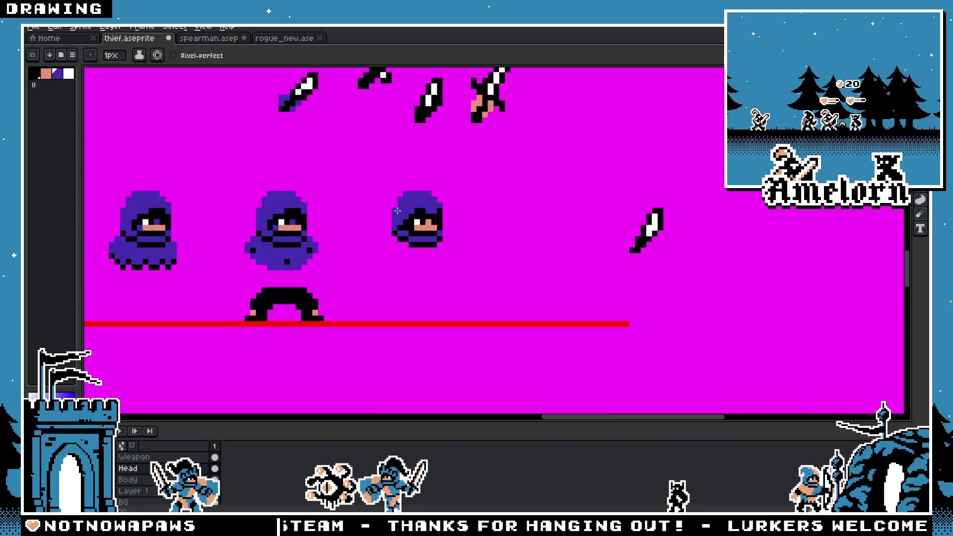
scroll(398, 211, "up", 1)
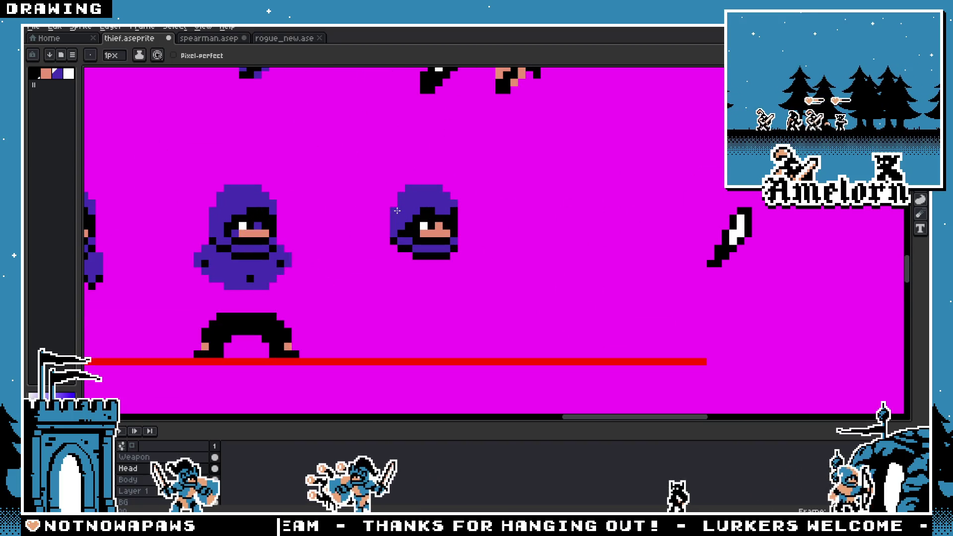
scroll(356, 250, "up", 2)
left_click(436, 228)
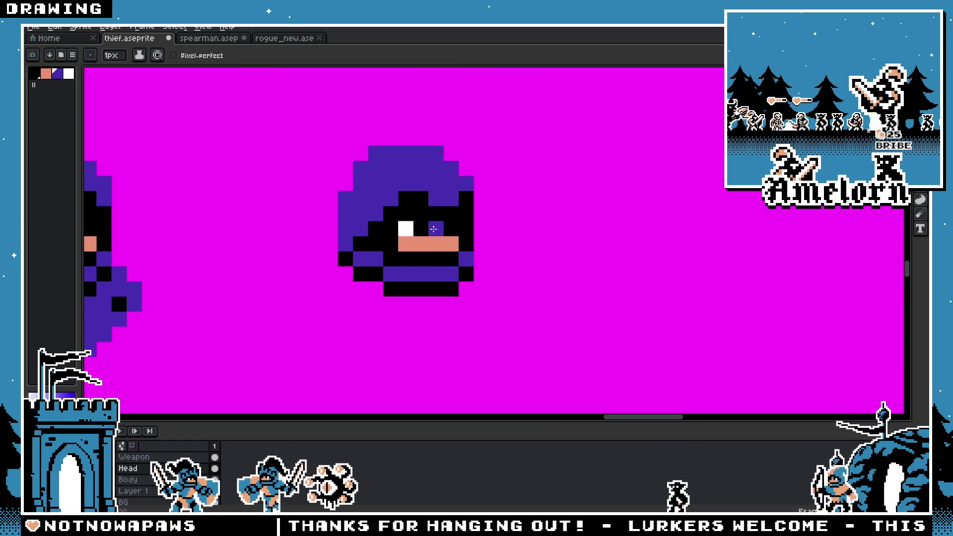
Step: Eyedrop the purple again and paint the black pixel left of the face strip purple
scroll(400, 243, "down", 3)
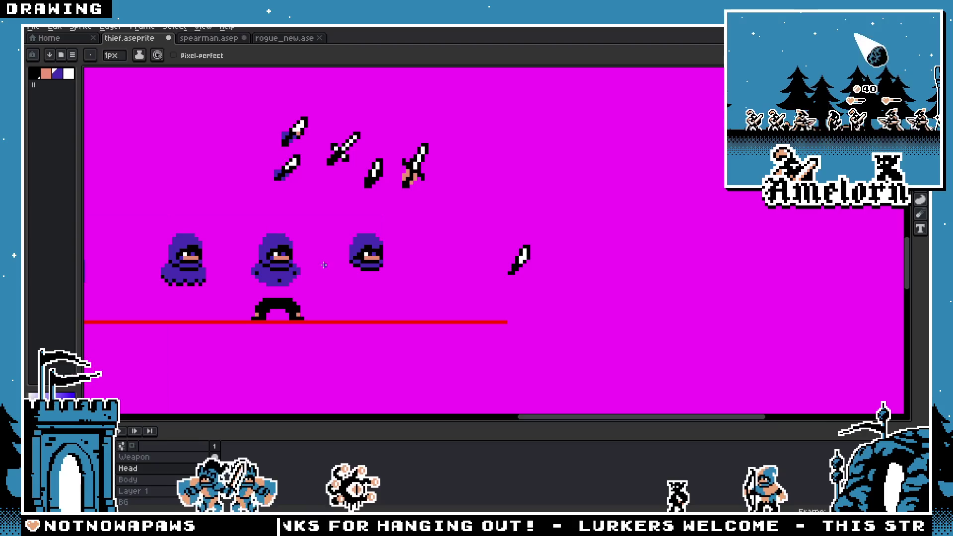
scroll(325, 262, "up", 1)
scroll(330, 268, "up", 1)
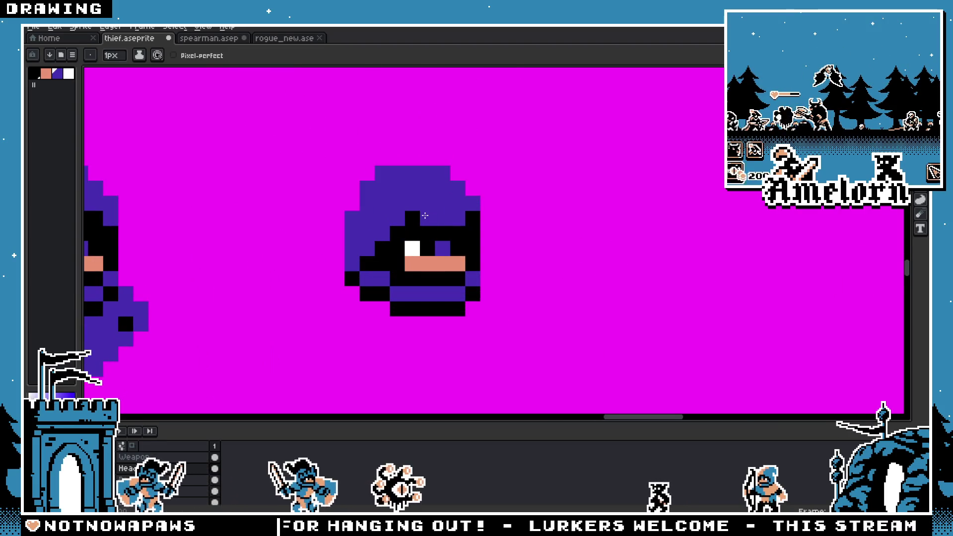
scroll(302, 232, "down", 2)
scroll(325, 234, "up", 1)
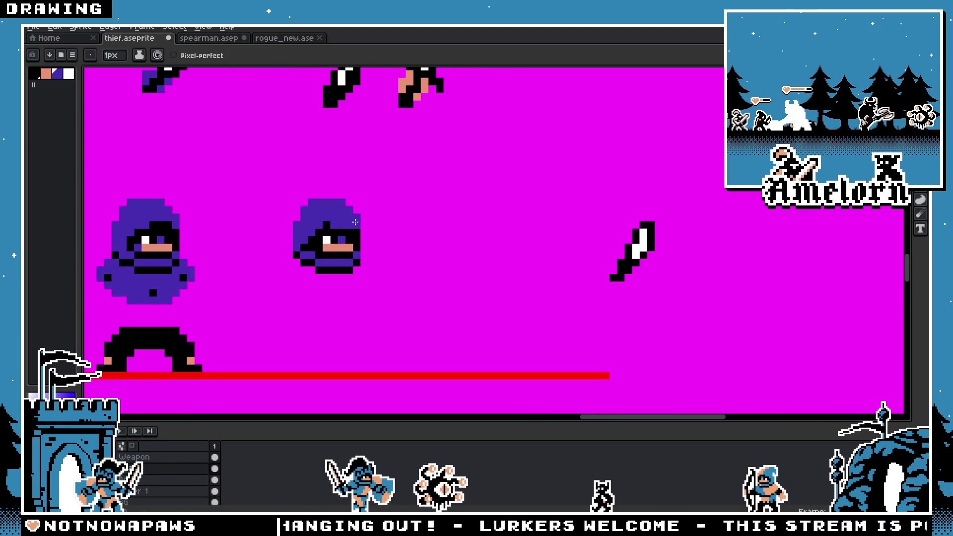
scroll(355, 227, "down", 3)
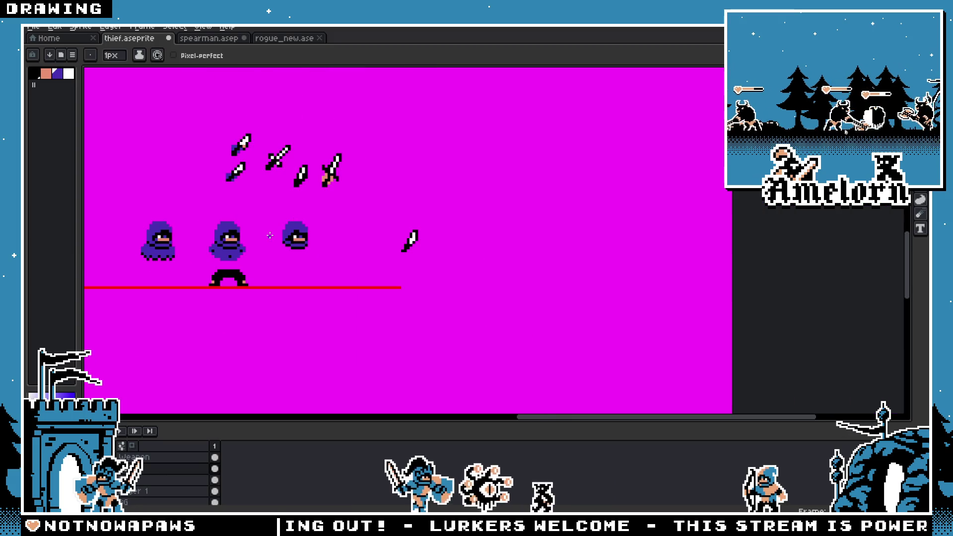
scroll(316, 242, "up", 2)
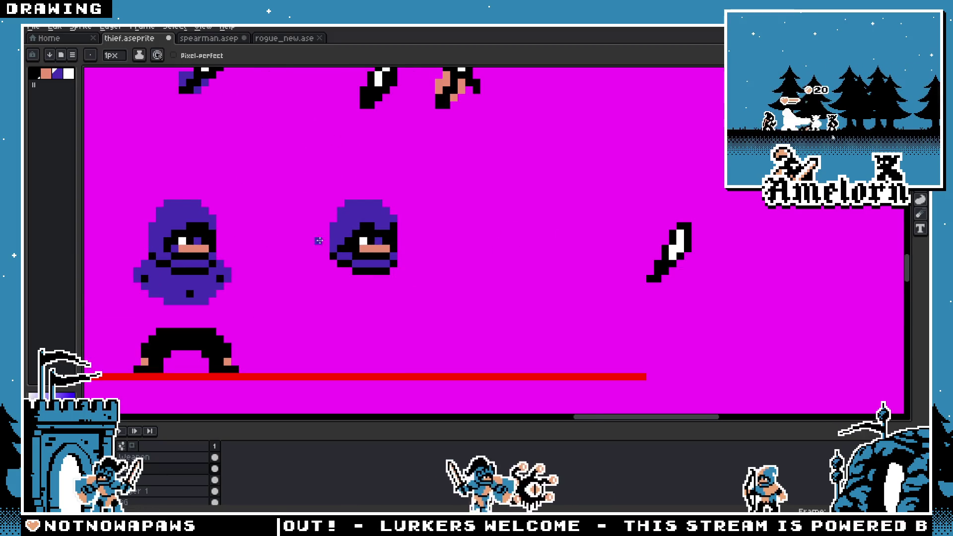
scroll(326, 239, "up", 2)
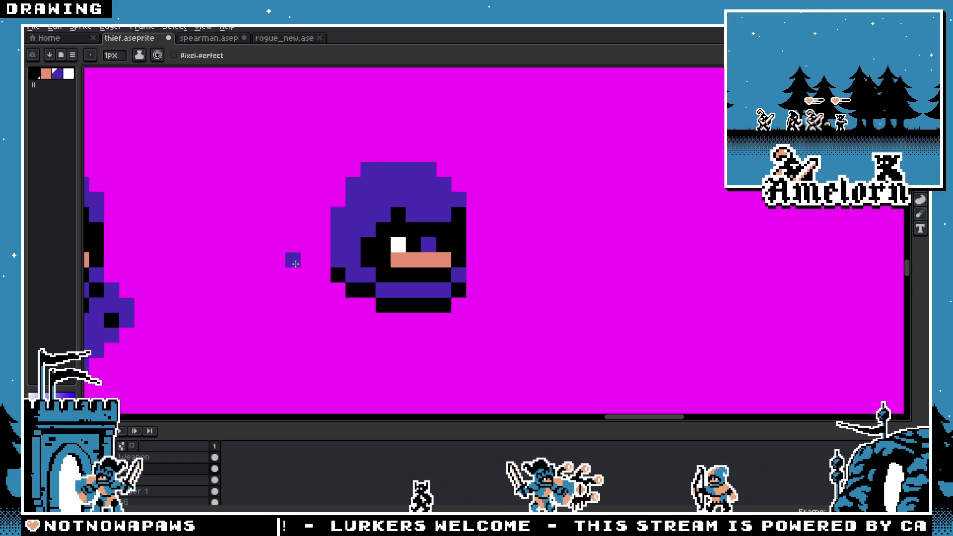
scroll(296, 264, "down", 2)
scroll(271, 262, "up", 3)
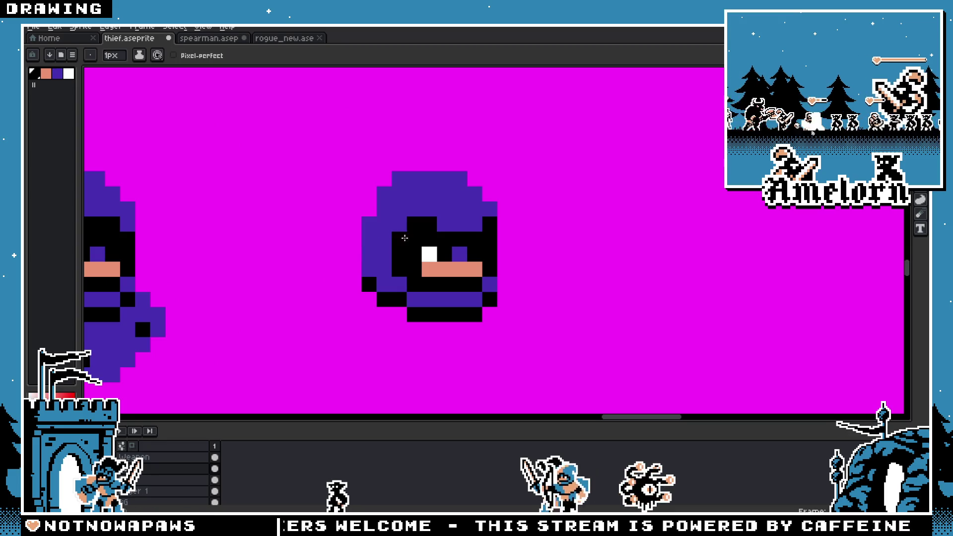
scroll(328, 267, "down", 3)
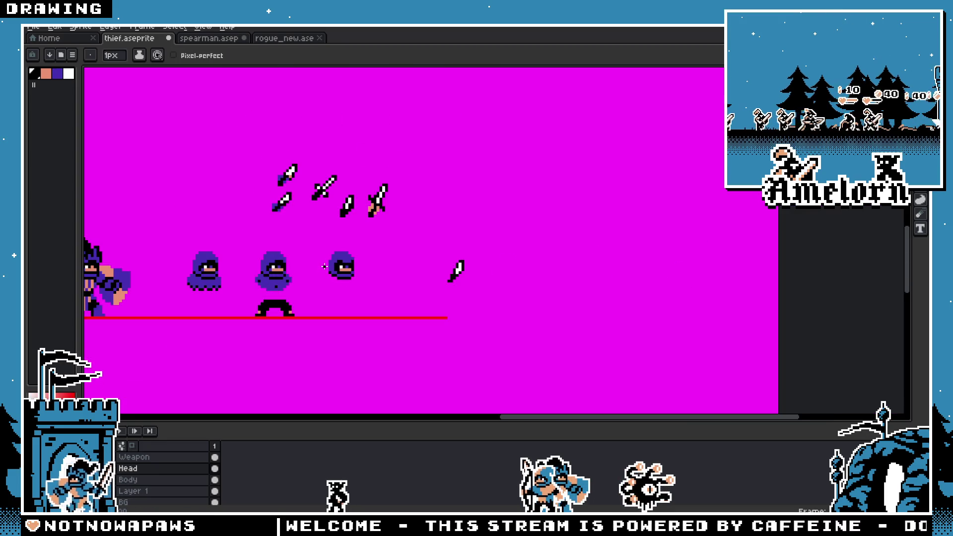
scroll(324, 266, "up", 5)
key("i")
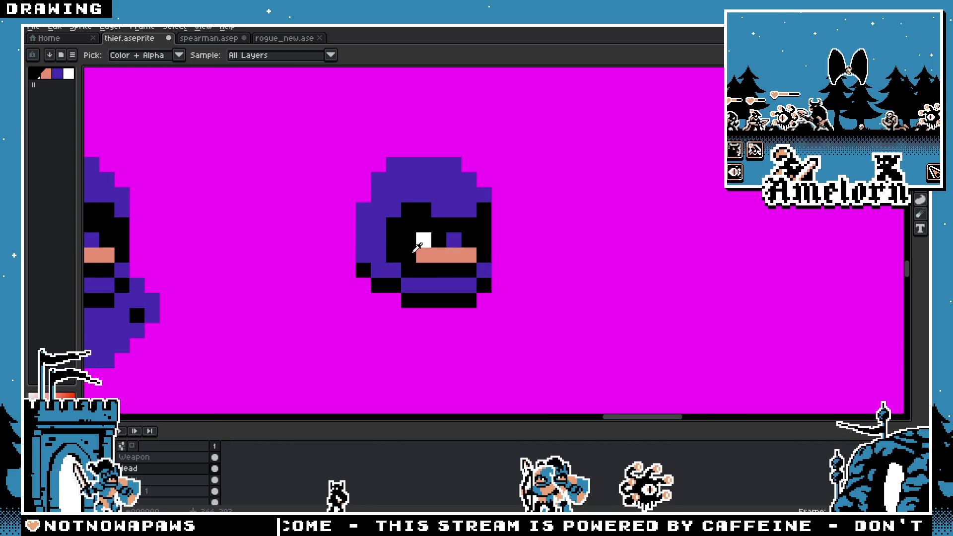
key("b")
left_click(409, 255)
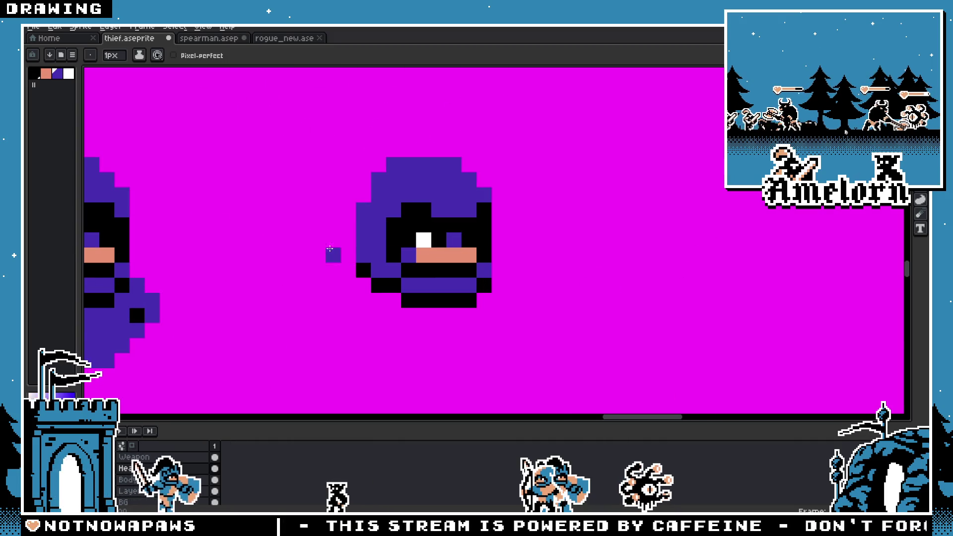
scroll(331, 249, "down", 3)
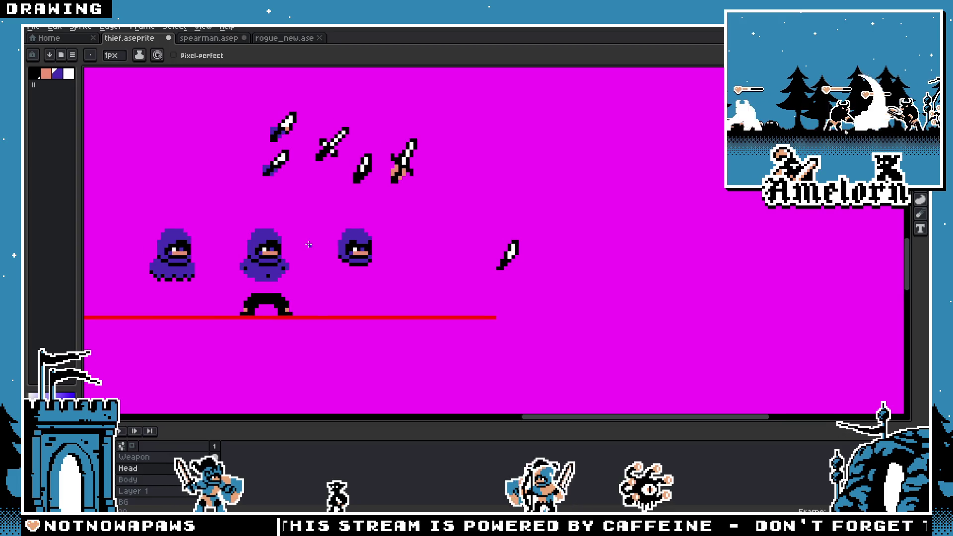
scroll(308, 245, "up", 1)
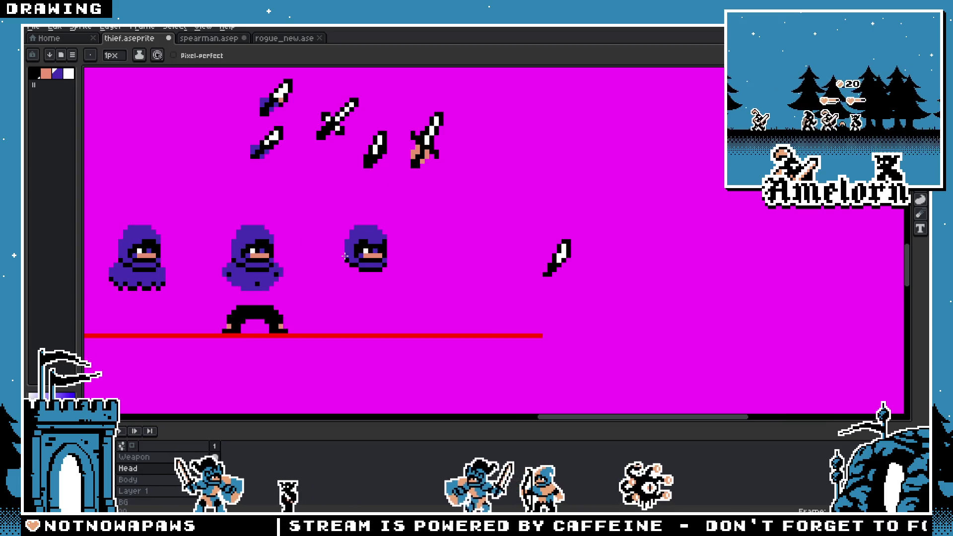
scroll(345, 256, "up", 3)
scroll(331, 223, "down", 3)
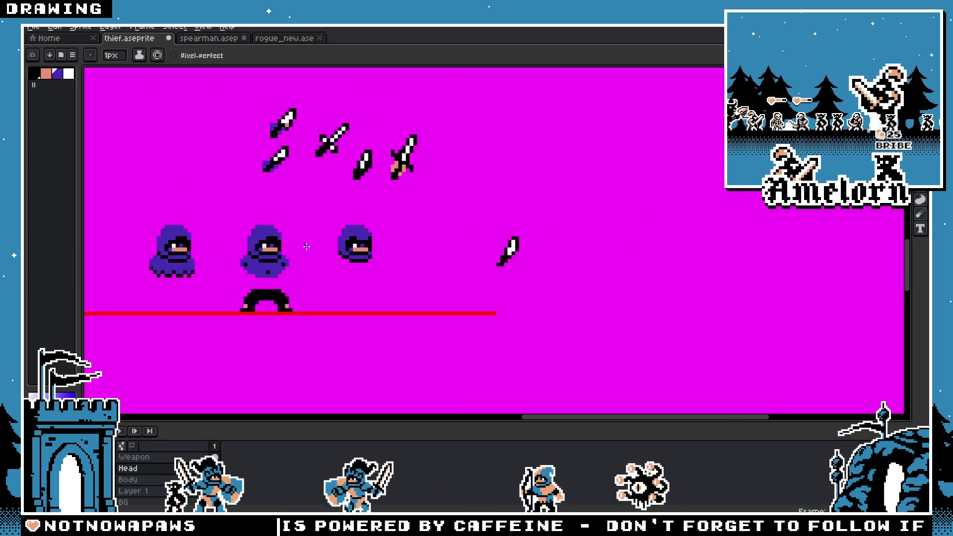
scroll(304, 246, "up", 2)
scroll(391, 216, "up", 2)
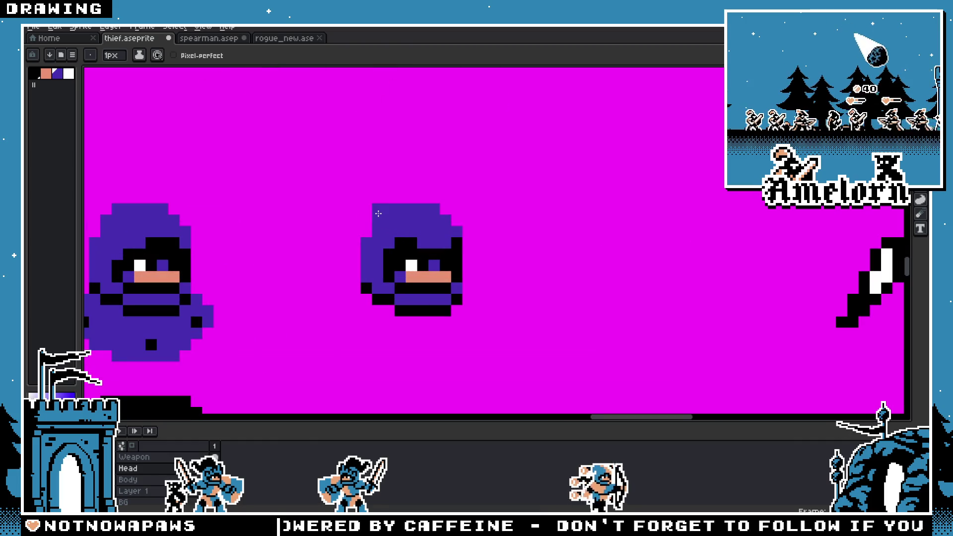
scroll(311, 249, "down", 2)
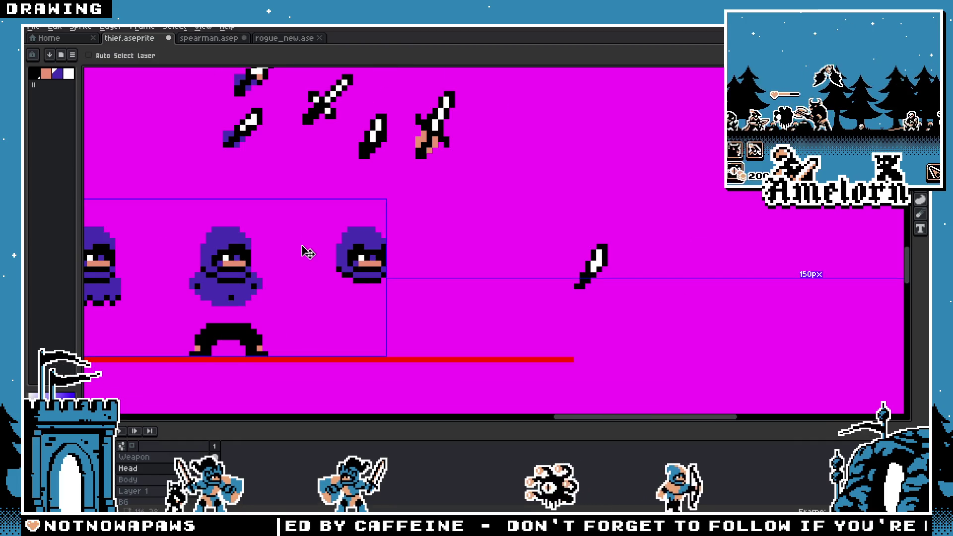
Step: Pencil trial purple pixels extending the third thief head's hood along its lower-left edge and bottom
key("m")
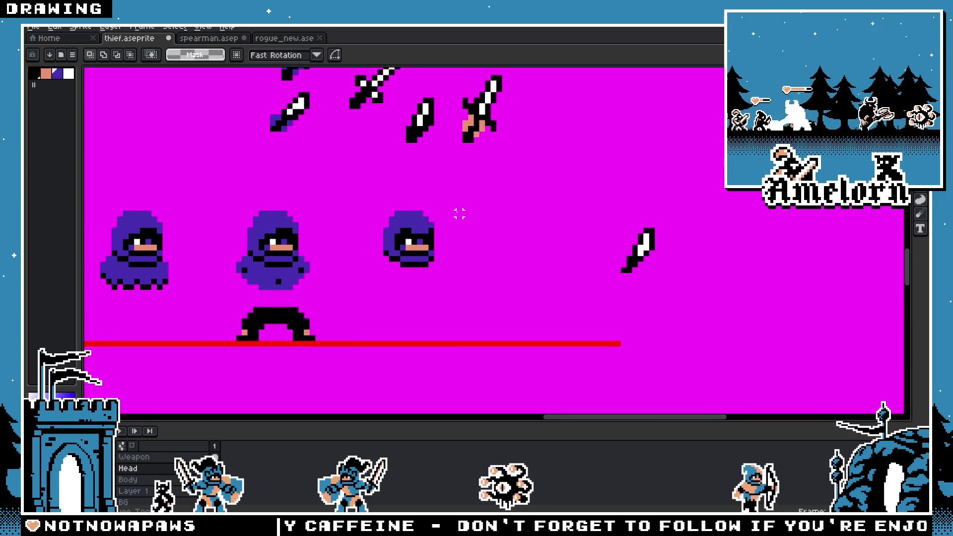
scroll(476, 209, "up", 2)
scroll(411, 215, "down", 1)
left_click_drag(411, 214, 510, 212)
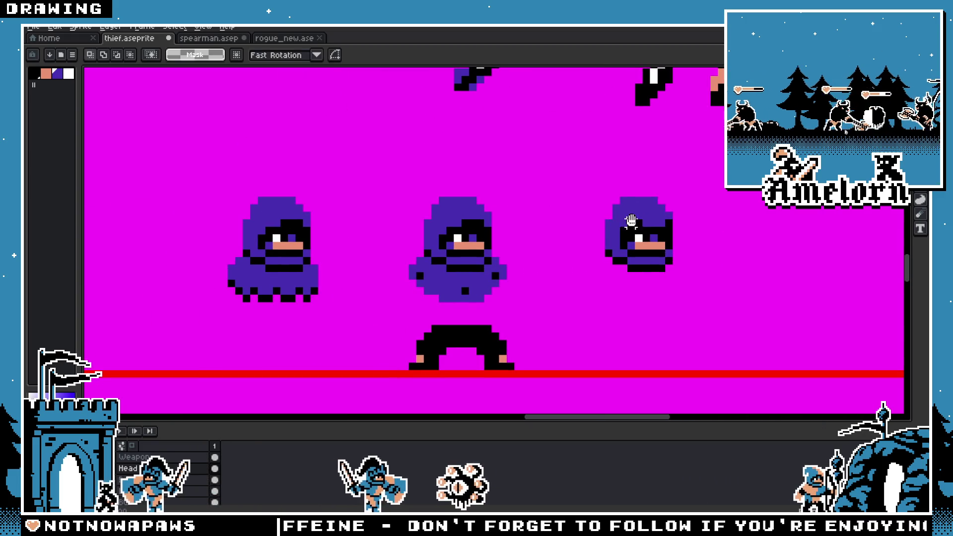
scroll(557, 244, "down", 2)
scroll(536, 244, "up", 4)
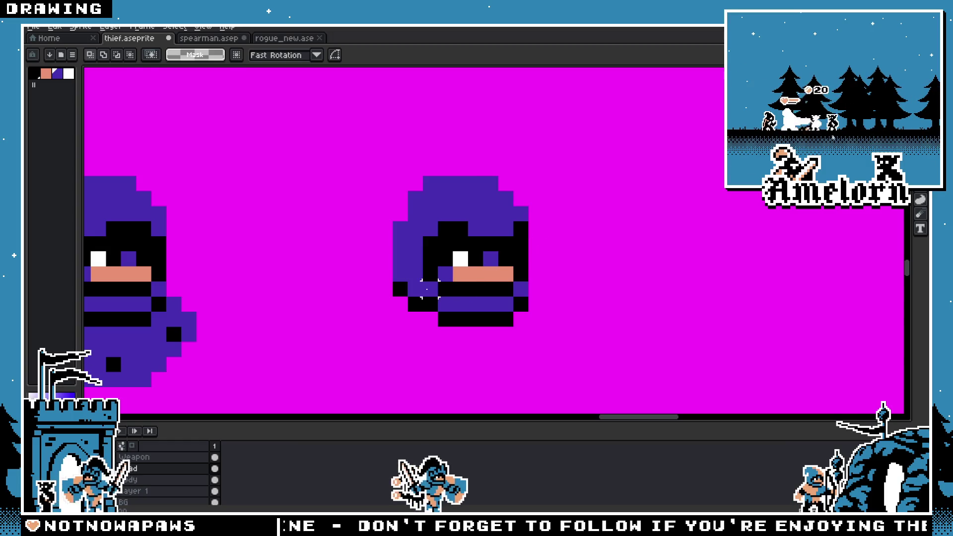
key("b")
left_click(385, 274)
mouse_move(382, 281)
left_mouse_down()
mouse_move(389, 305)
mouse_move(435, 335)
left_mouse_up()
left_click_drag(506, 341, 440, 344)
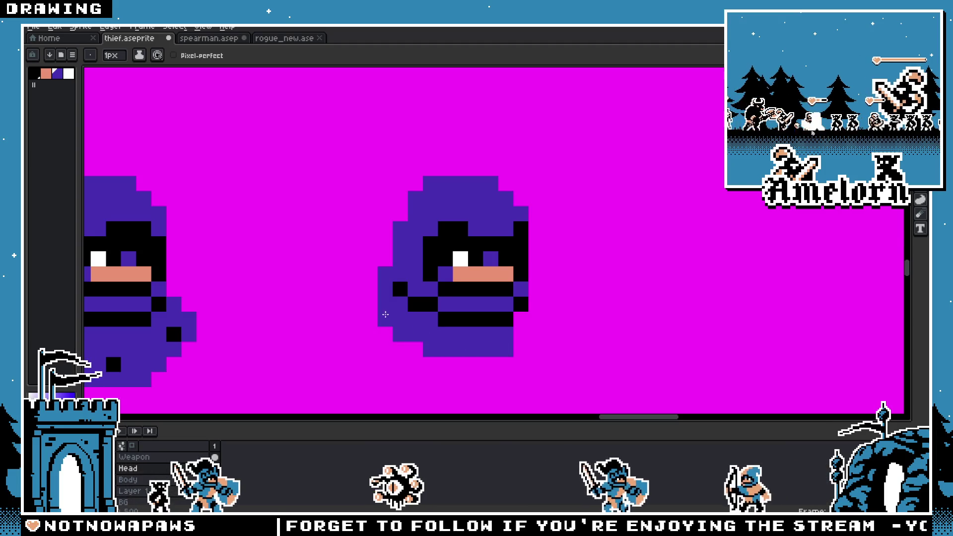
scroll(384, 318, "down", 6)
scroll(406, 337, "up", 3)
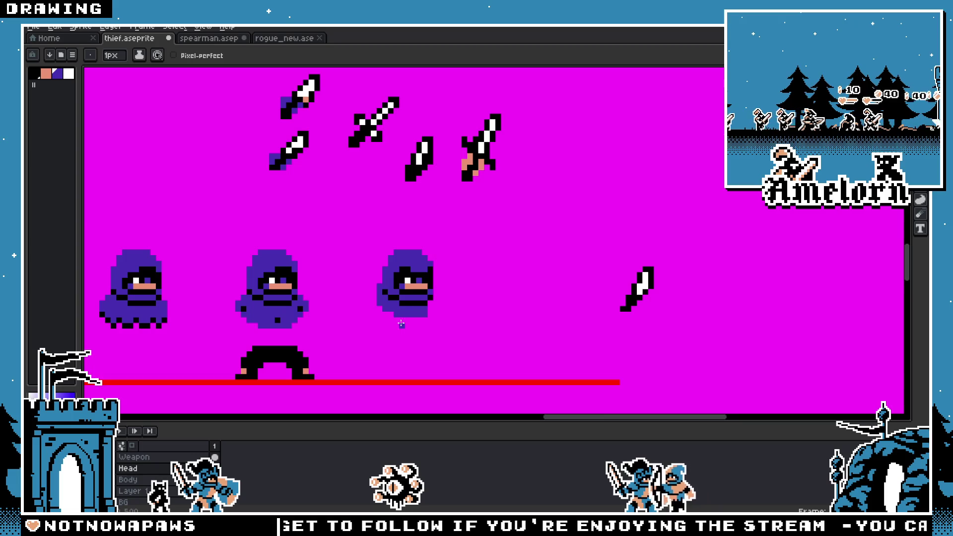
key("v")
key("b")
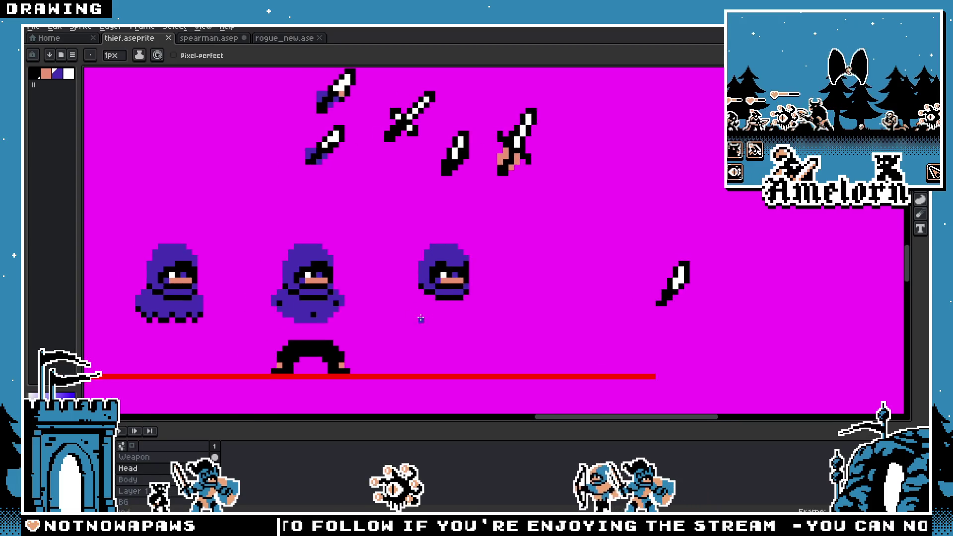
scroll(412, 321, "up", 2)
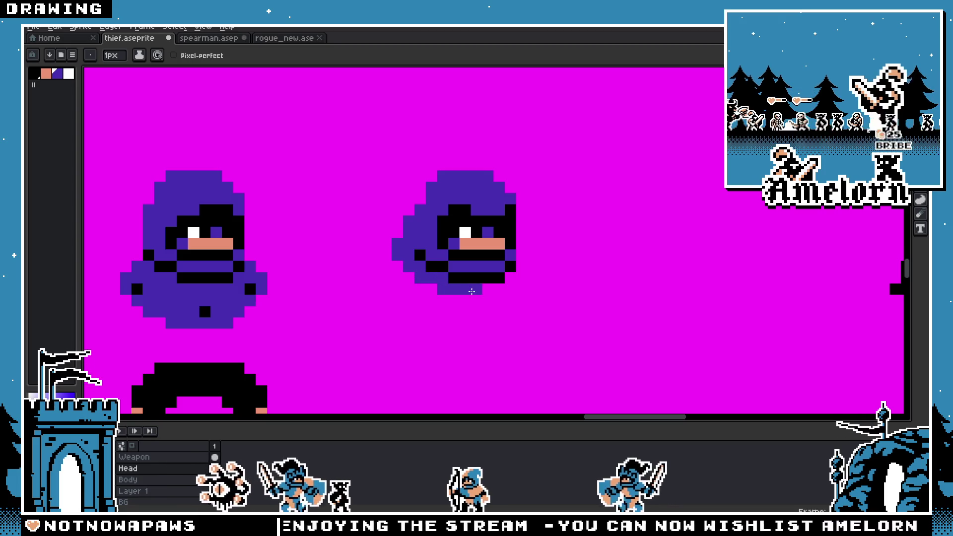
left_click_drag(448, 297, 410, 279)
Step: Undo the added hood pixels and save the thief sprite
scroll(376, 275, "down", 2)
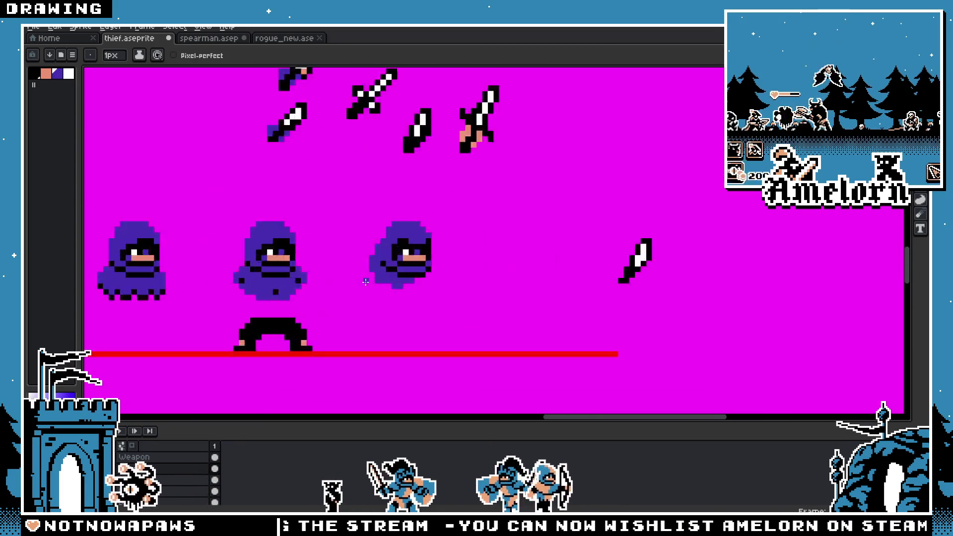
scroll(388, 266, "up", 3)
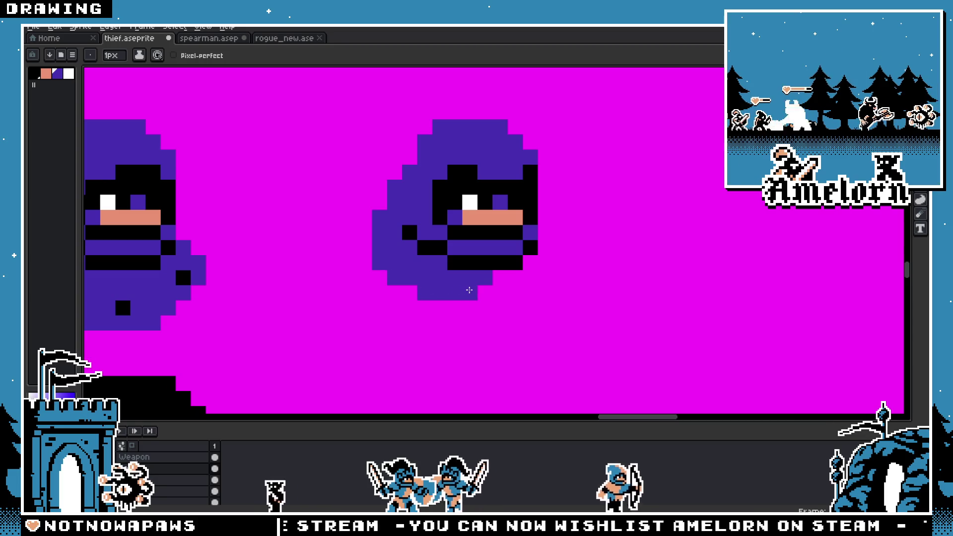
scroll(500, 287, "down", 4)
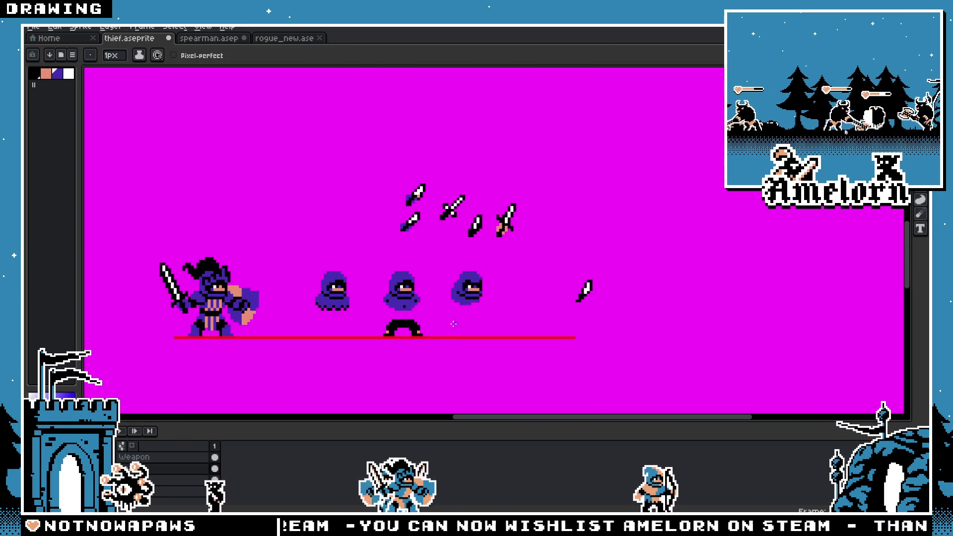
scroll(466, 323, "up", 4)
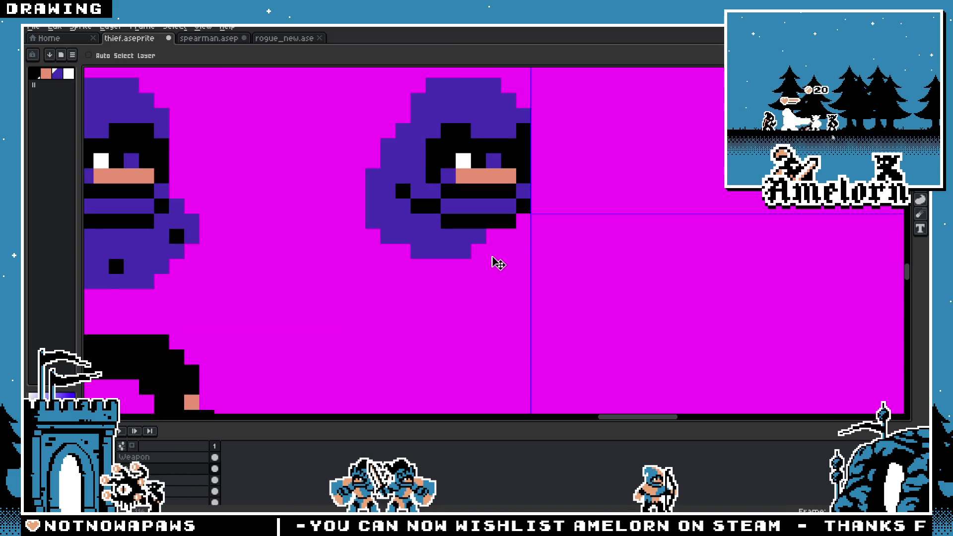
scroll(480, 258, "down", 1)
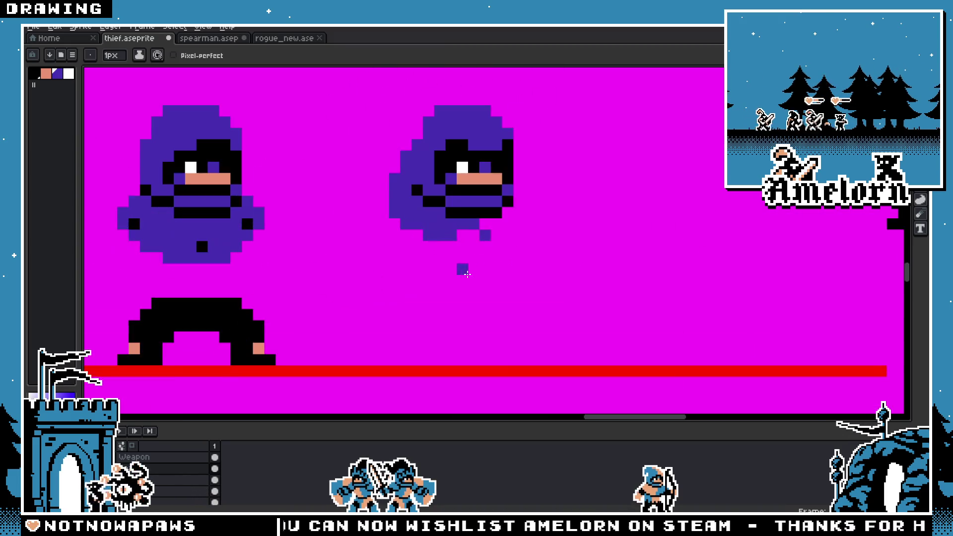
key("v")
key("ctrl+z")
key("ctrl+z")
key("ctrl+z")
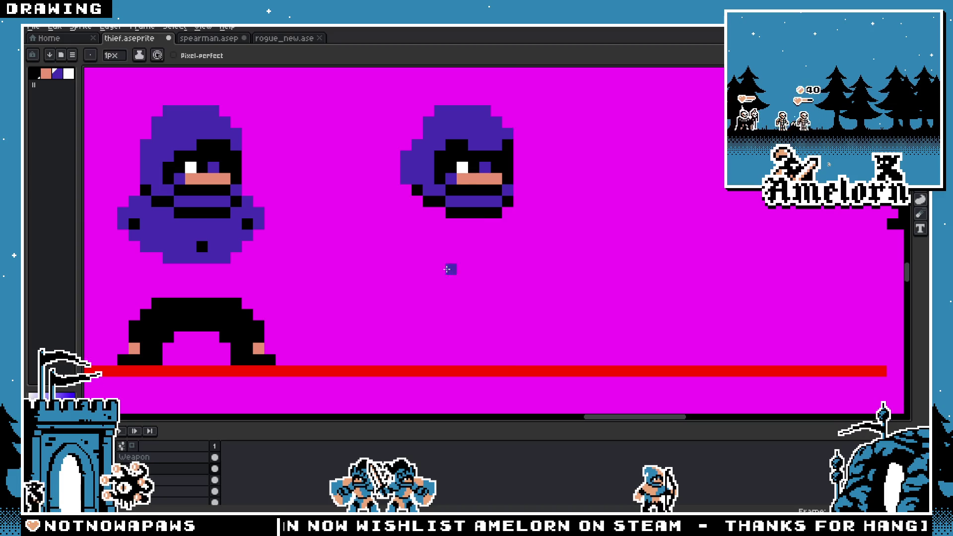
key("ctrl+s")
Step: Switch to the spearman.aseprite sprite sheet
key("b")
scroll(415, 268, "down", 2)
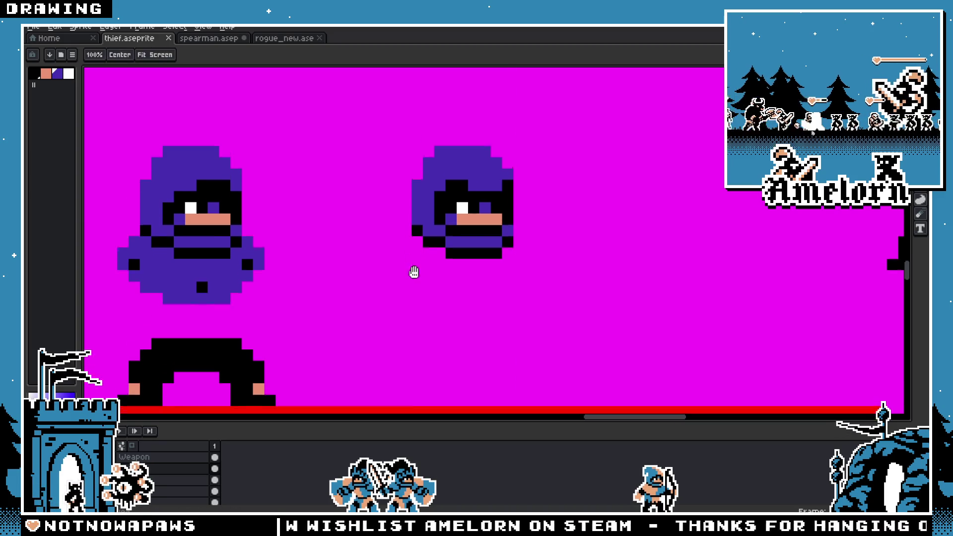
scroll(319, 151, "left", 2)
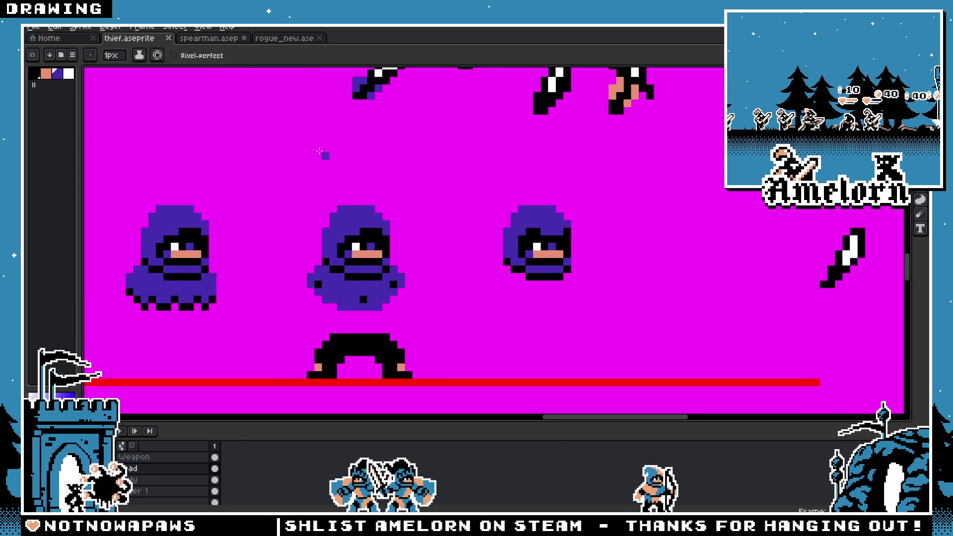
left_click(209, 38)
scroll(368, 218, "down", 3)
Step: Pan across the spearman poses and make the Flat layer active in the timeline
key("m")
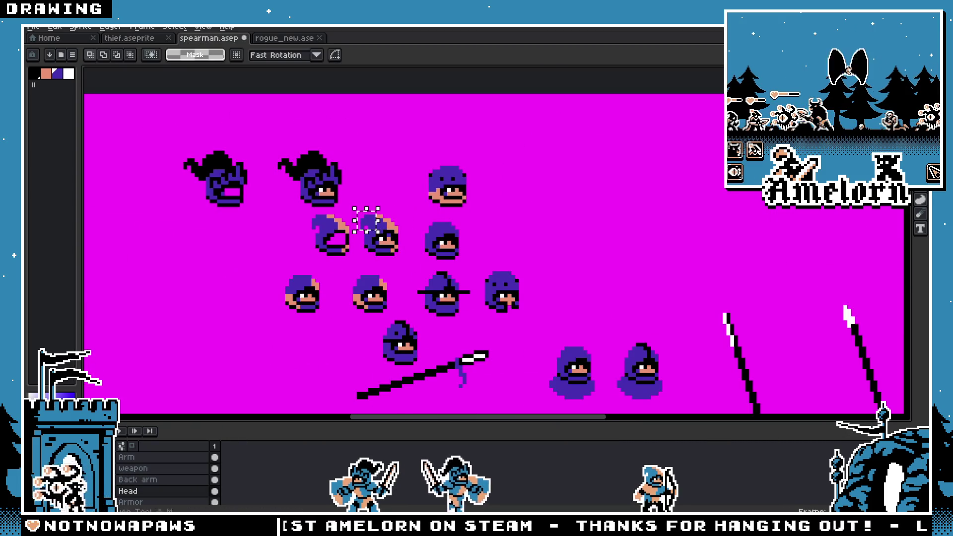
mouse_move(566, 228)
left_mouse_down()
mouse_move(377, 246)
mouse_move(383, 192)
left_mouse_up()
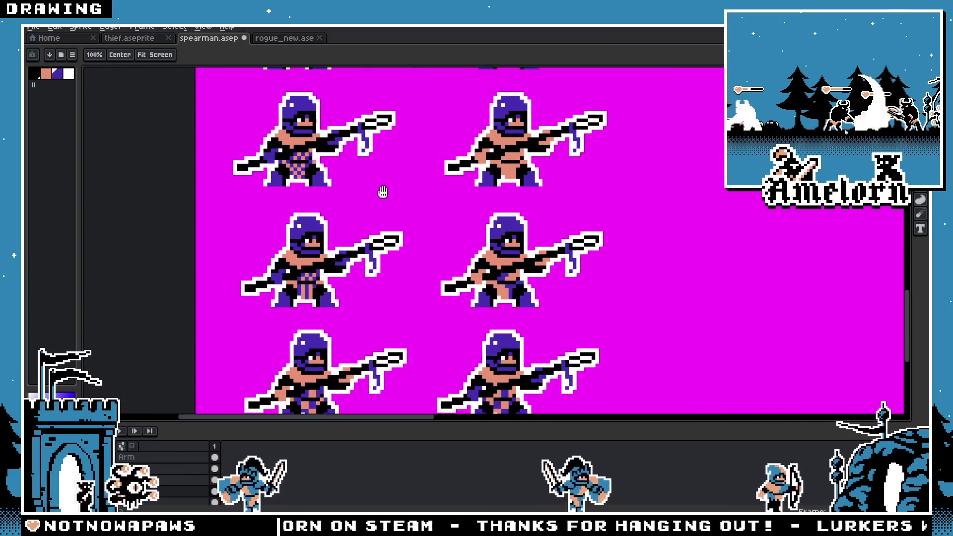
scroll(384, 233, "down", 1)
left_click_drag(385, 277, 395, 306)
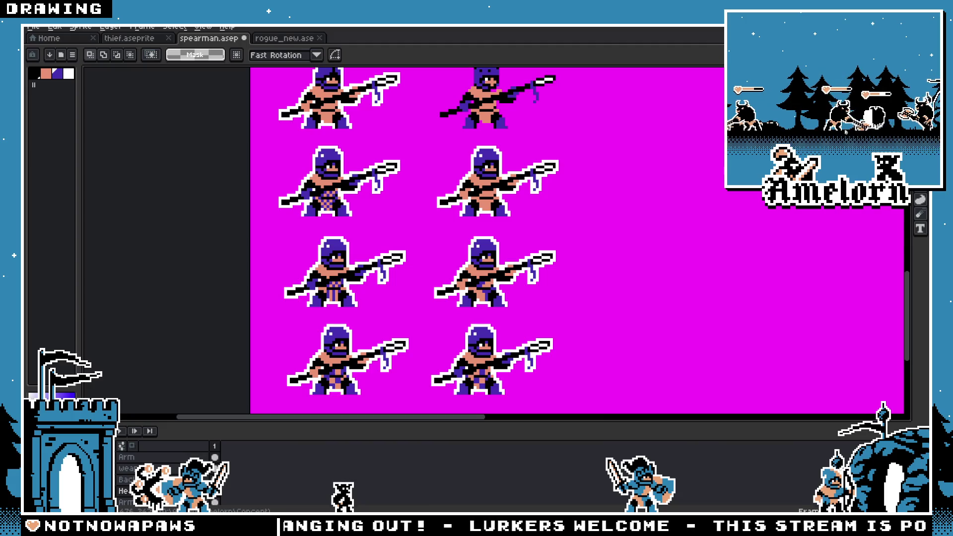
scroll(623, 192, "up", 5)
scroll(591, 252, "left", 5)
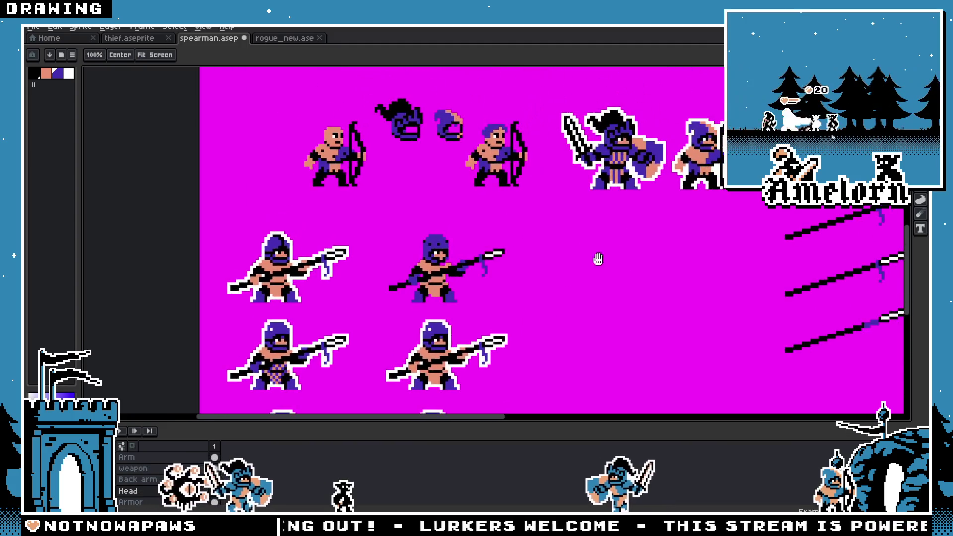
scroll(584, 238, "up", 2)
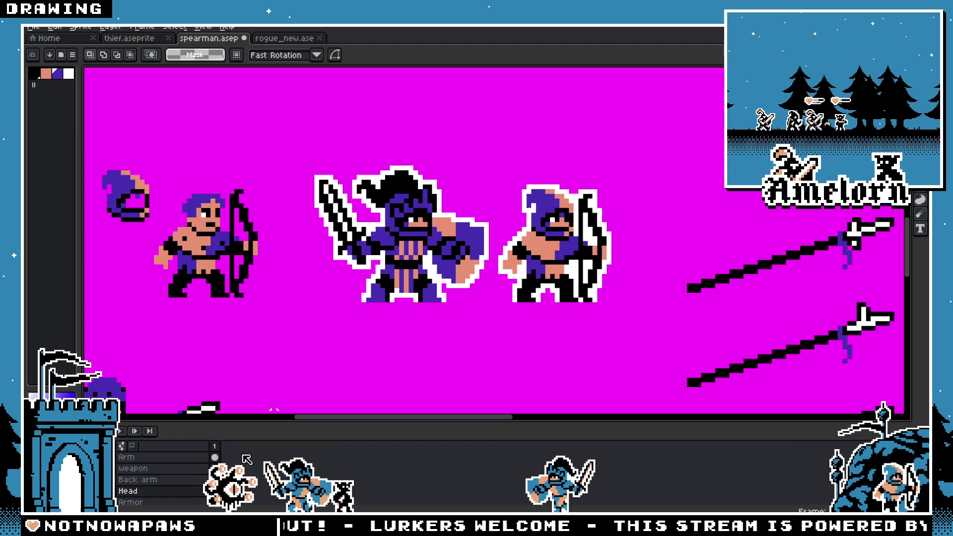
scroll(168, 469, "up", 2)
left_click(125, 469)
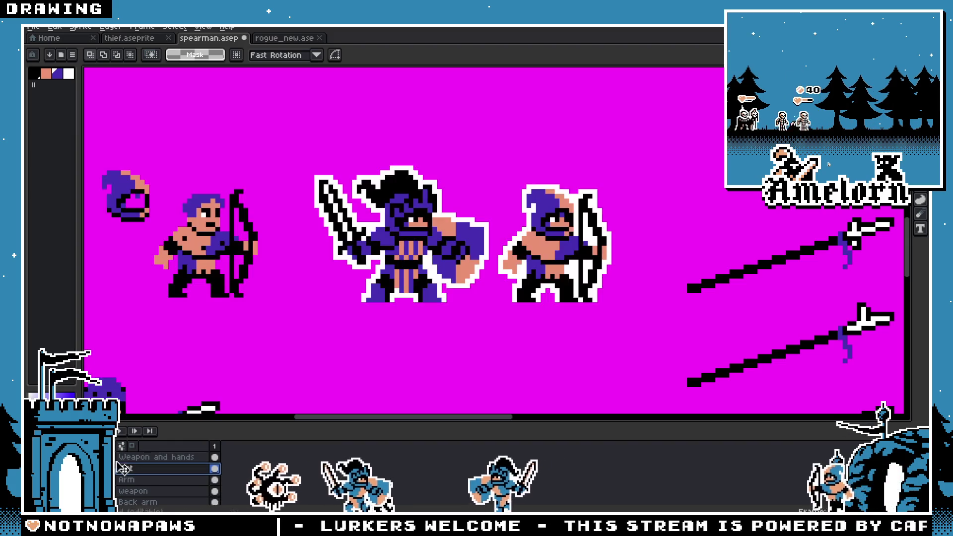
Step: Marquee-select the knight and archer together and move them to a new spot
left_click_drag(623, 140, 288, 328)
scroll(291, 323, "down", 3)
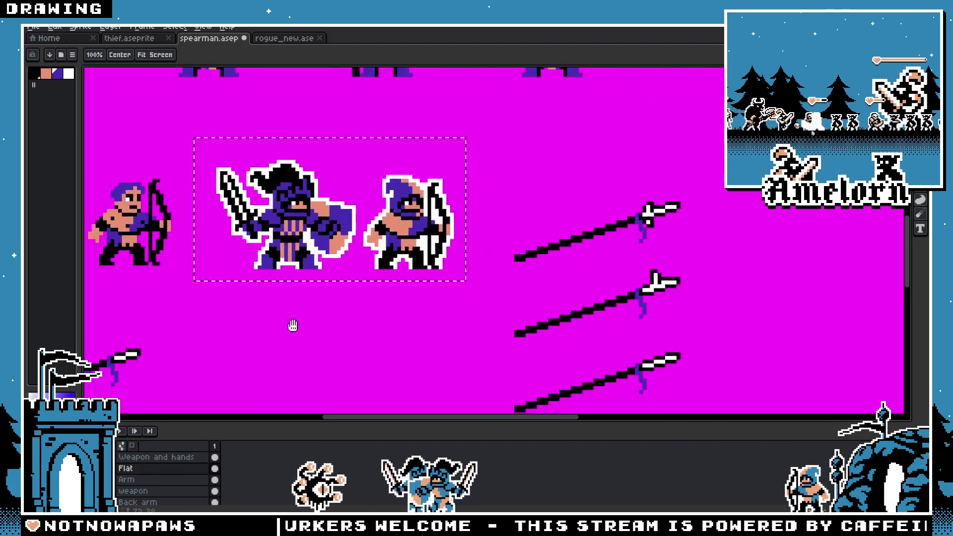
left_click_drag(307, 274, 328, 288)
scroll(463, 234, "up", 3)
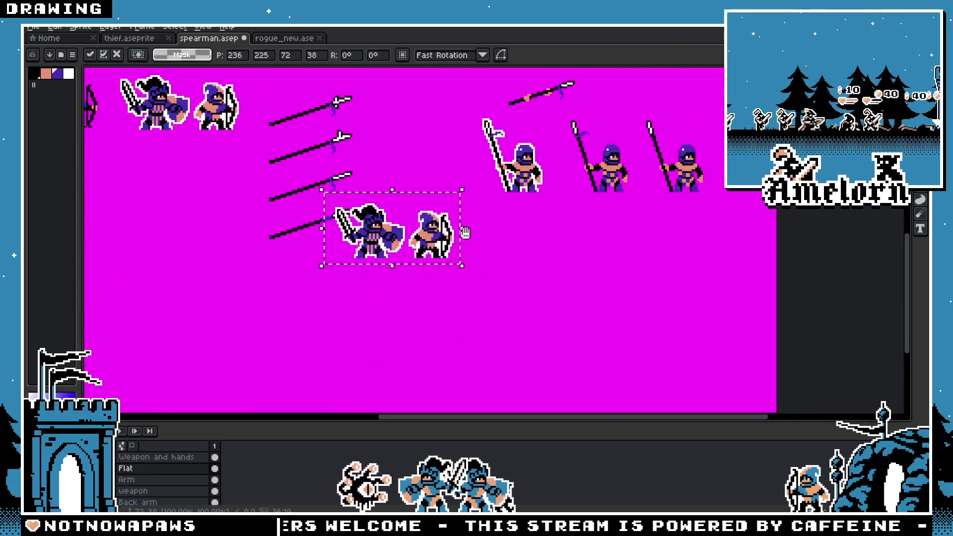
left_click(644, 253)
scroll(550, 272, "up", 3)
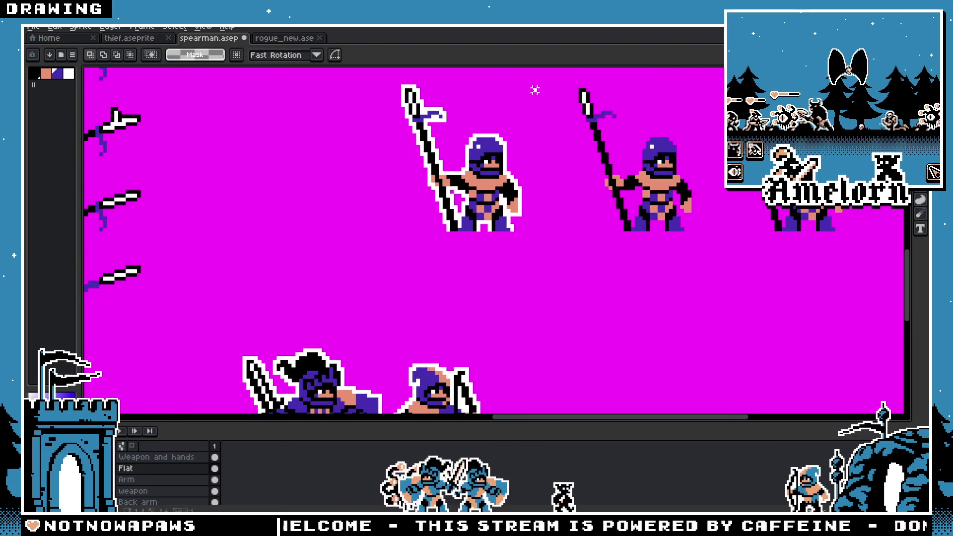
Step: Select the first spearman with his spear, ending on the Flat layer
left_click_drag(534, 90, 366, 251)
scroll(446, 278, "down", 3)
scroll(447, 278, "right", 3)
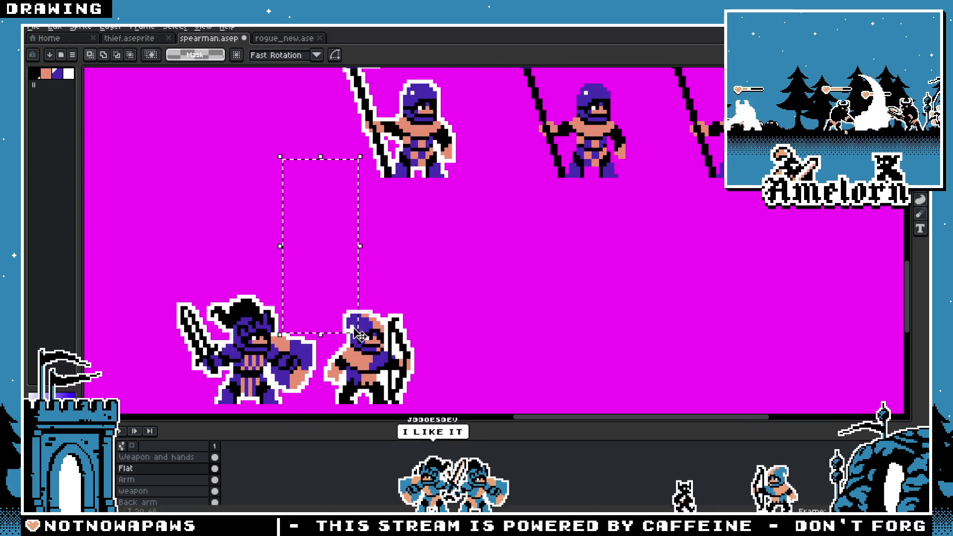
key("ctrl+d")
scroll(260, 192, "up", 5)
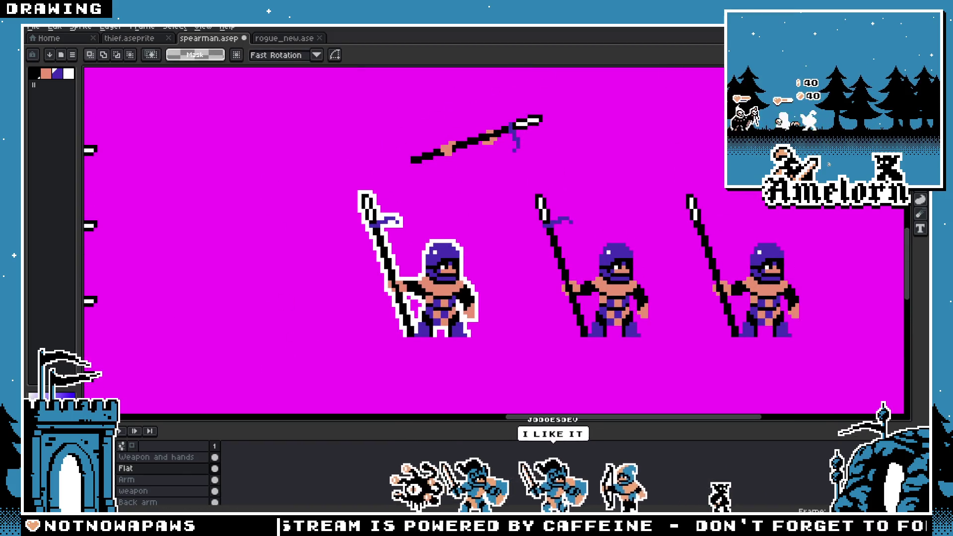
scroll(169, 479, "down", 3)
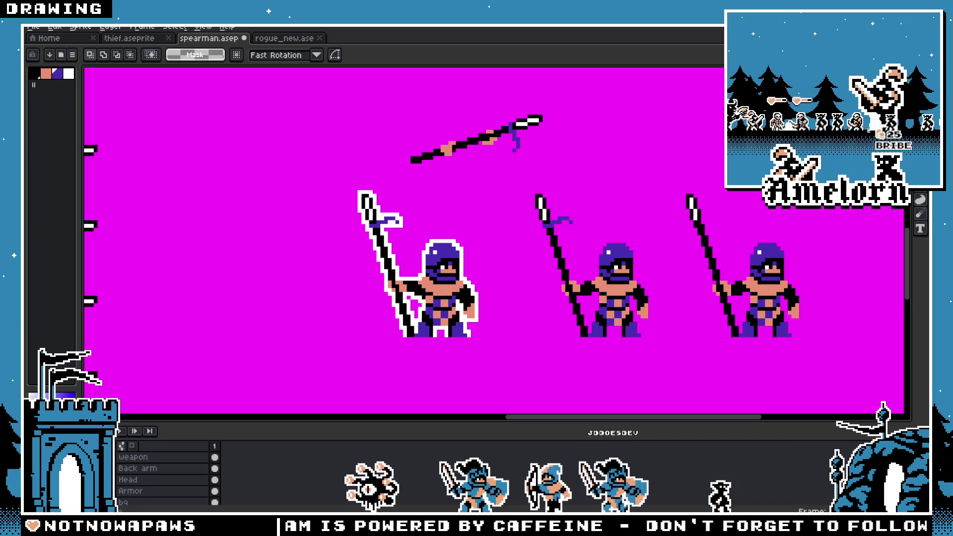
left_click(158, 493)
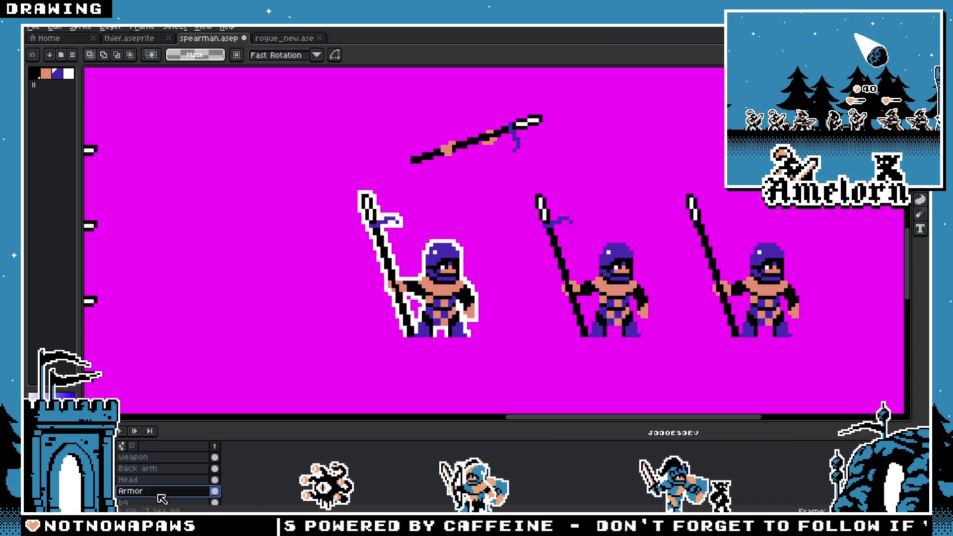
mouse_move(349, 191)
left_mouse_down()
mouse_move(400, 277)
mouse_move(496, 347)
left_mouse_up()
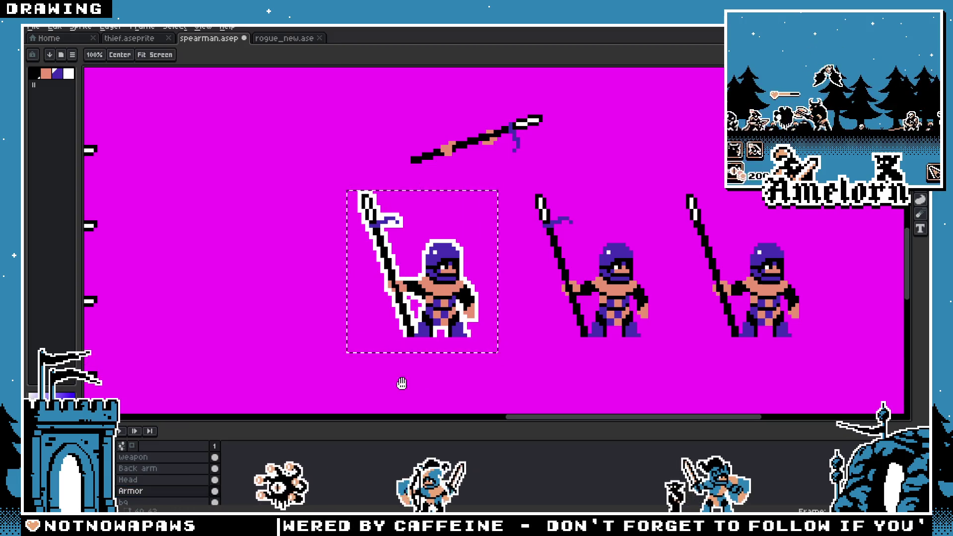
scroll(400, 386, "down", 5)
scroll(161, 458, "up", 3)
left_click(157, 465)
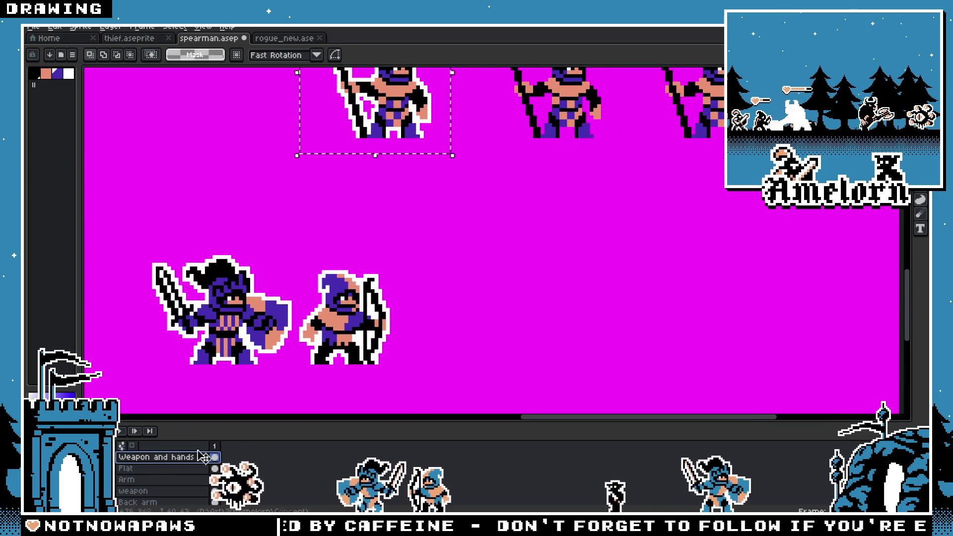
Step: Move the spearman right beside the archer and commit his position
key("ctrl+t")
left_click_drag(415, 82, 509, 293)
scroll(509, 293, "up", 1)
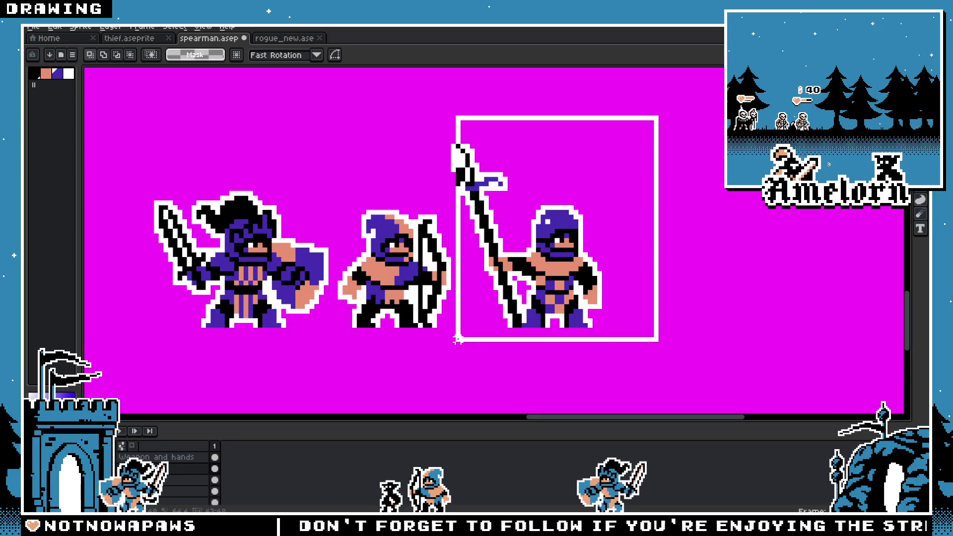
key("Return")
scroll(509, 293, "up", 1)
Step: Select the knight, archer and spearman together
key("i")
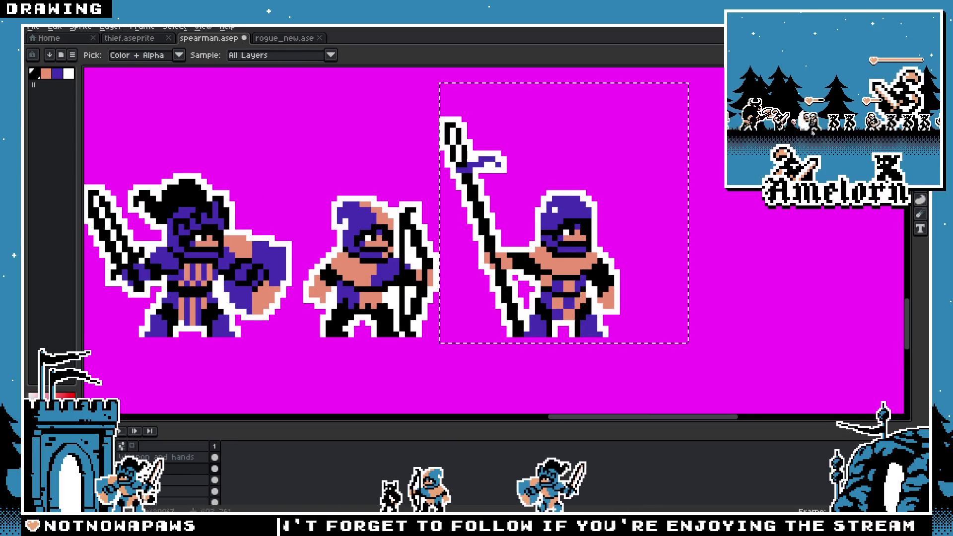
key("v")
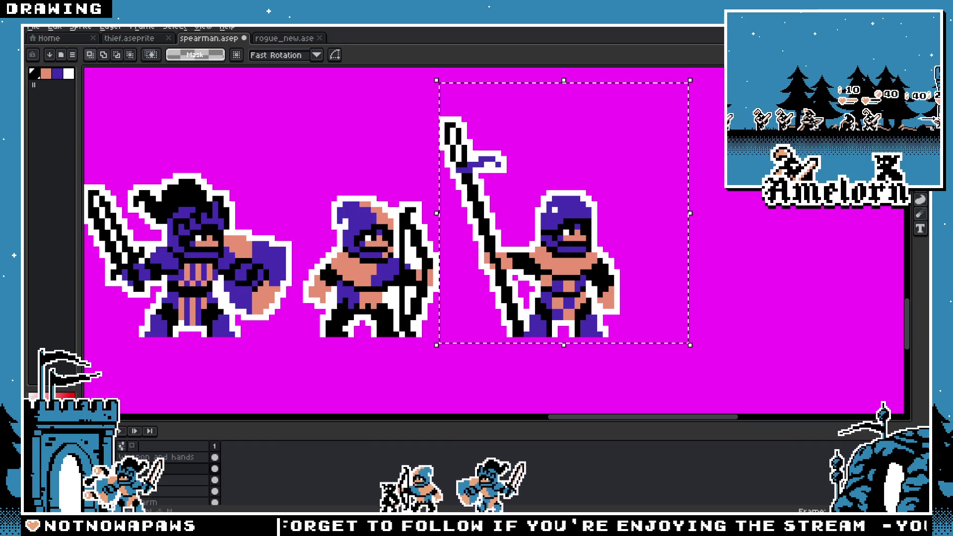
scroll(700, 149, "down", 2)
left_click_drag(735, 121, 208, 347)
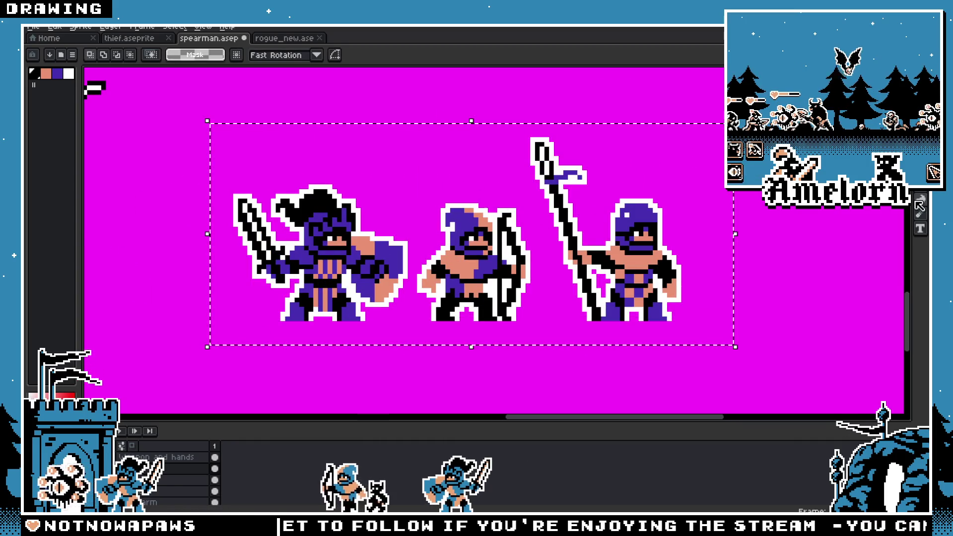
key("w")
scroll(284, 277, "up", 1)
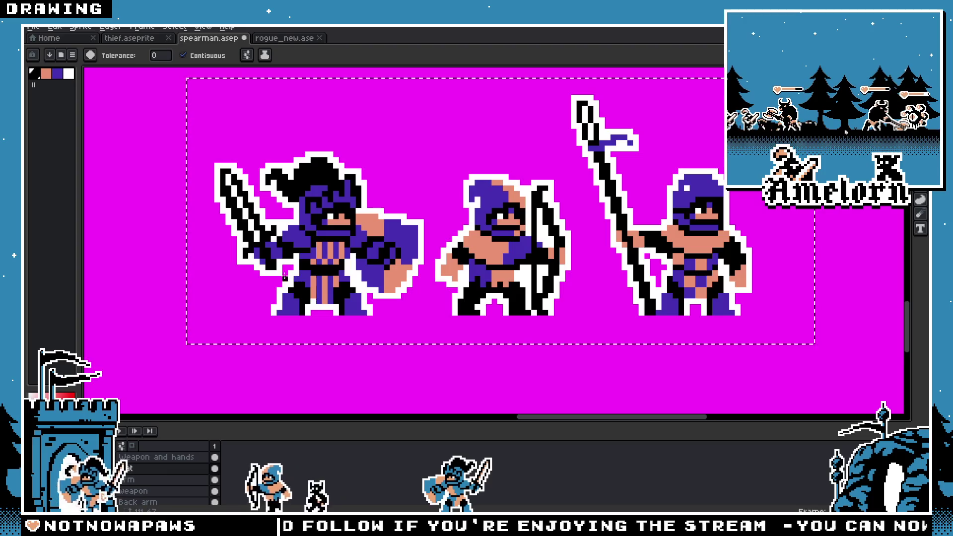
Step: With non-contiguous Magic Wand, turn all purple and peach pixels black, then deselect
scroll(284, 277, "up", 2)
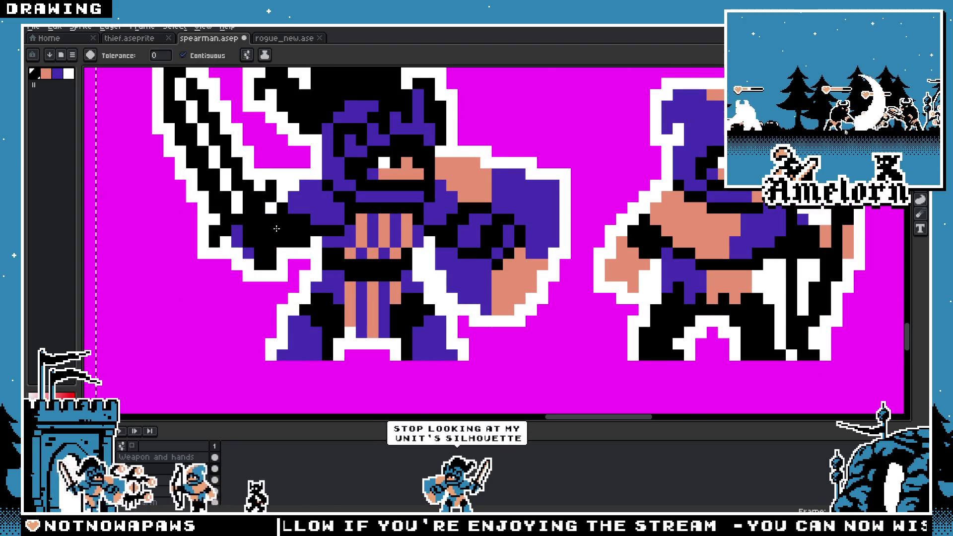
left_click(182, 56)
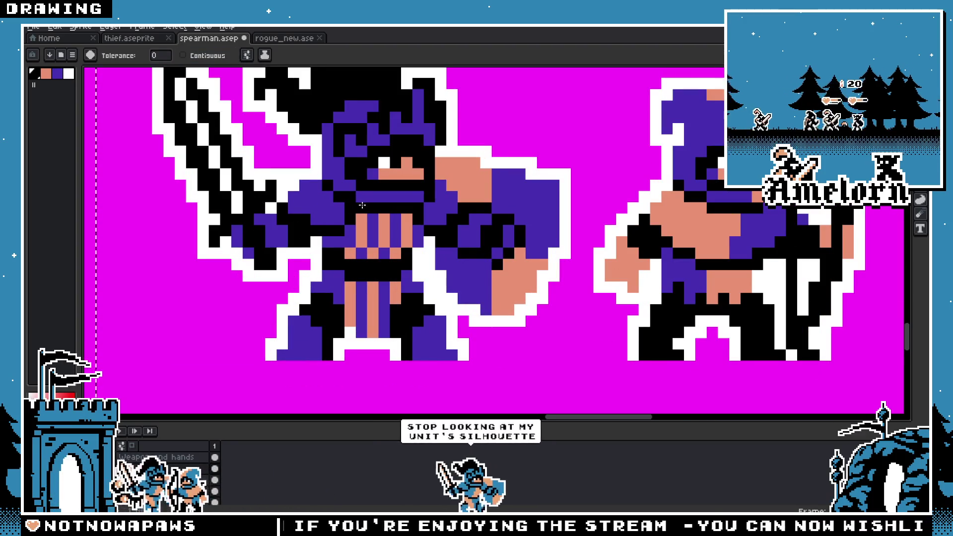
left_click(362, 196)
scroll(556, 272, "down", 1)
left_click(557, 272)
scroll(557, 272, "down", 1)
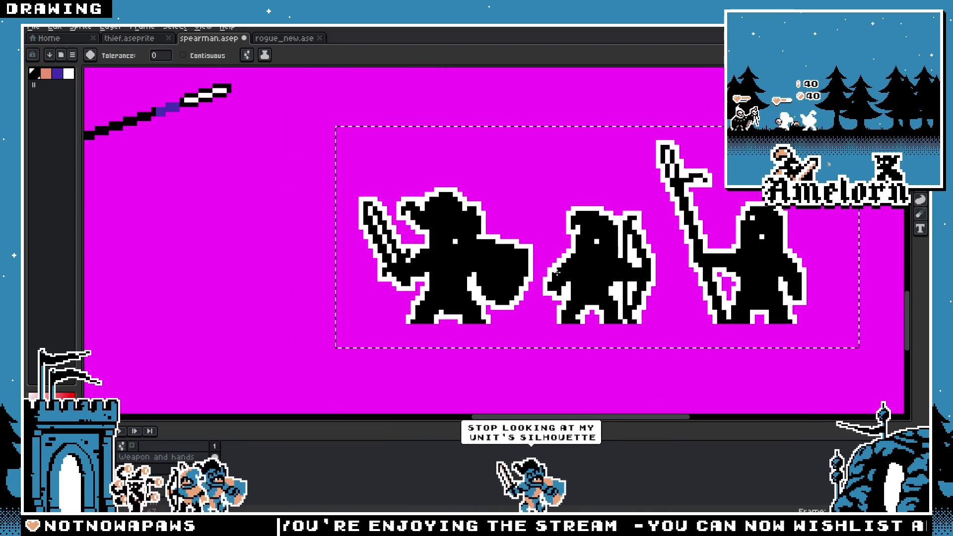
scroll(499, 271, "up", 1)
key("b")
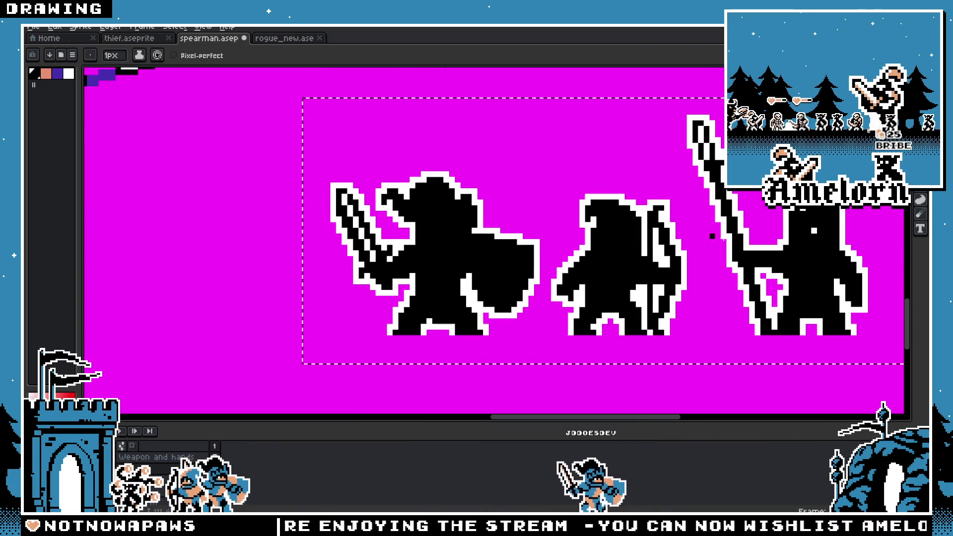
scroll(689, 269, "down", 1)
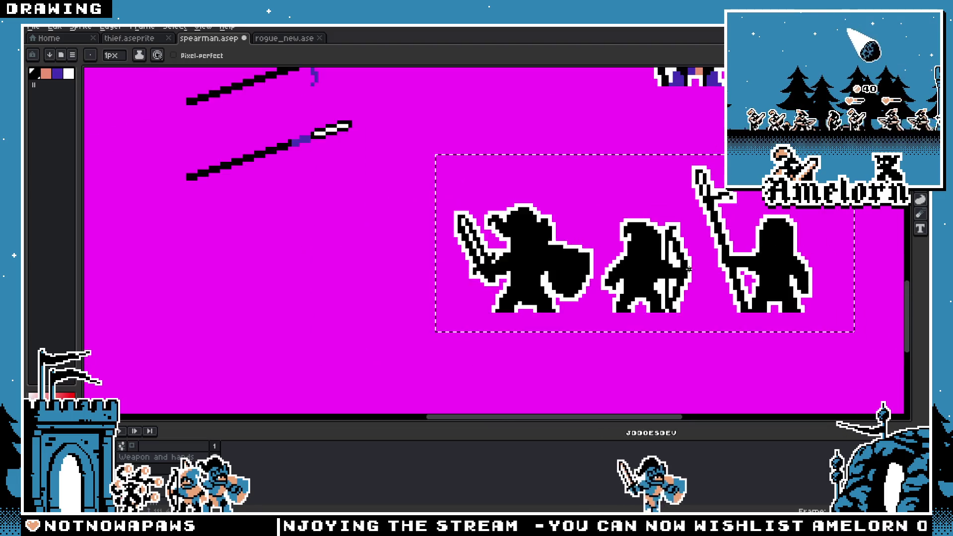
scroll(655, 271, "right", 3)
key("v")
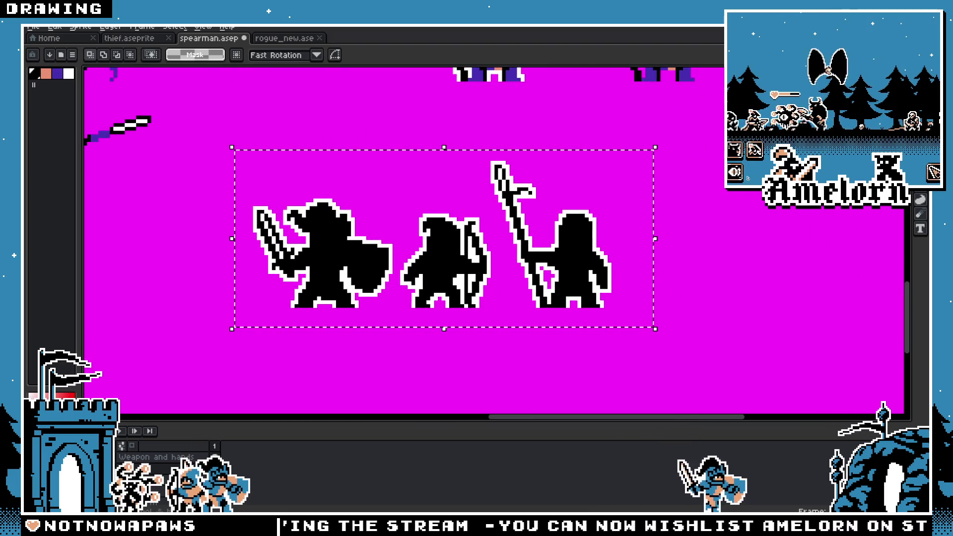
key("ctrl+d")
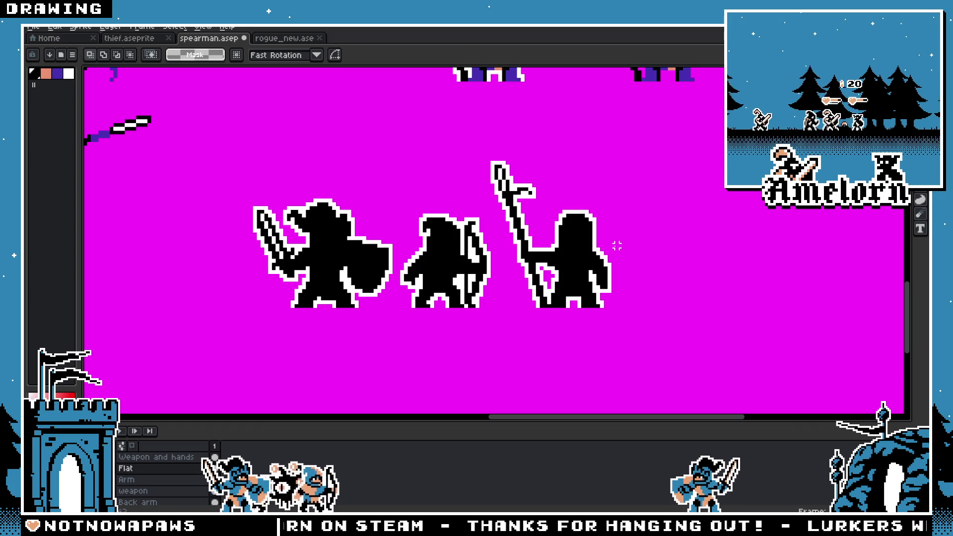
Step: Zoom in and out over the black lineup silhouettes to judge their readability
key("b")
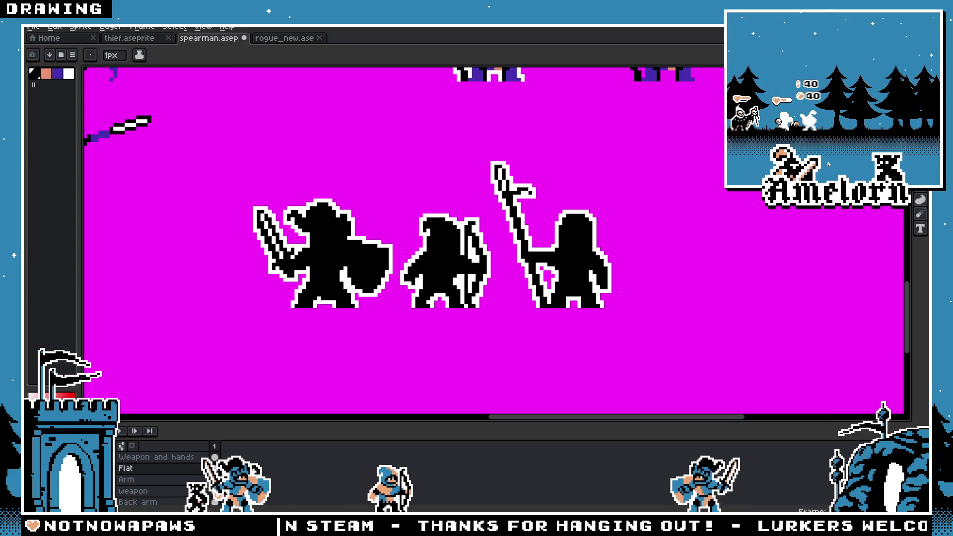
scroll(535, 201, "up", 1)
key("b")
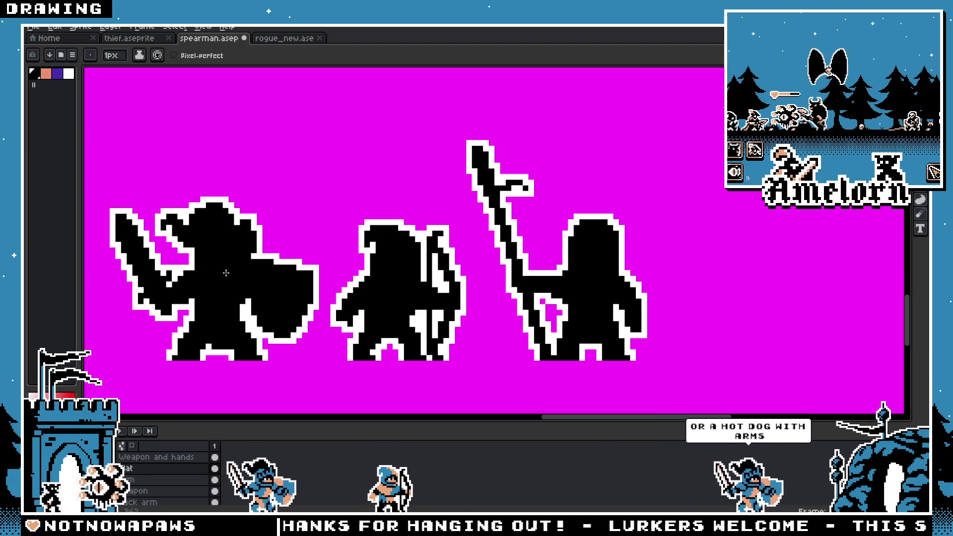
scroll(214, 270, "down", 4)
scroll(352, 268, "up", 3)
scroll(353, 268, "down", 1)
scroll(406, 279, "up", 1)
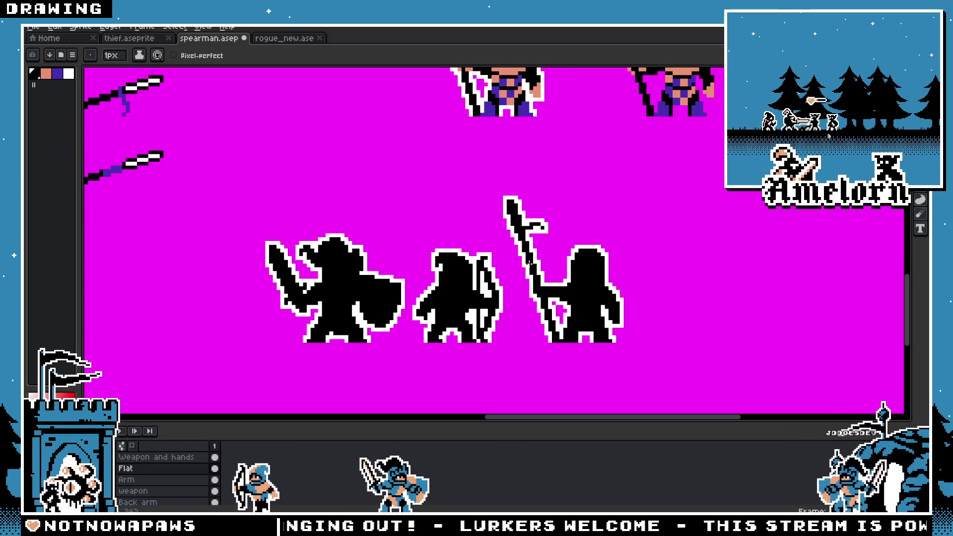
scroll(539, 271, "up", 1)
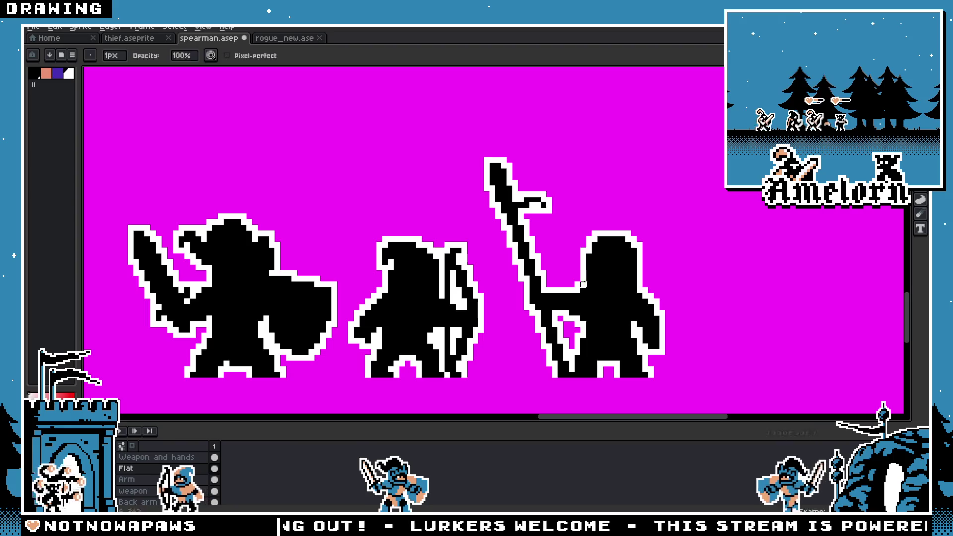
scroll(583, 284, "down", 3)
scroll(527, 259, "up", 3)
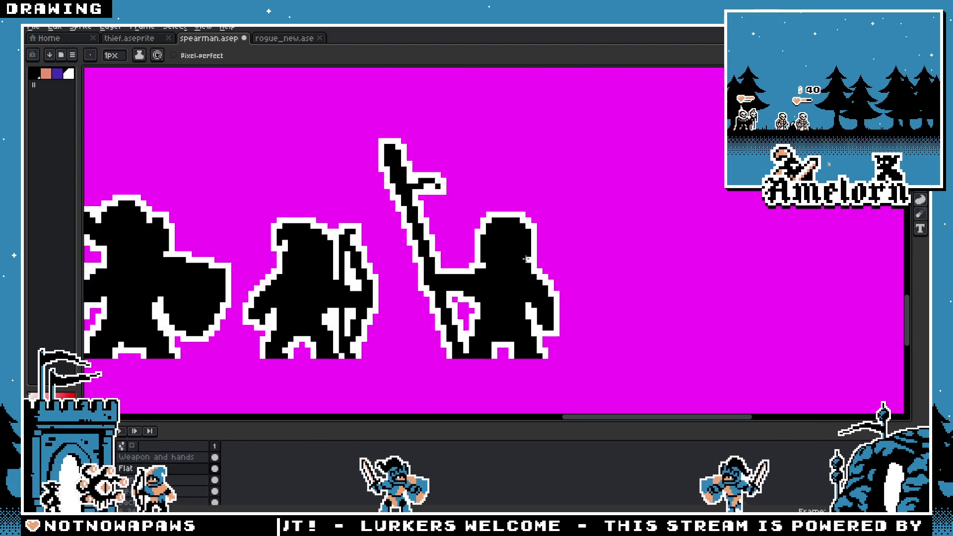
scroll(529, 266, "down", 3)
scroll(413, 270, "down", 1)
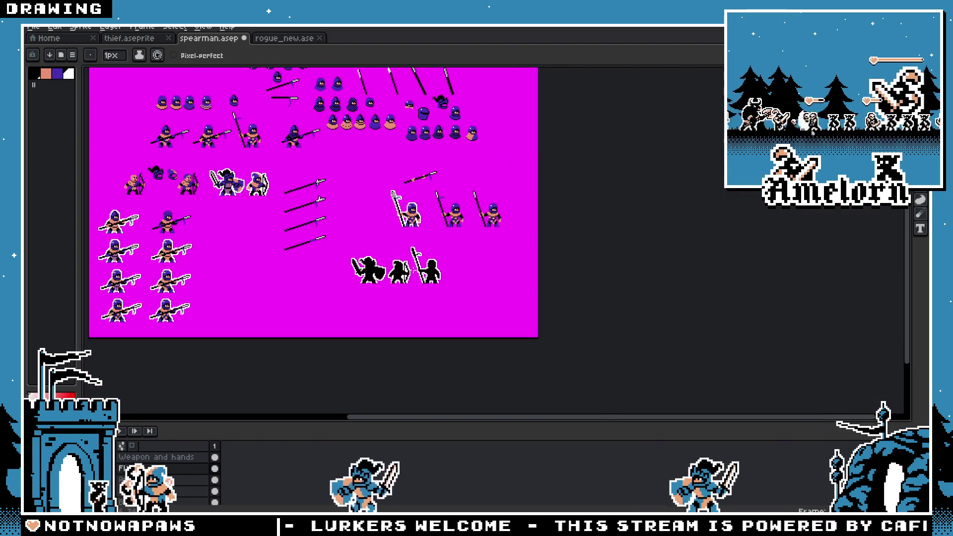
scroll(417, 281, "up", 4)
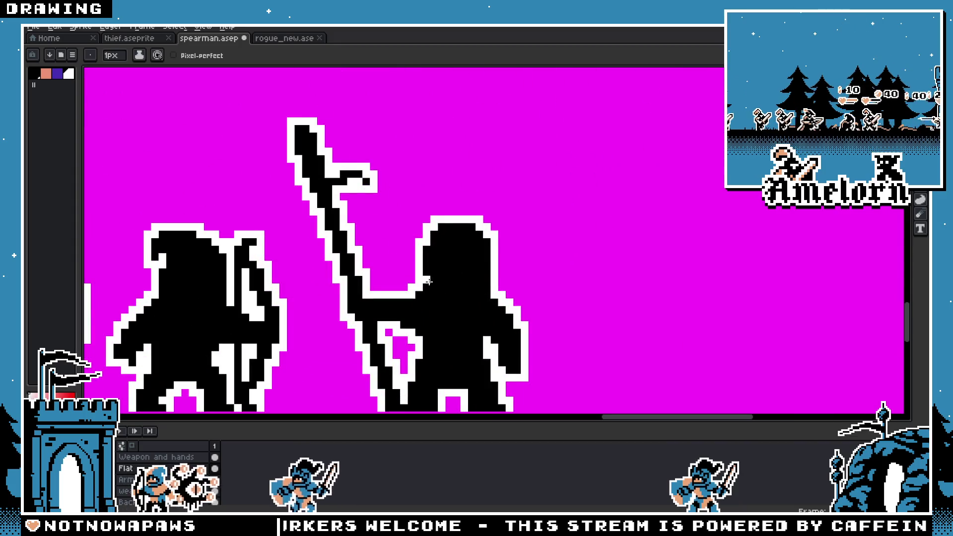
scroll(471, 286, "down", 4)
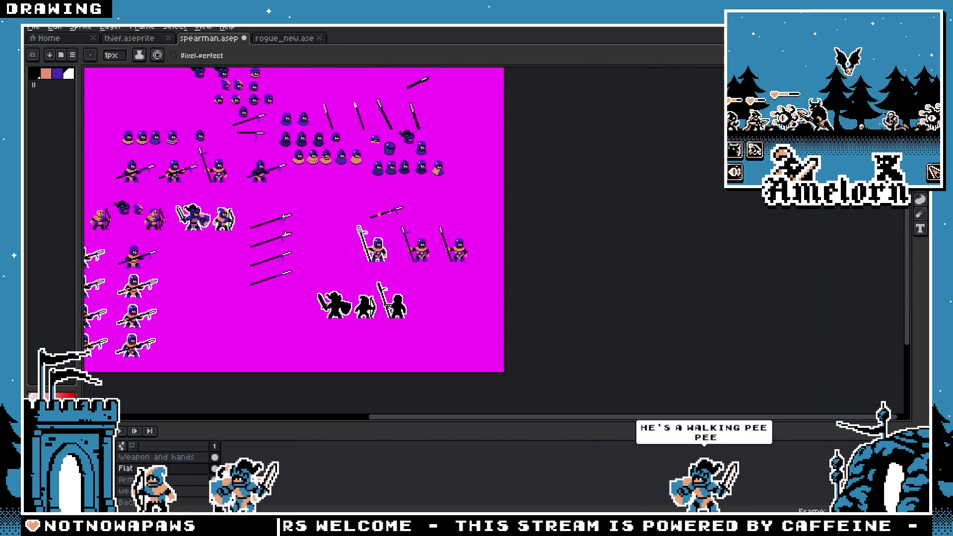
scroll(387, 304, "up", 1)
scroll(388, 304, "up", 1)
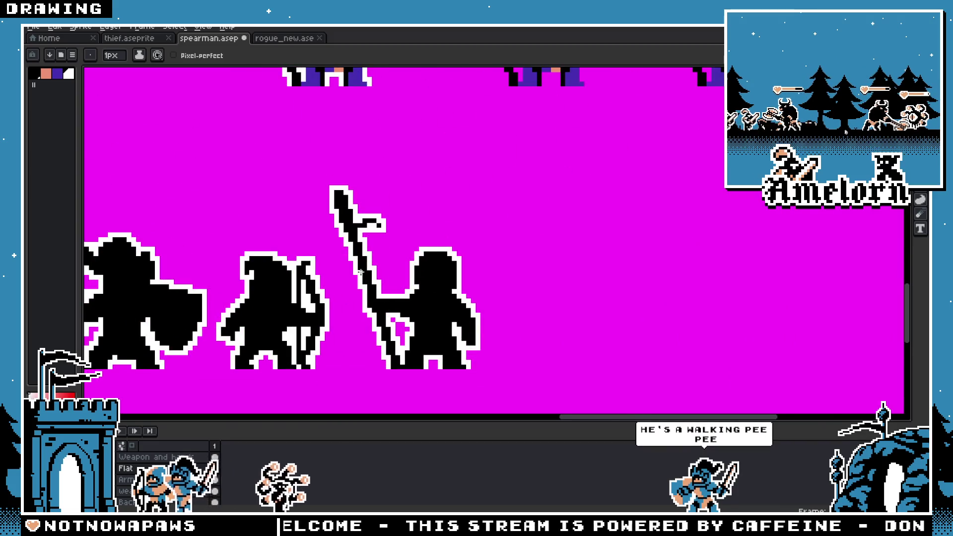
scroll(451, 265, "up", 1)
key("v")
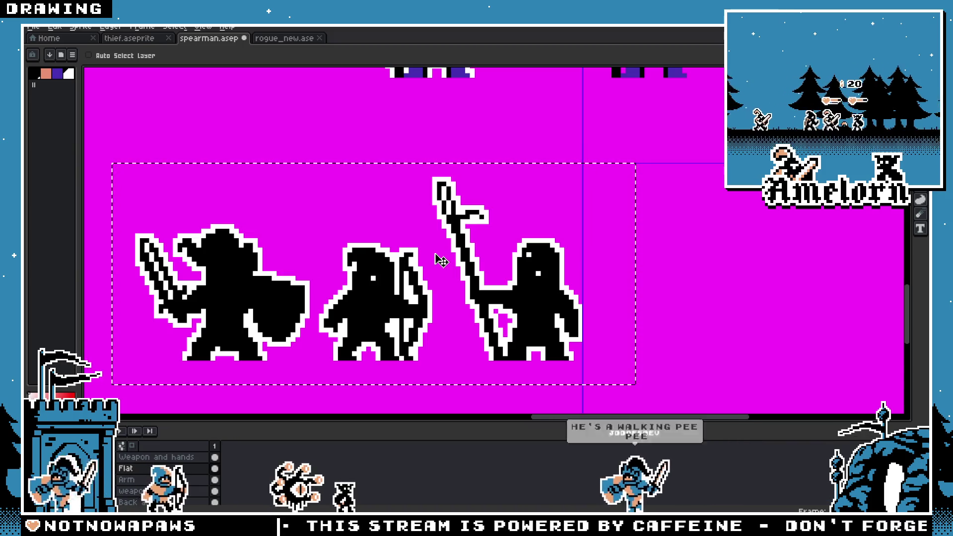
Step: Undo the black fill so the purple hoods and peach skin return
key("ctrl+z")
key("ctrl+z")
scroll(476, 283, "up", 3)
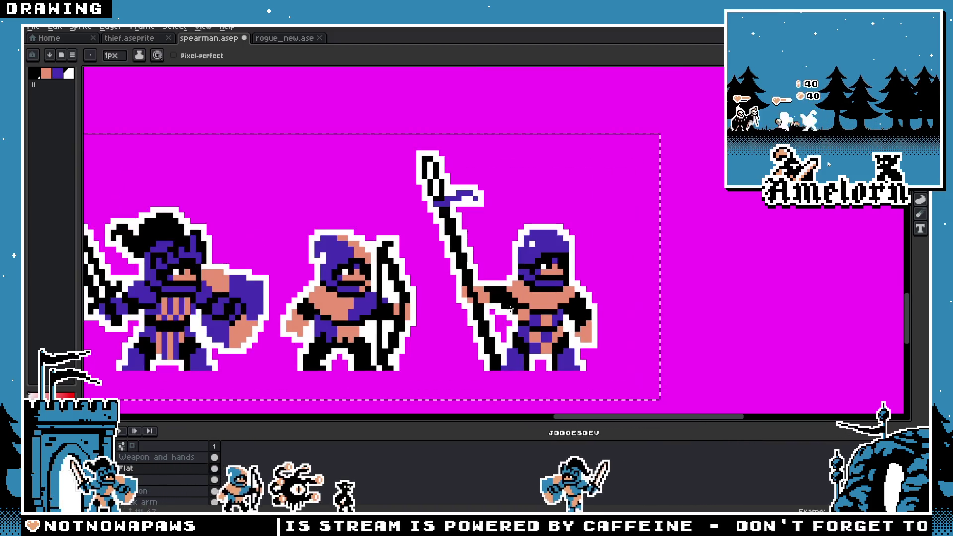
key("b")
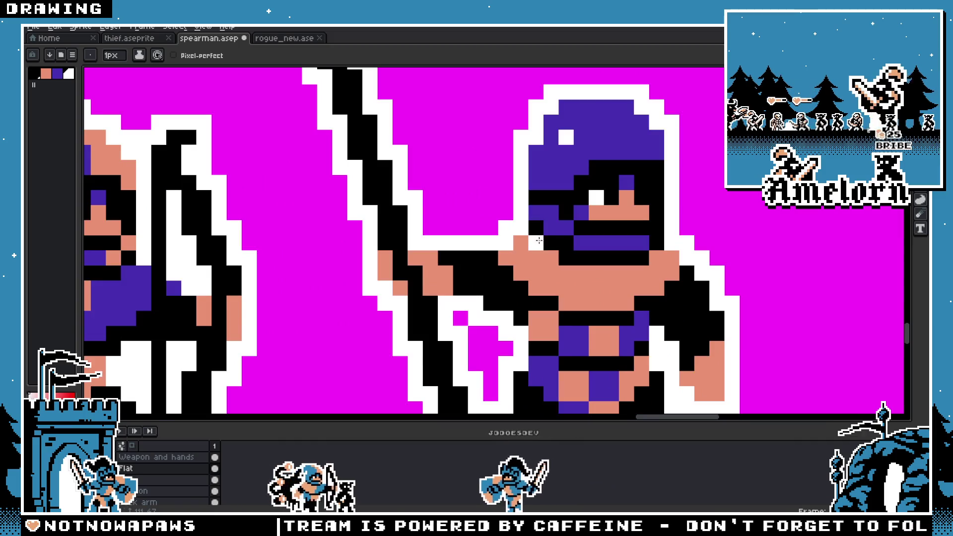
scroll(539, 241, "down", 5)
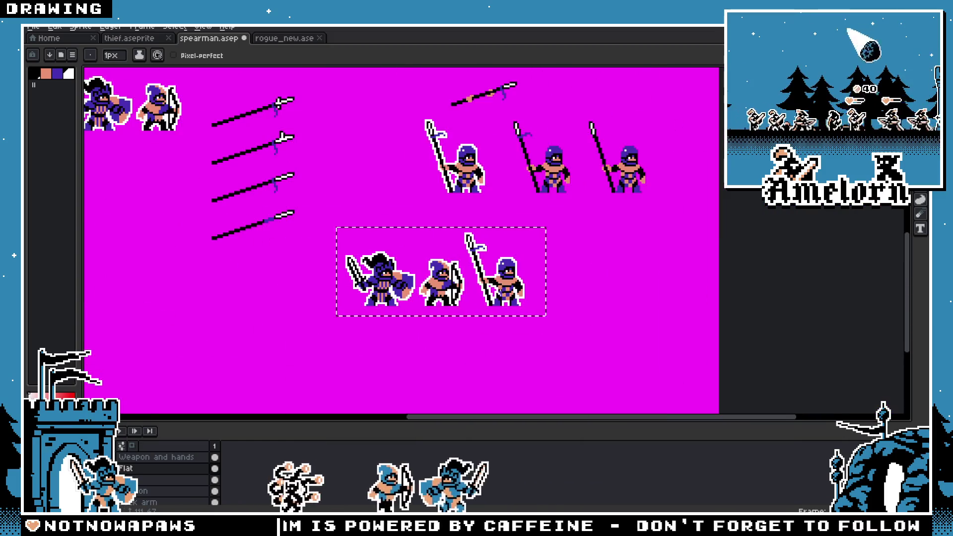
scroll(504, 247, "up", 5)
scroll(499, 250, "down", 5)
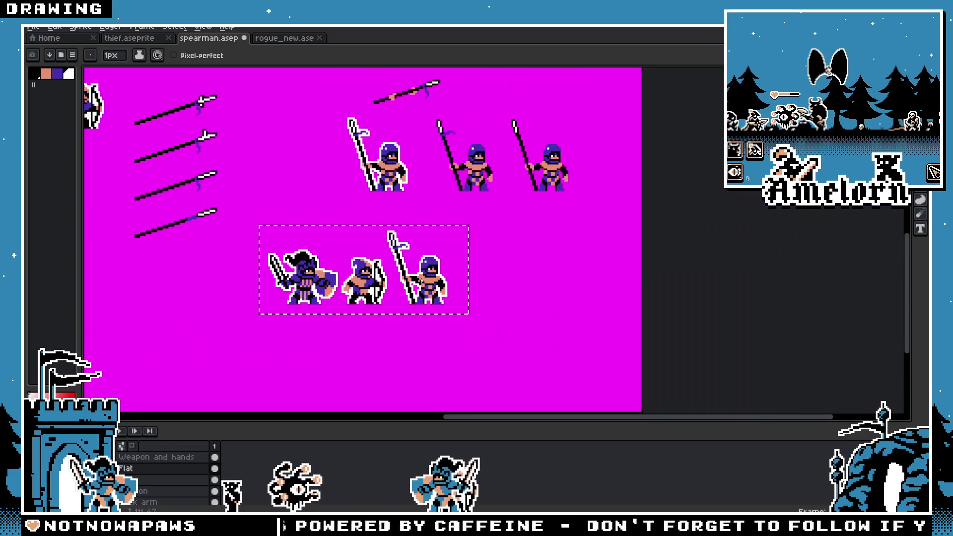
scroll(464, 283, "up", 3)
scroll(464, 283, "down", 2)
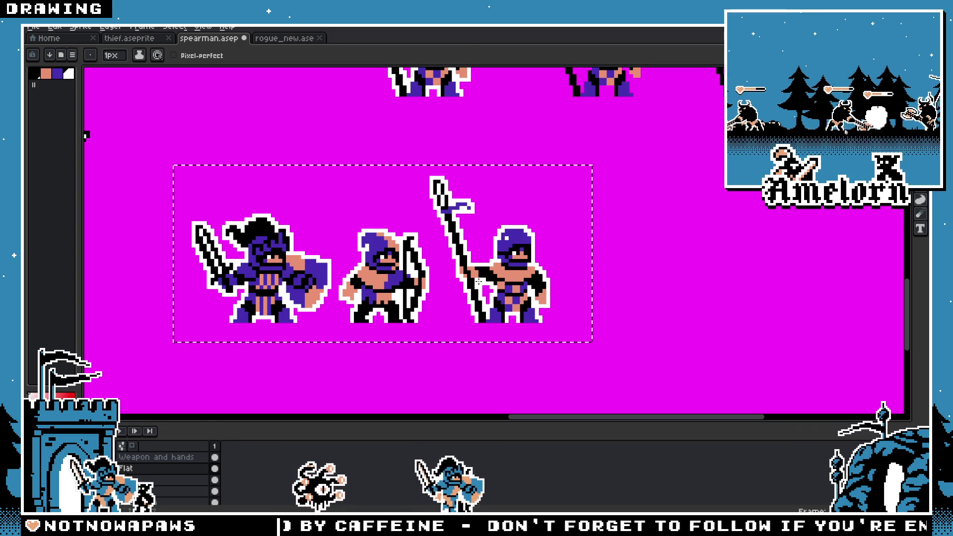
scroll(516, 252, "up", 3)
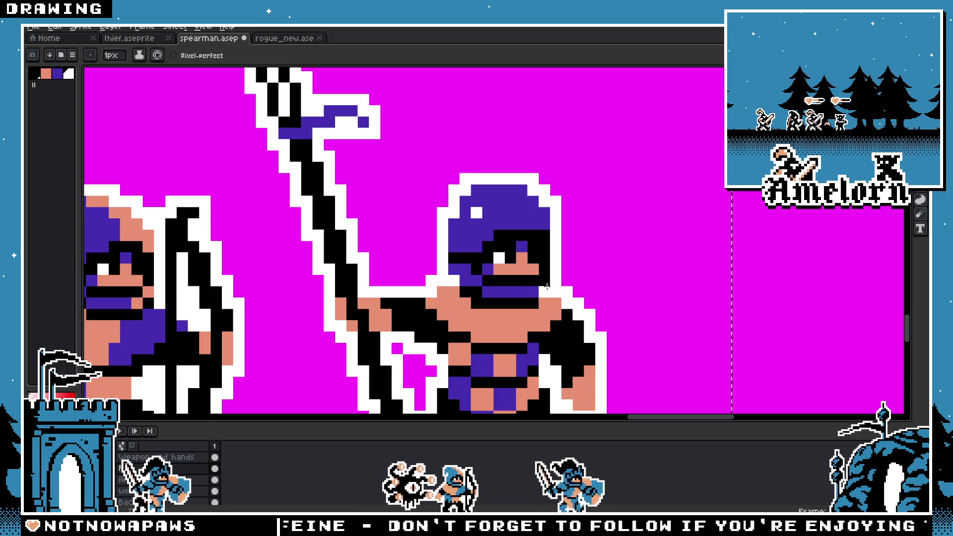
Step: Zoom in and out to inspect the full-colour spearman
scroll(439, 315, "down", 2)
scroll(439, 315, "down", 3)
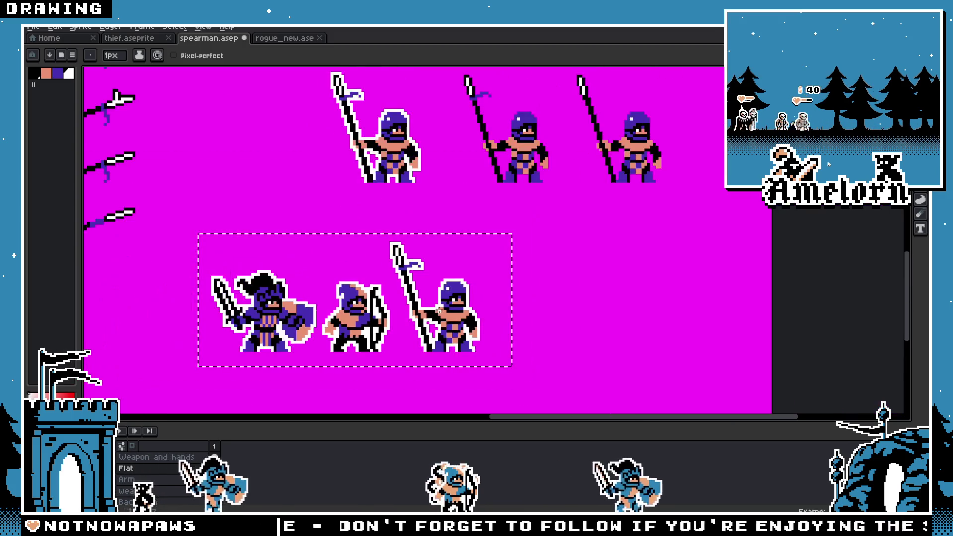
scroll(428, 314, "up", 3)
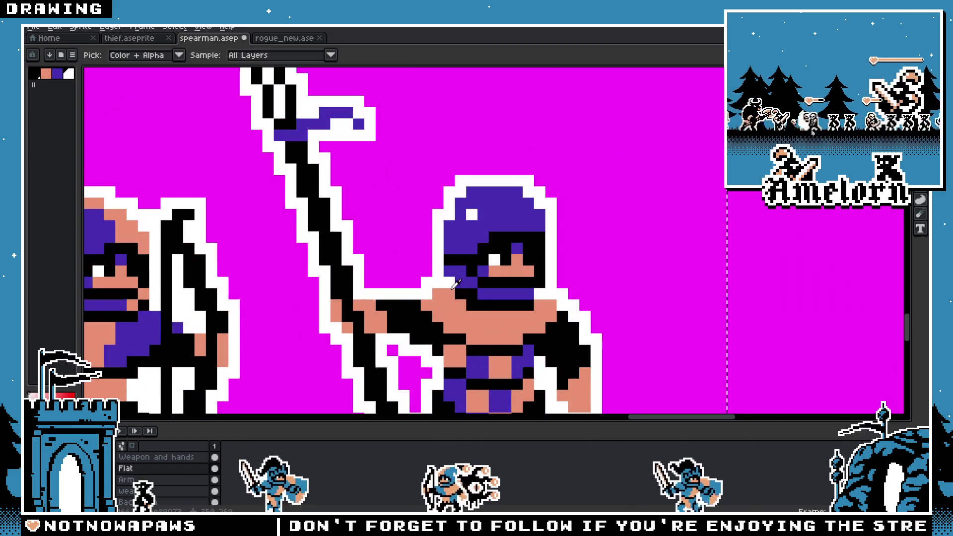
scroll(429, 315, "down", 2)
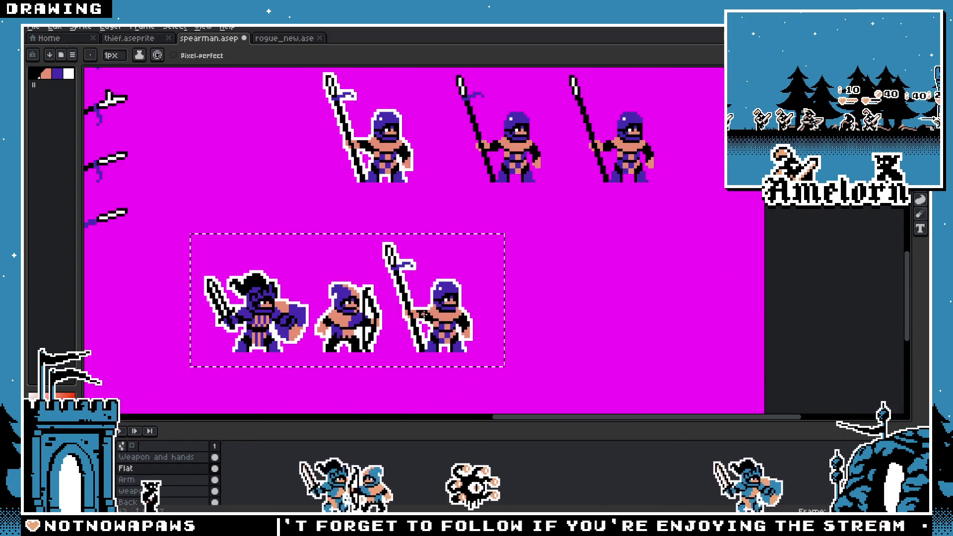
scroll(424, 314, "up", 3)
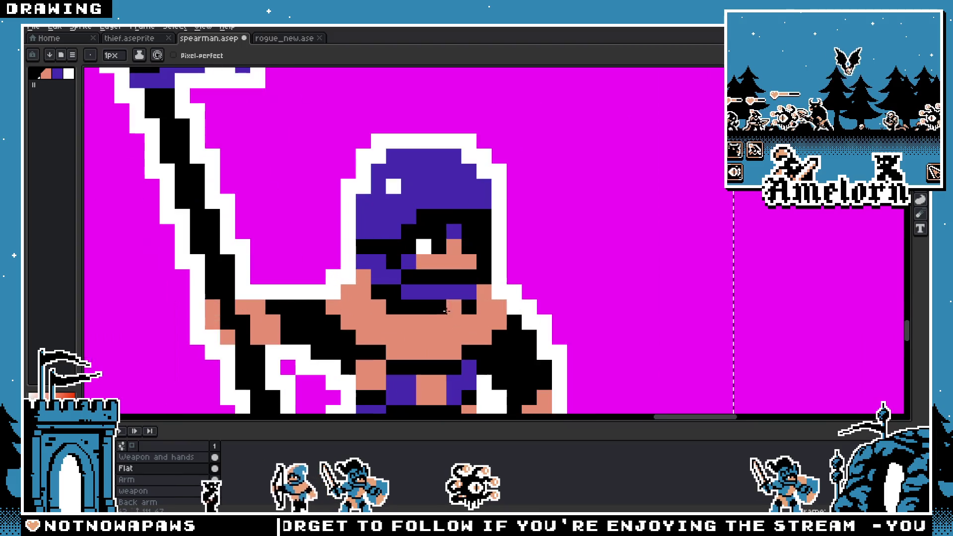
scroll(447, 311, "down", 4)
scroll(391, 294, "up", 3)
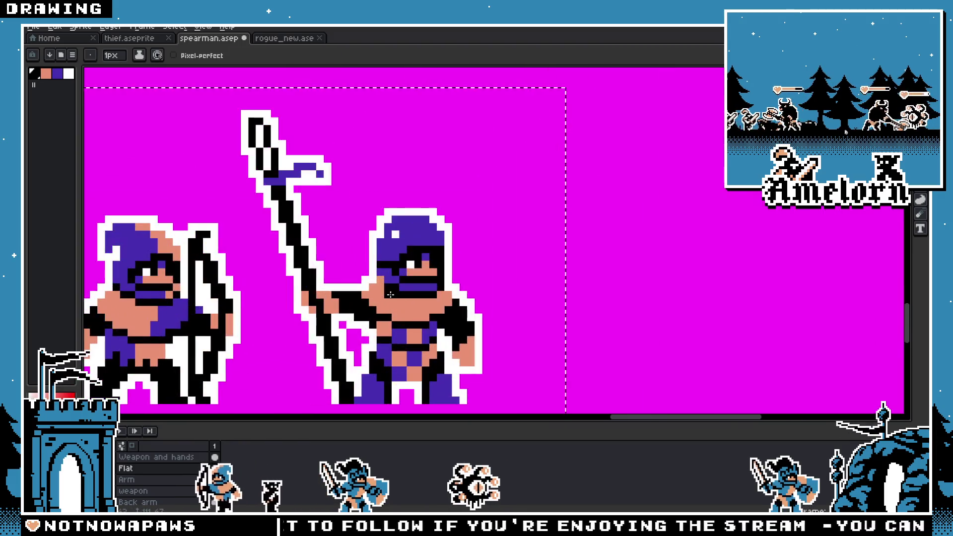
key("b")
key("e")
scroll(344, 293, "down", 2)
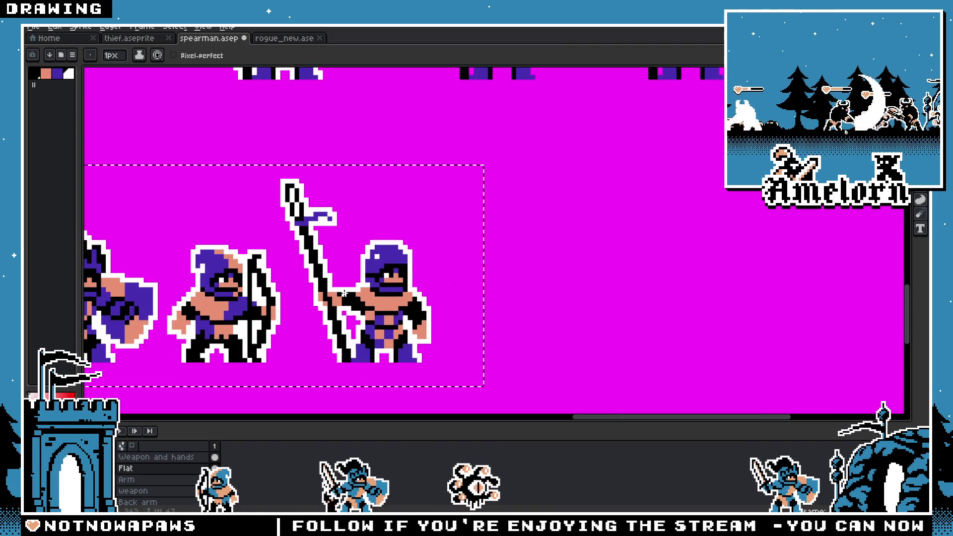
scroll(348, 292, "down", 2)
scroll(343, 272, "up", 1)
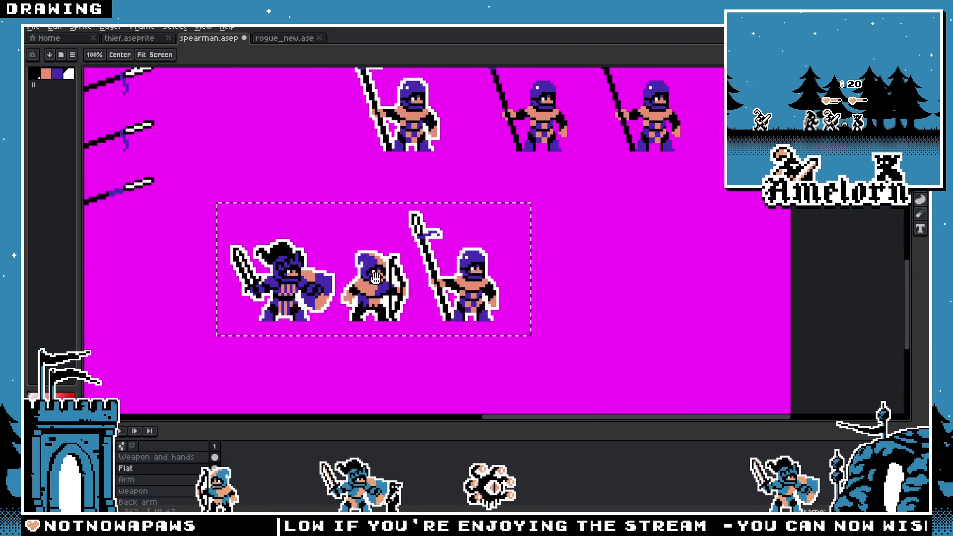
Step: Pan to the spearman holding his spear level, then select and copy him
key("h")
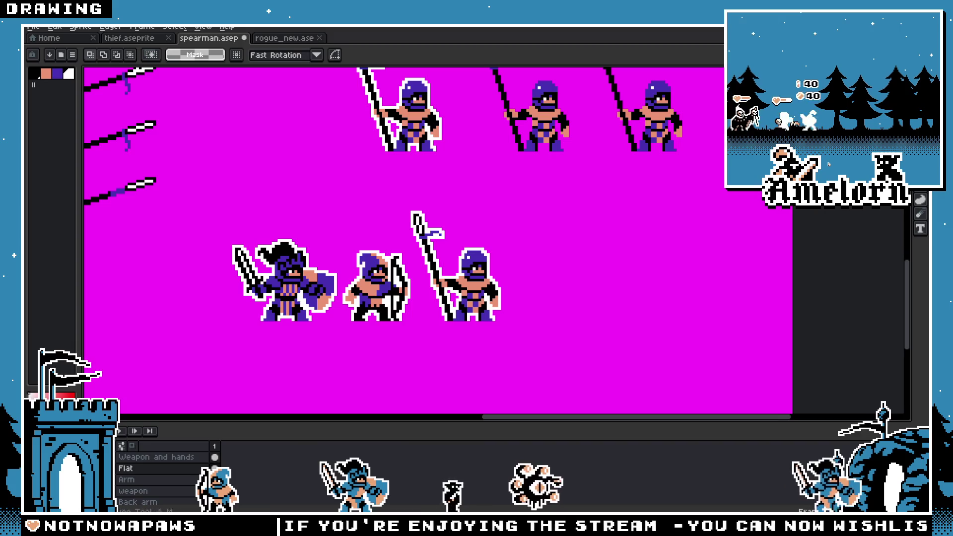
left_click_drag(149, 189, 391, 288)
scroll(391, 288, "down", 3)
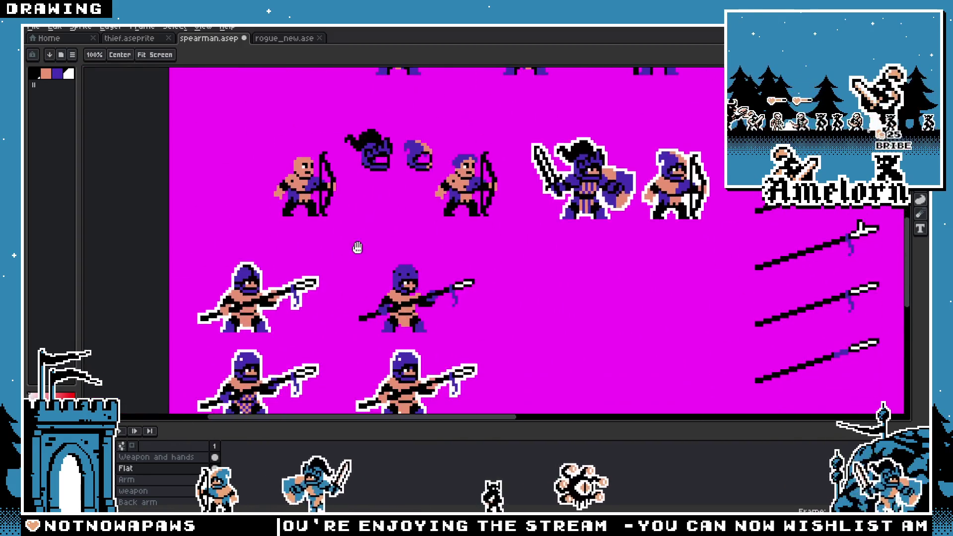
scroll(391, 290, "up", 5)
scroll(392, 290, "right", 5)
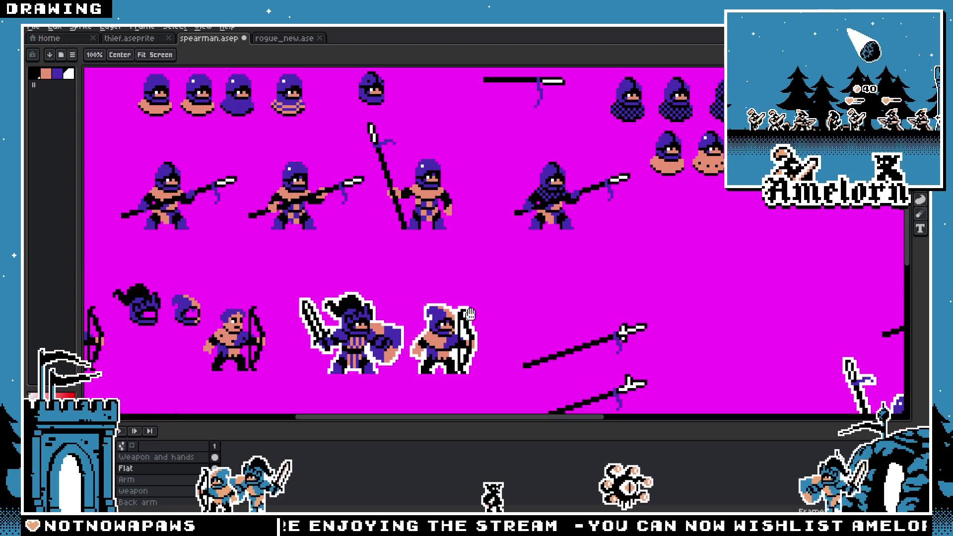
scroll(374, 315, "down", 6)
scroll(370, 258, "left", 3)
key("m")
left_click_drag(356, 248, 213, 336)
key("ctrl+c")
Step: Paste the spearman copy toward the lineup, then undo the misplaced paste
scroll(539, 297, "up", 5)
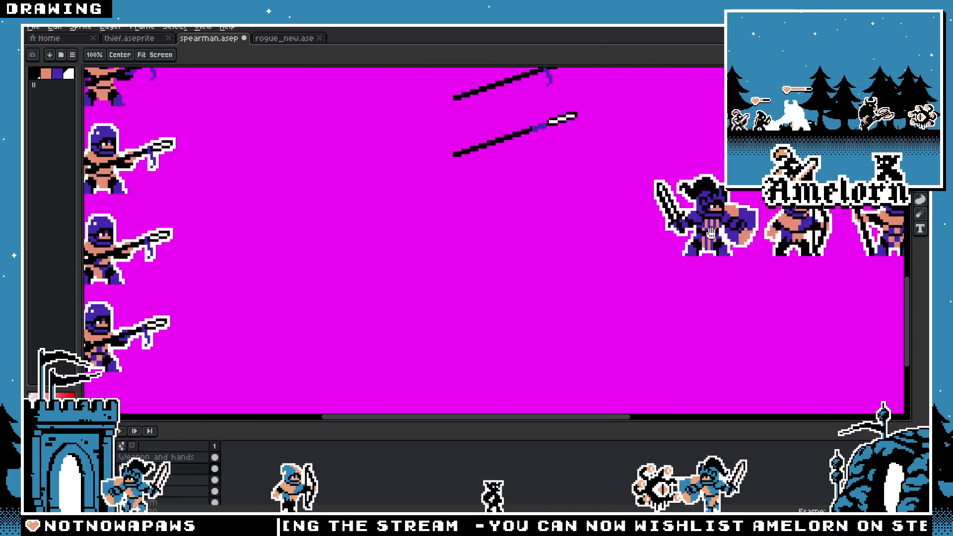
scroll(479, 262, "right", 5)
key("ctrl+v")
mouse_move(480, 381)
left_mouse_down()
mouse_move(421, 280)
mouse_move(367, 260)
left_mouse_up()
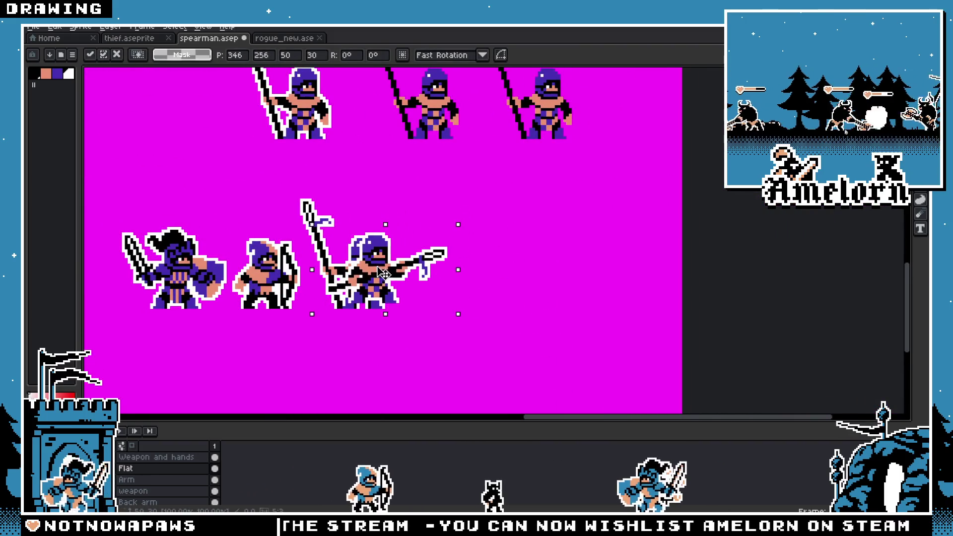
key("Return")
key("ctrl+z")
key("ctrl+z")
key("ctrl+z")
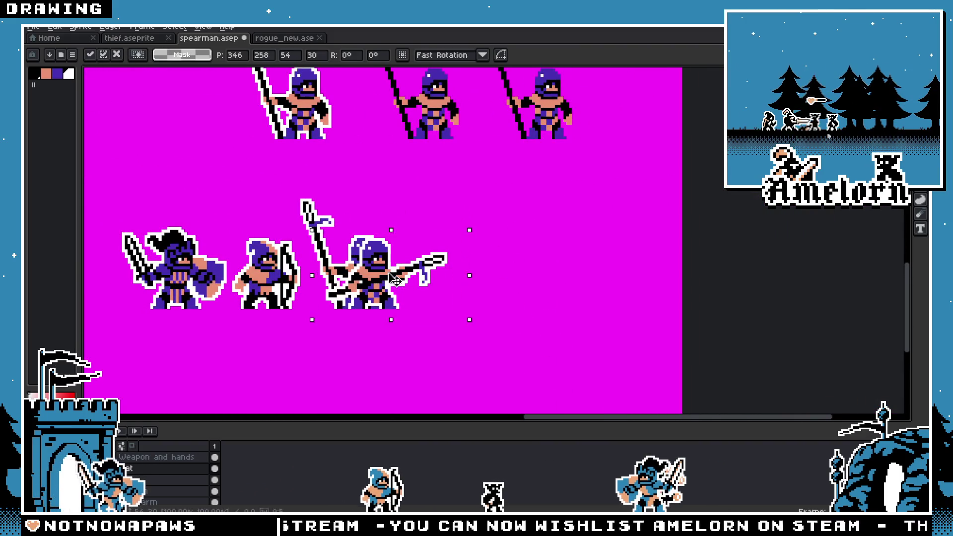
Step: Paste him again and place him beside the upright spearman as the fourth figure
key("ctrl+v")
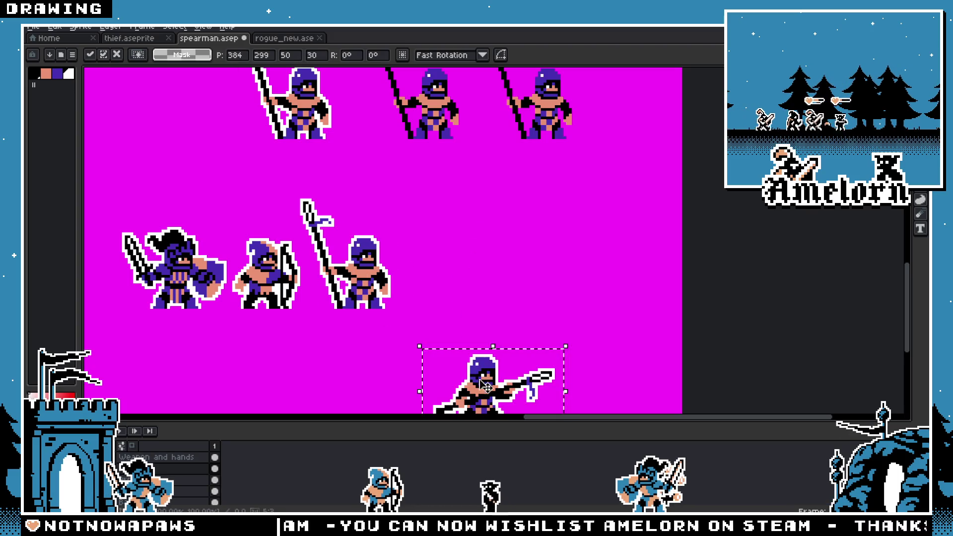
mouse_move(492, 383)
left_mouse_down()
mouse_move(396, 257)
mouse_move(379, 269)
mouse_move(378, 280)
mouse_move(471, 280)
left_mouse_up()
key("Return")
scroll(419, 287, "up", 1)
scroll(419, 287, "up", 2)
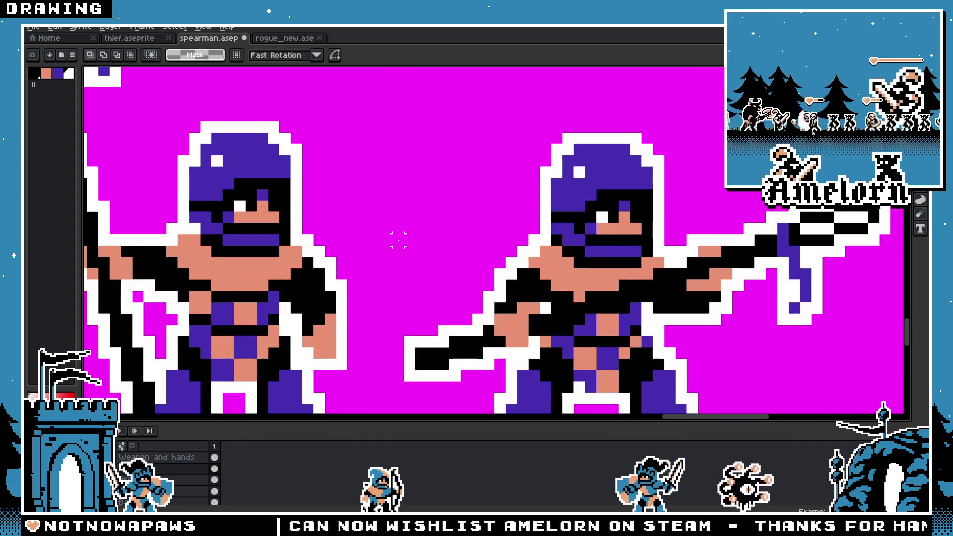
key("b")
scroll(445, 265, "down", 3)
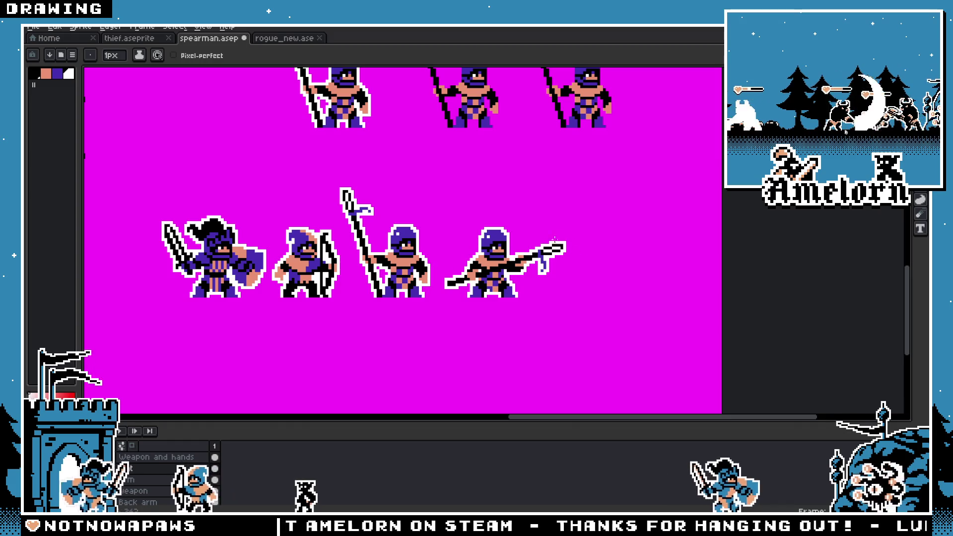
Step: Delete the leftover fourth spearman copy from the lineup
key("m")
scroll(516, 223, "up", 2)
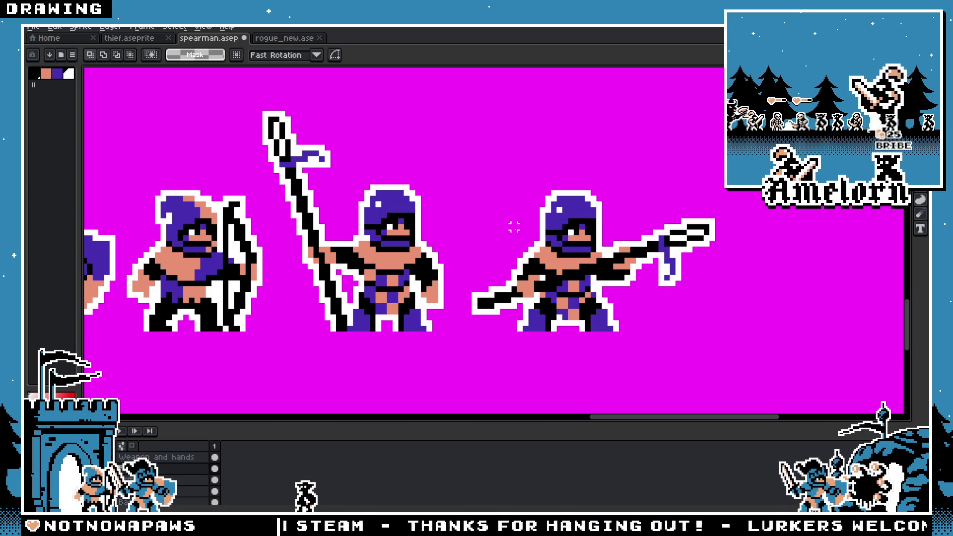
key("Delete")
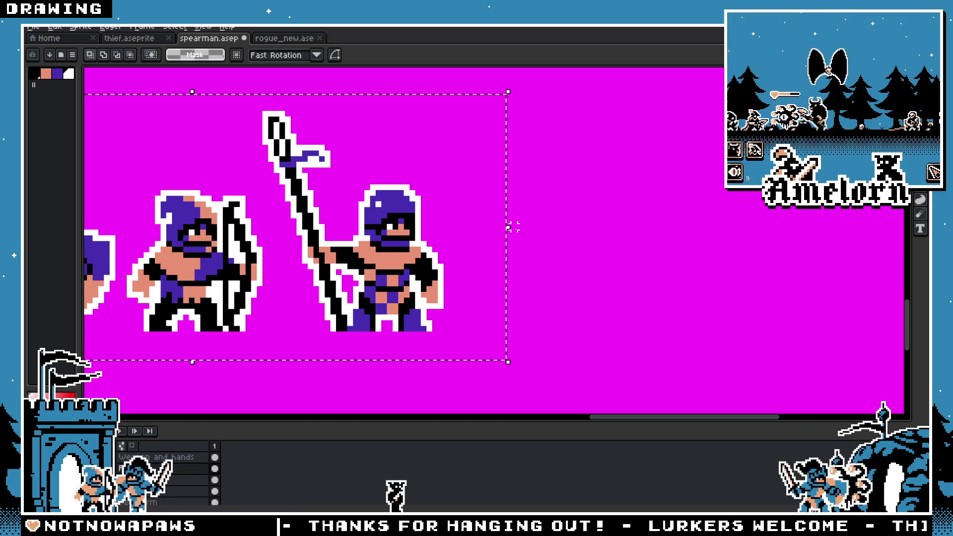
Step: Clear the selection and frame the knight, archer and spearman lineup
scroll(442, 235, "down", 2)
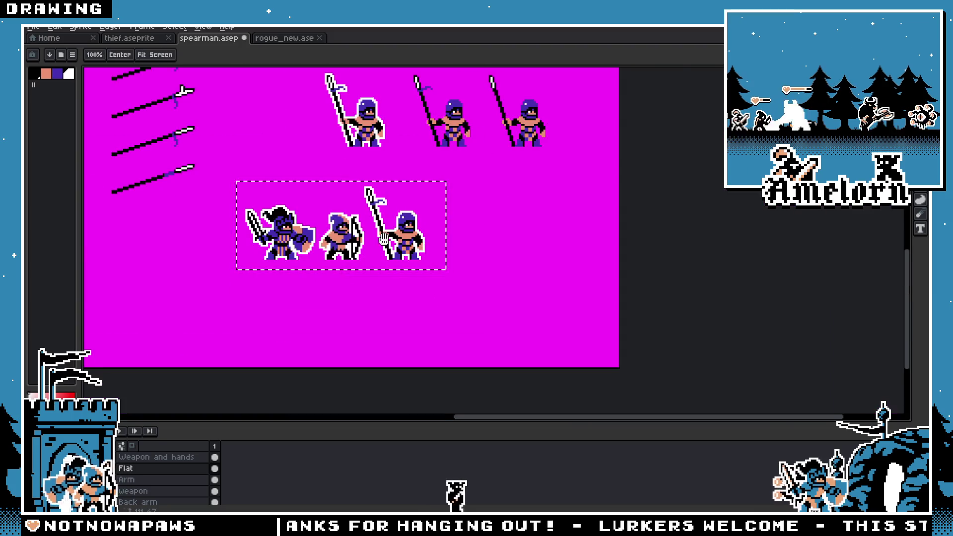
scroll(521, 267, "up", 1)
key("ctrl+d")
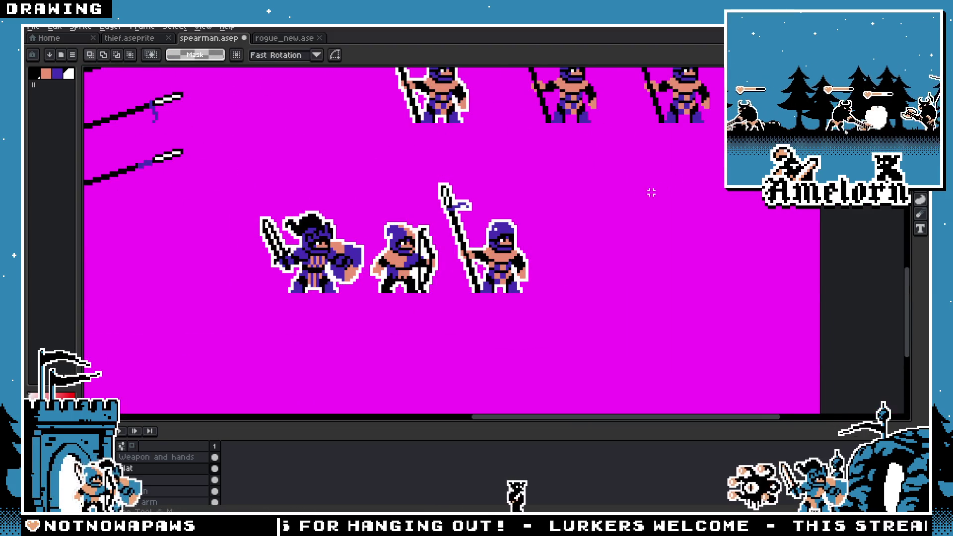
left_click_drag(521, 201, 570, 218)
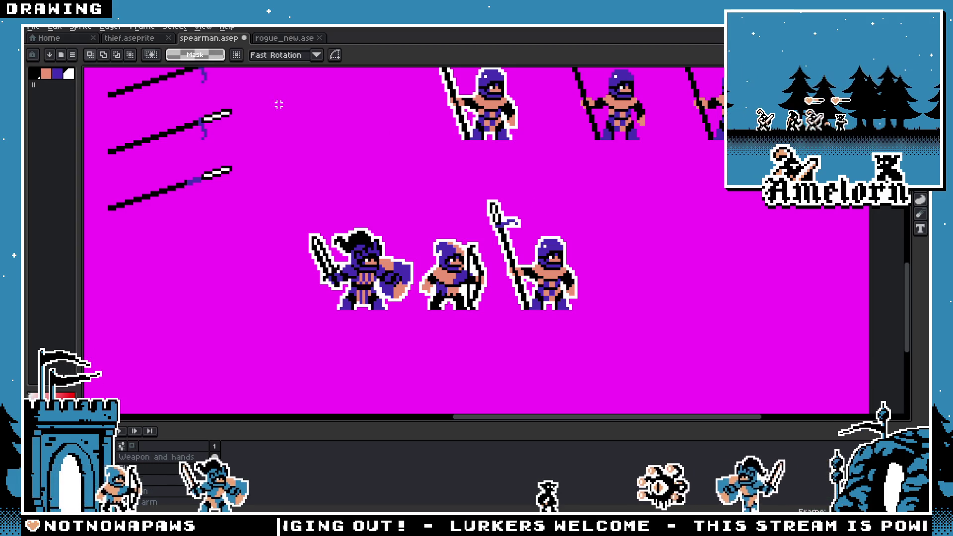
Step: Close rogue_new.ase and switch to the thief.aseprite sheet
left_click(285, 39)
left_click(320, 37)
left_click(129, 38)
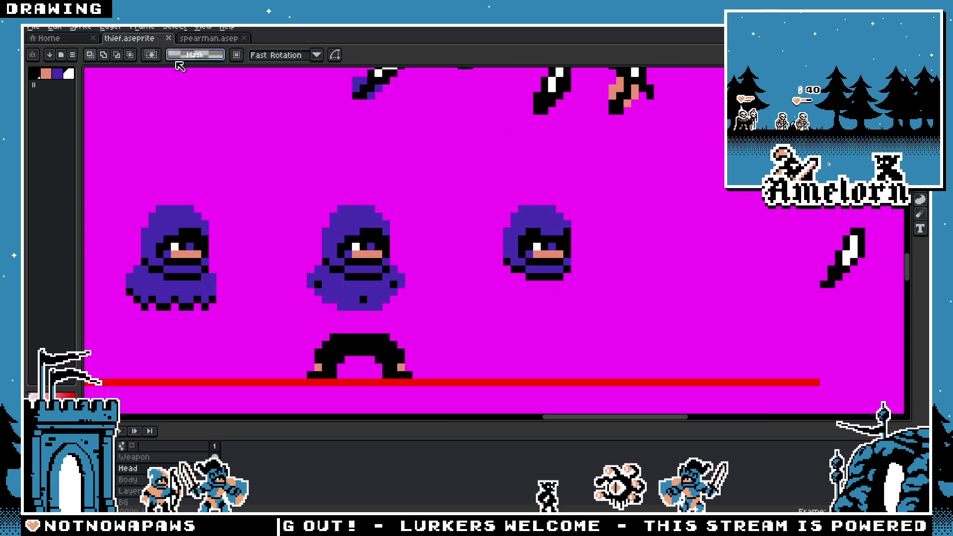
scroll(491, 254, "down", 1)
scroll(476, 245, "up", 2)
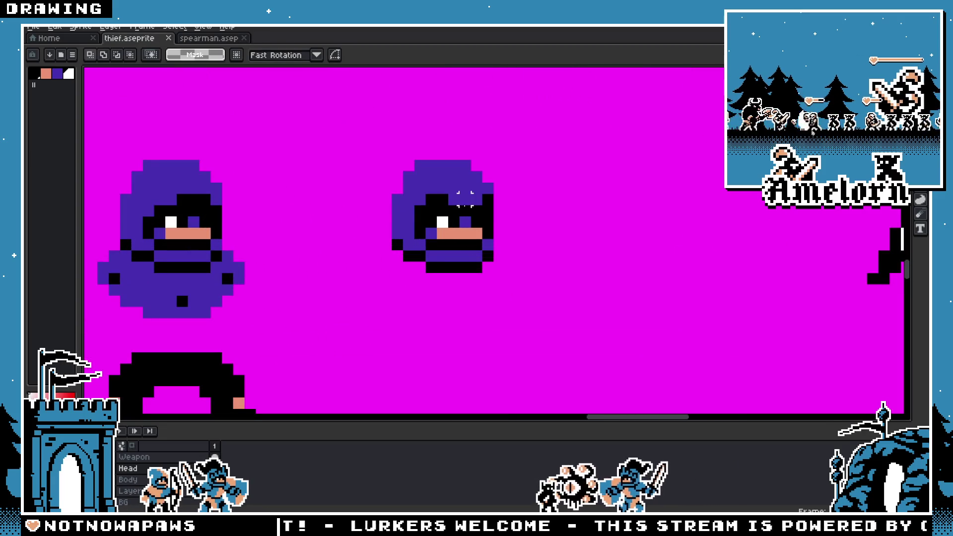
Step: Pick the hood purple as the Pencil drawing colour
key("b")
left_click(475, 171, "alt")
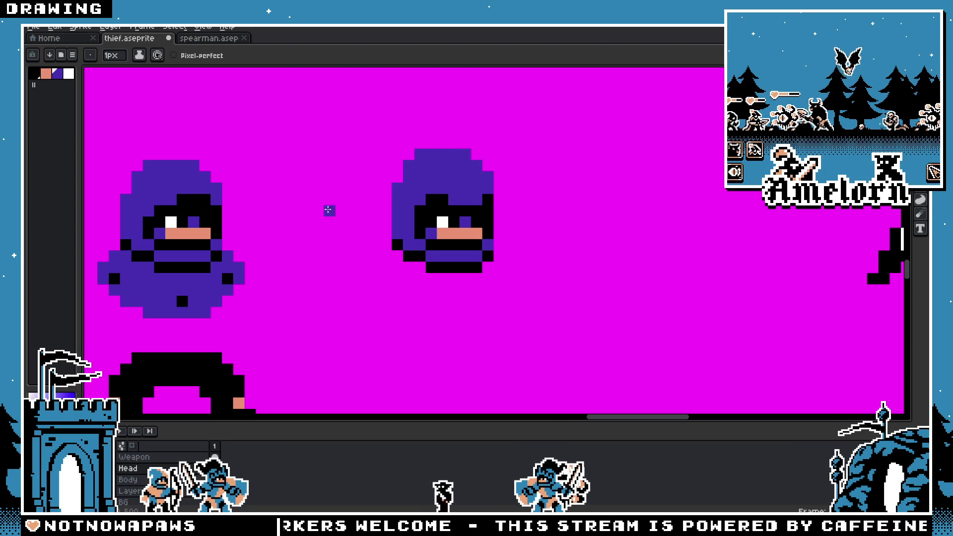
scroll(328, 210, "down", 3)
scroll(314, 219, "up", 3)
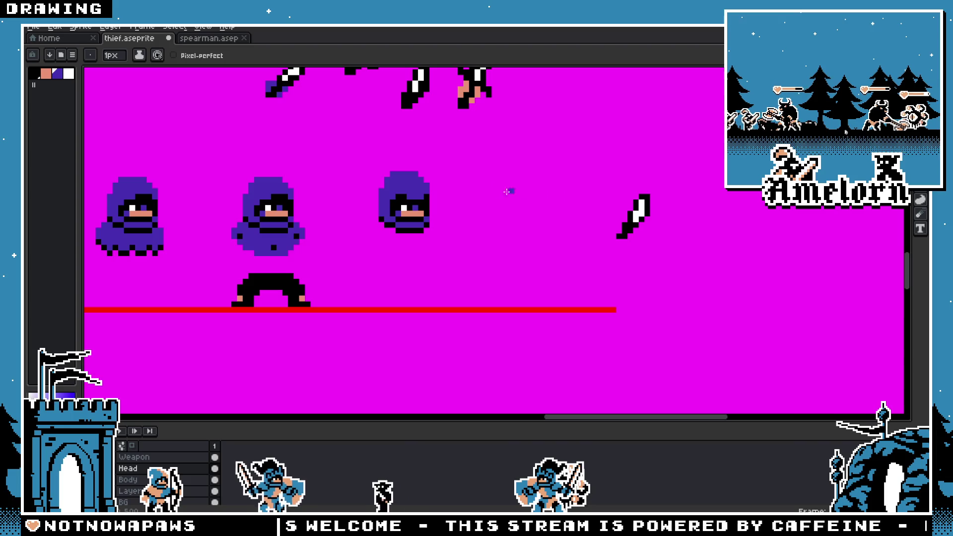
scroll(408, 179, "up", 2)
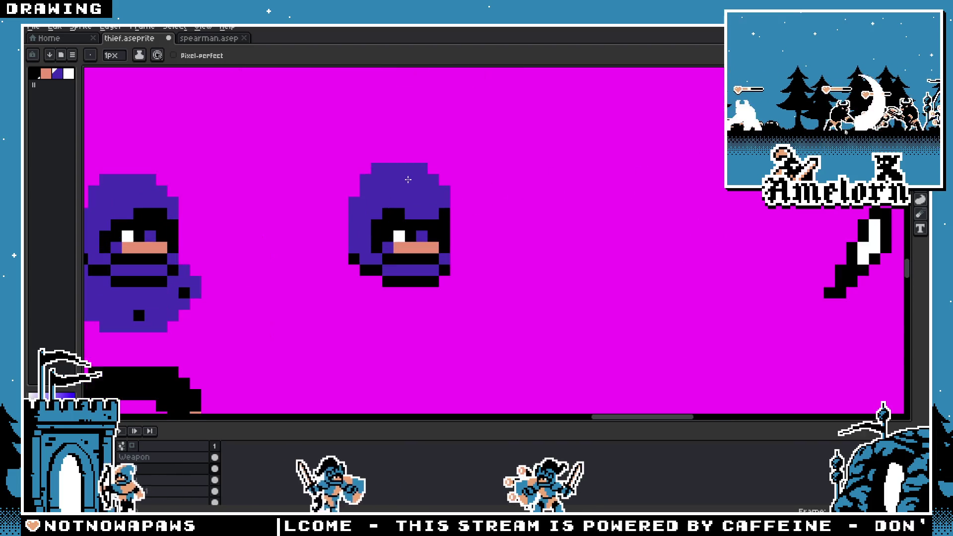
Step: Cycle through the rectangle selection and eyedropper tools, ending back on the Pencil, to inspect the hooded heads
key("shift+m")
scroll(444, 214, "down", 3)
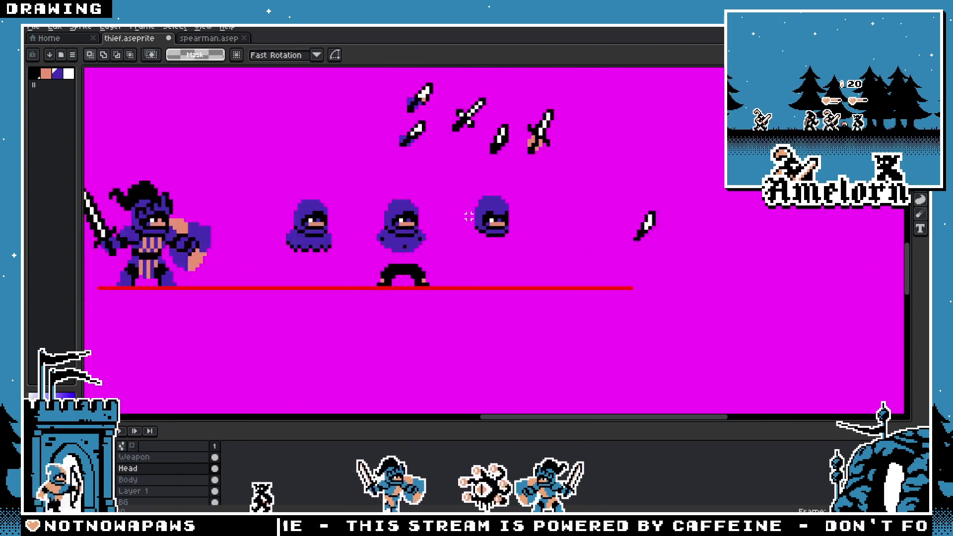
scroll(608, 218, "up", 2)
key("i")
scroll(607, 219, "up", 1)
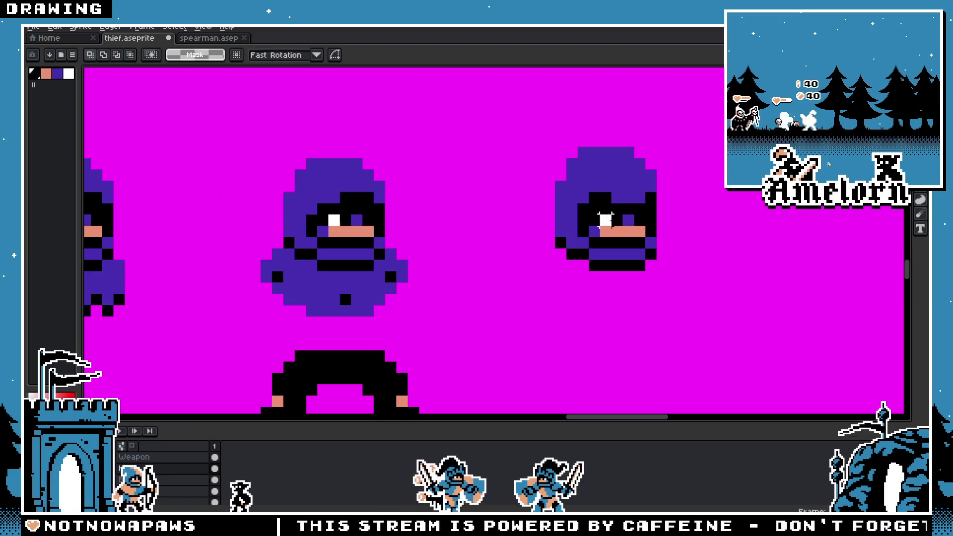
key("b")
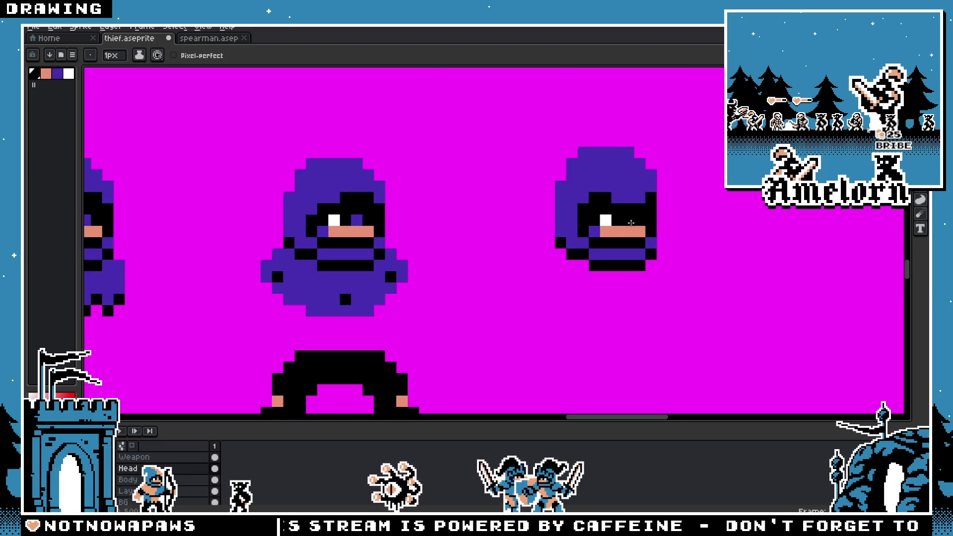
scroll(433, 248, "down", 2)
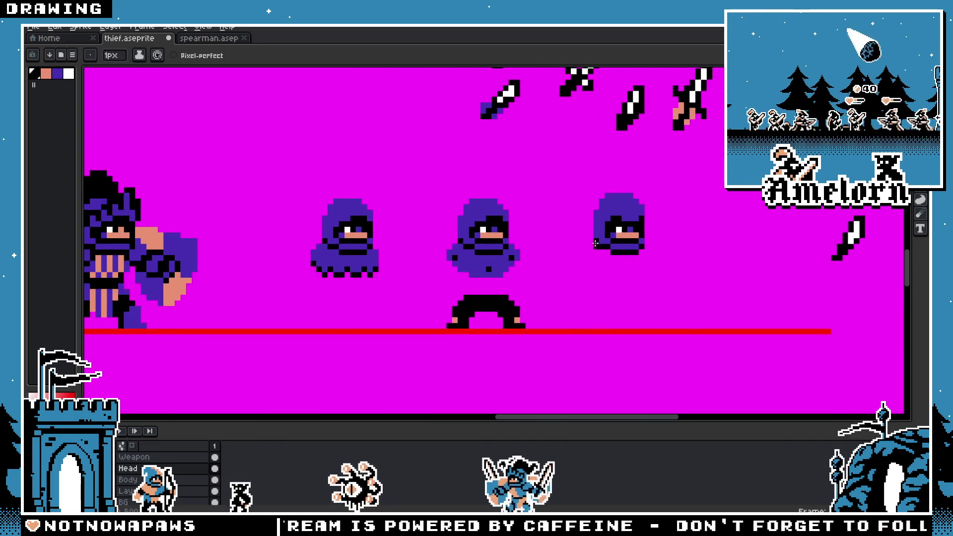
scroll(656, 226, "up", 3)
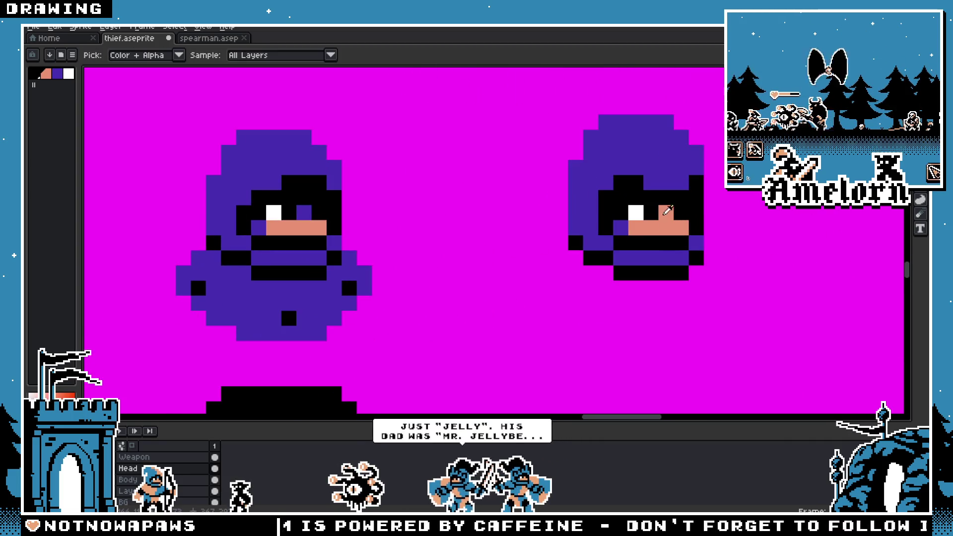
Step: On the right hood, paint one black pixel purple and one purple pixel black
left_click(666, 182, "alt")
left_click(667, 199)
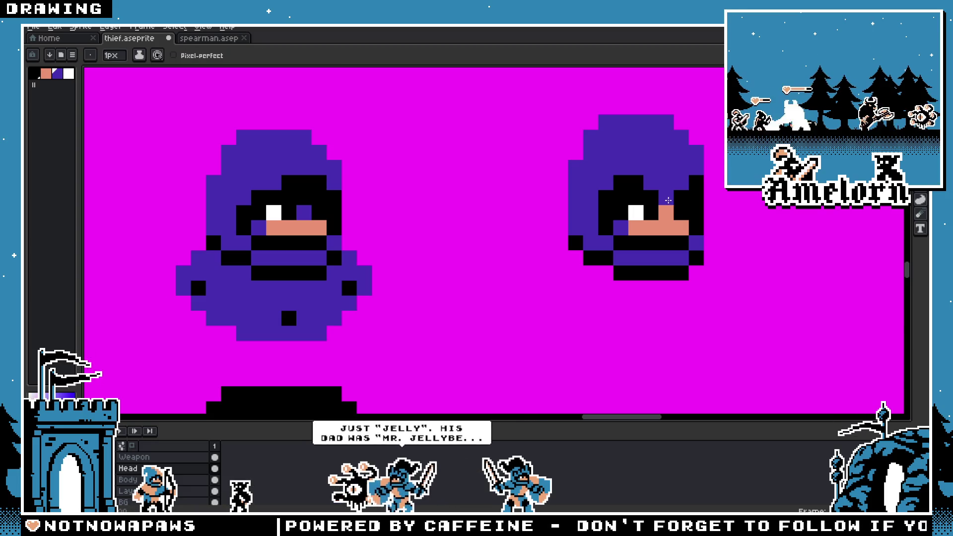
left_click(681, 183, "alt")
left_click(669, 186)
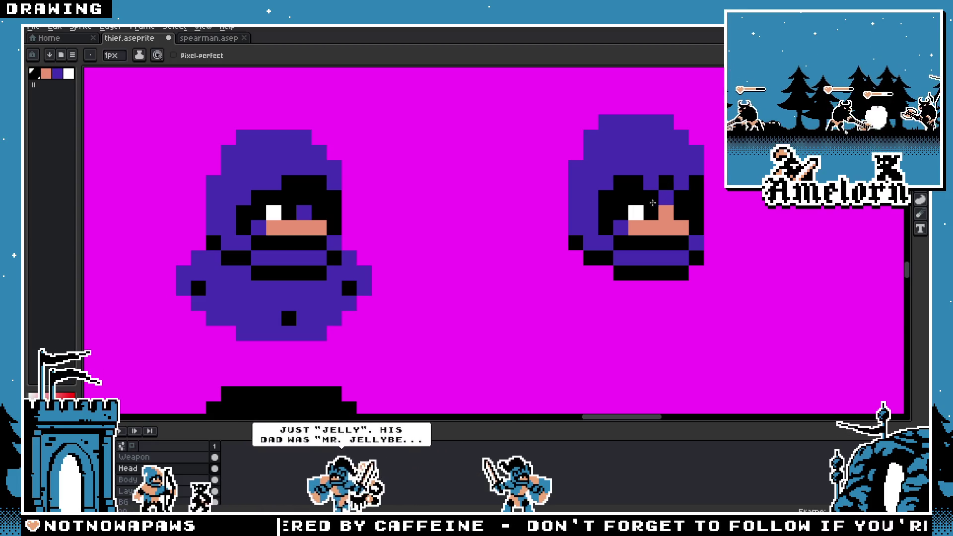
scroll(671, 189, "down", 3)
scroll(640, 221, "up", 3)
key("v")
key("b")
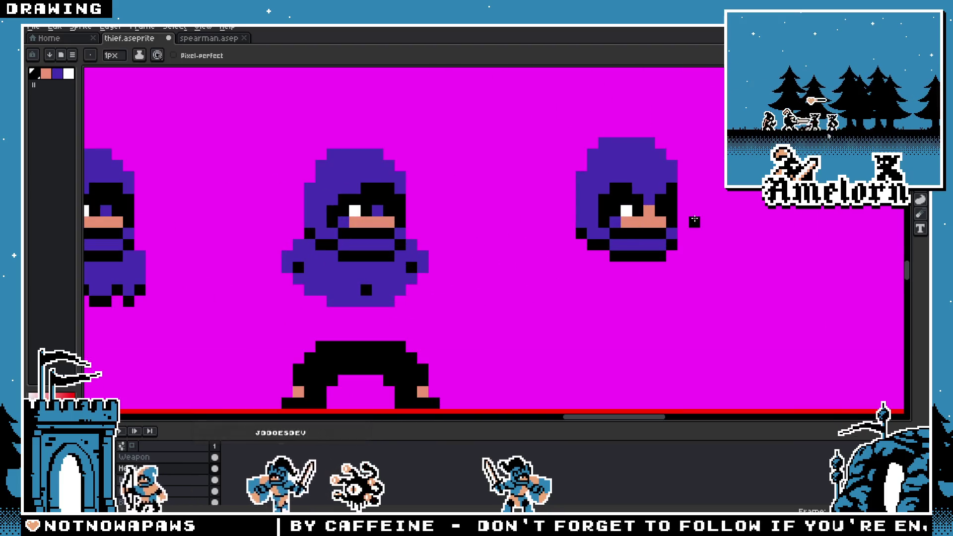
Step: Paint the pixels beside and below the face purple and the skin strip under the eyes black
scroll(686, 218, "down", 5)
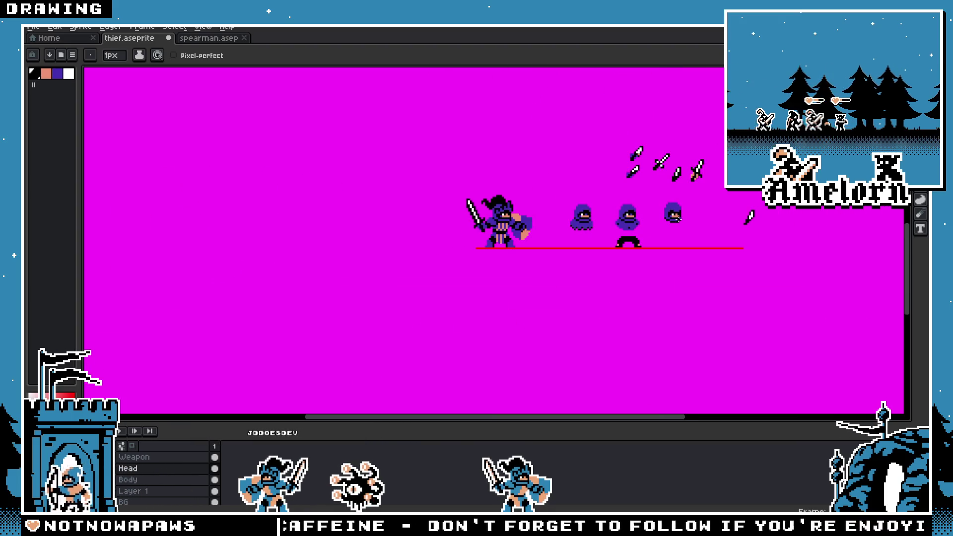
scroll(688, 220, "up", 5)
key("m")
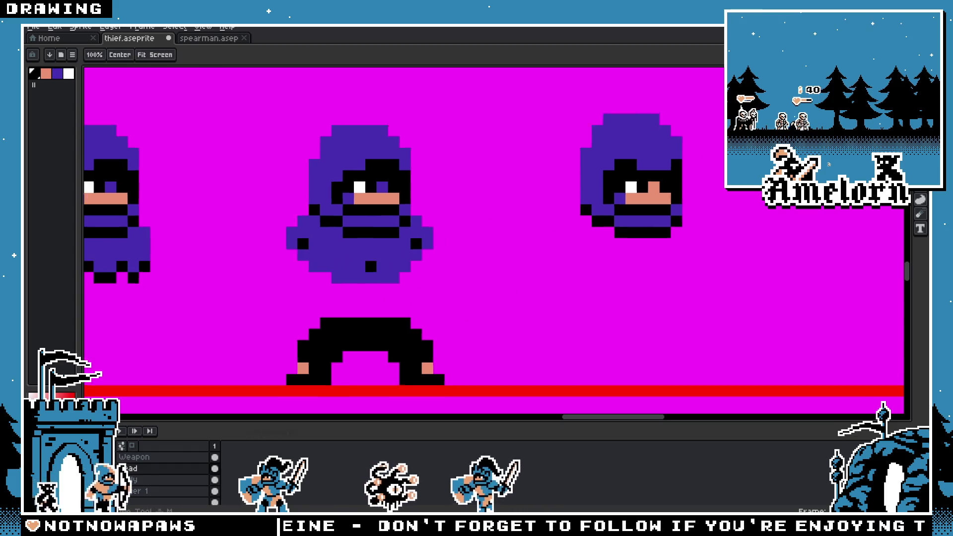
scroll(598, 205, "up", 2)
key("b")
left_click(369, 242, "alt")
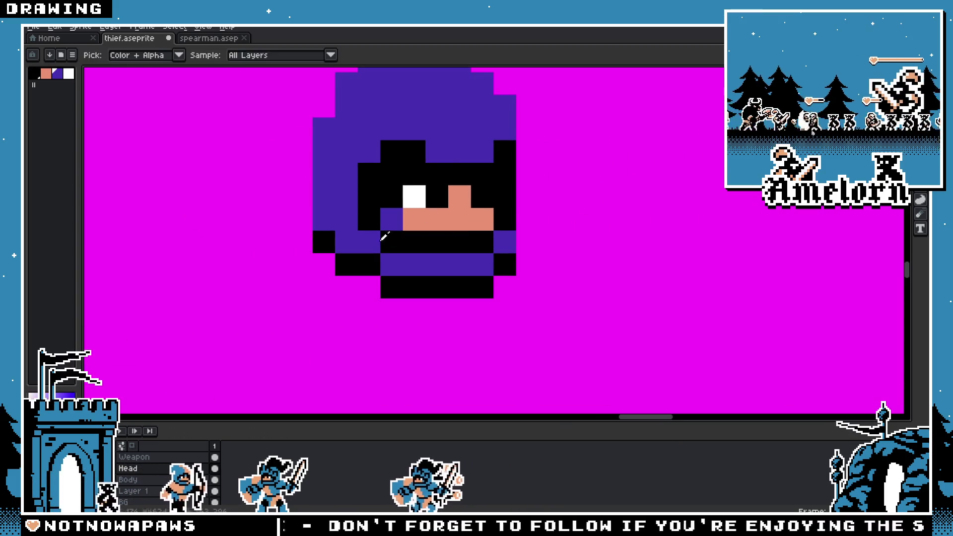
mouse_move(391, 220)
left_mouse_down()
mouse_move(472, 240)
mouse_move(392, 219)
left_mouse_up()
key("alt")
left_click(461, 241)
Step: Inspect the fully masked face, switching between the move and rectangle selection tools
scroll(514, 248, "down", 3)
scroll(514, 250, "up", 2)
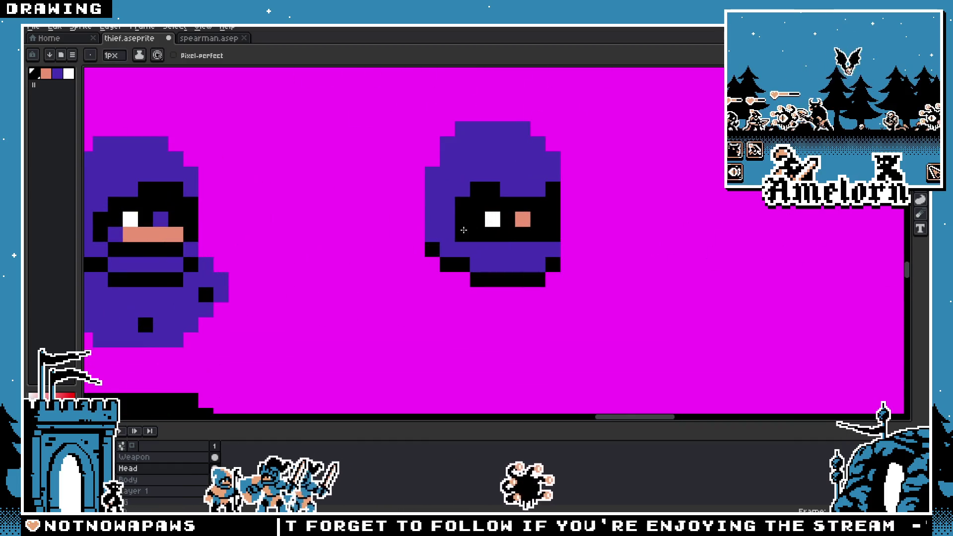
scroll(478, 249, "down", 4)
scroll(478, 248, "up", 4)
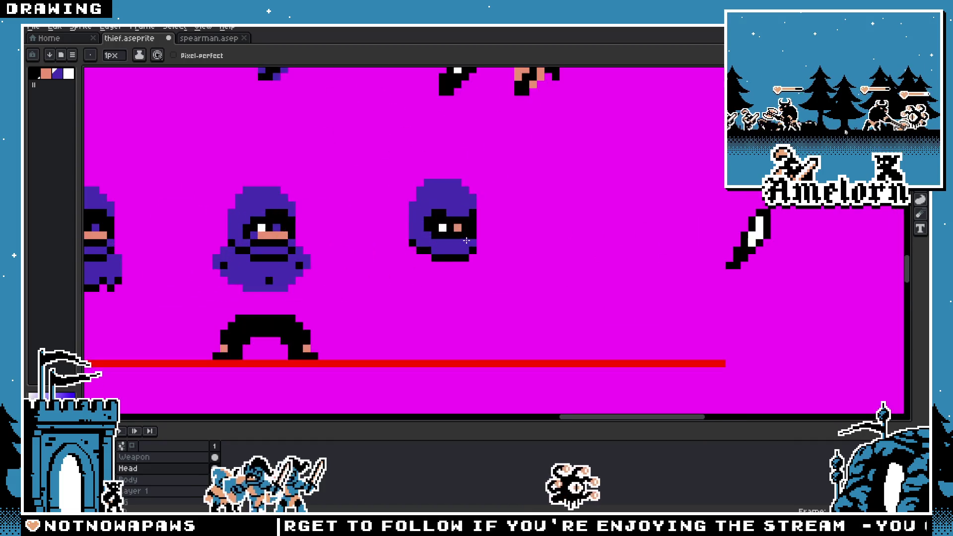
key("ctrl")
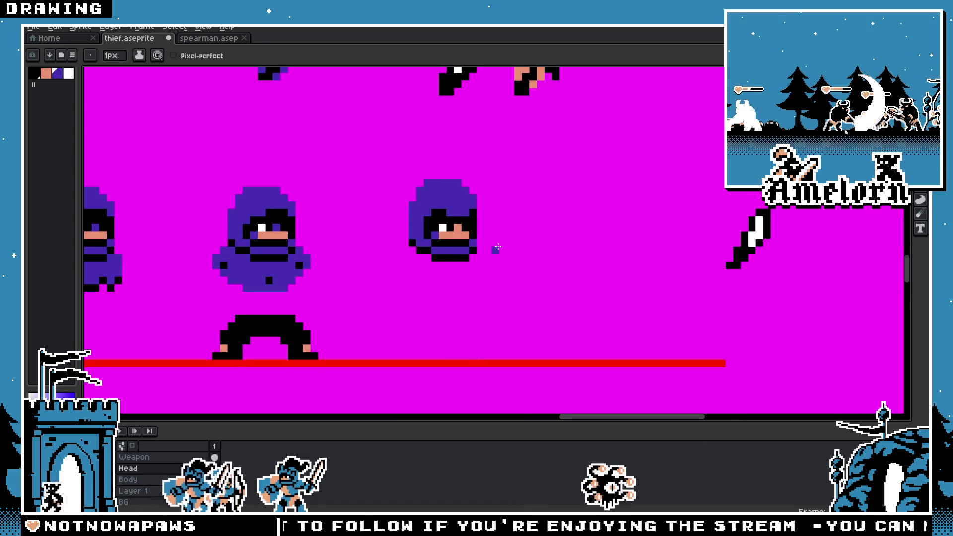
scroll(493, 249, "down", 2)
key("m")
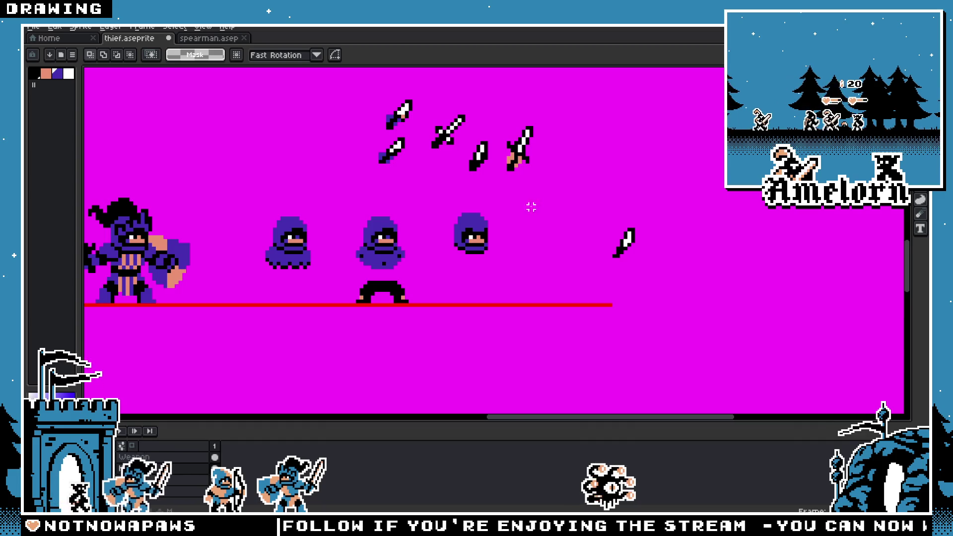
scroll(531, 207, "up", 1)
scroll(496, 246, "up", 1)
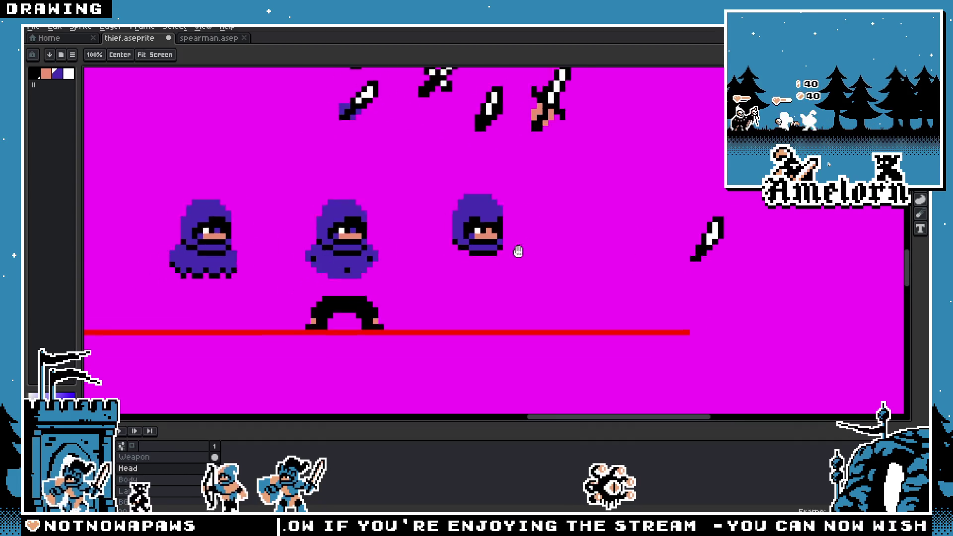
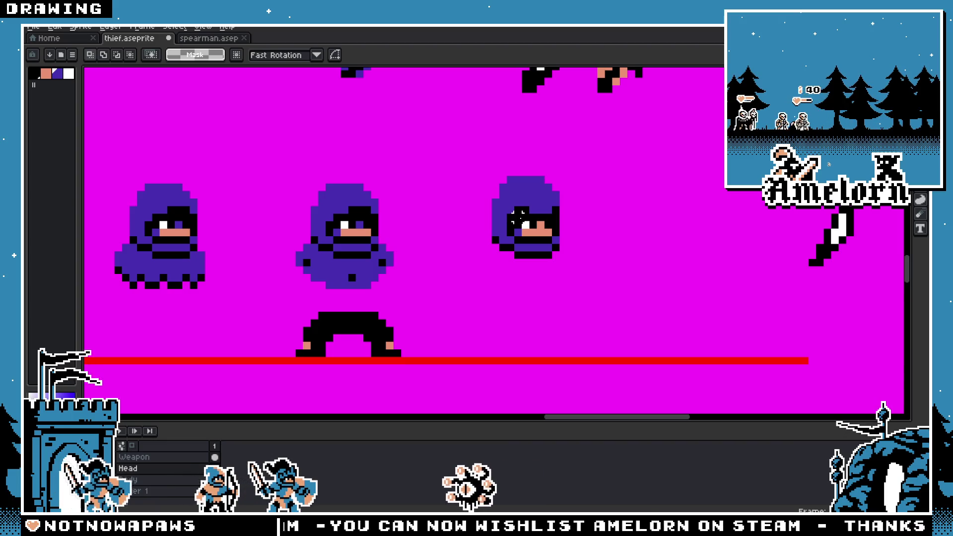
Step: Place a white buckle pixel under the right thief's hood
scroll(540, 271, "up", 1)
key("i")
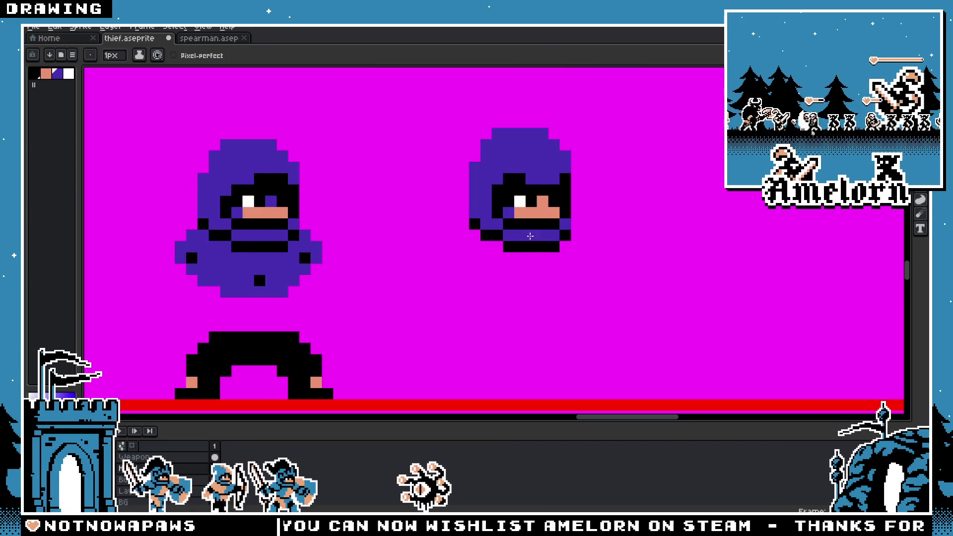
left_click(522, 198)
key("b")
left_click(531, 257)
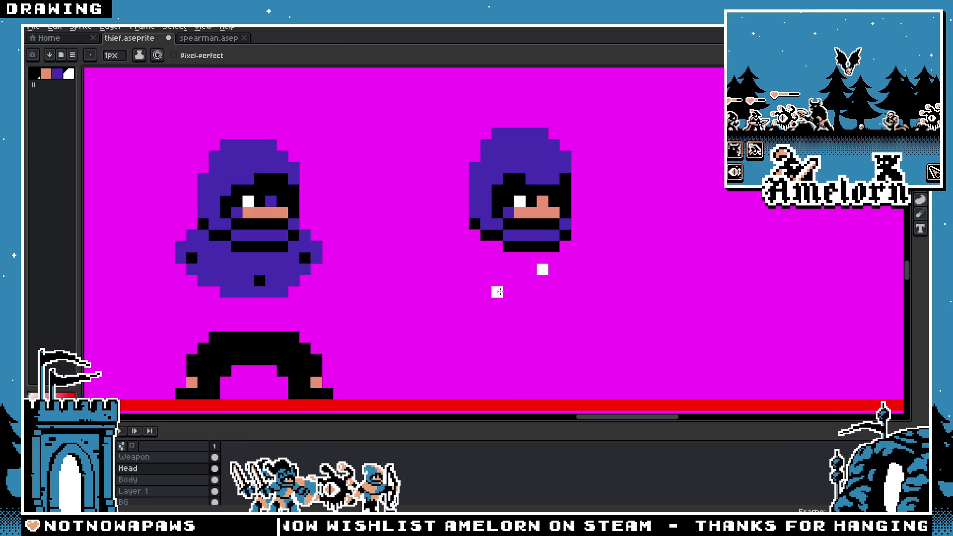
Step: Add a purple cloak pixel in the hood's colour beside the white buckle
scroll(497, 292, "up", 2)
scroll(498, 278, "down", 2)
scroll(503, 199, "up", 1)
key("i")
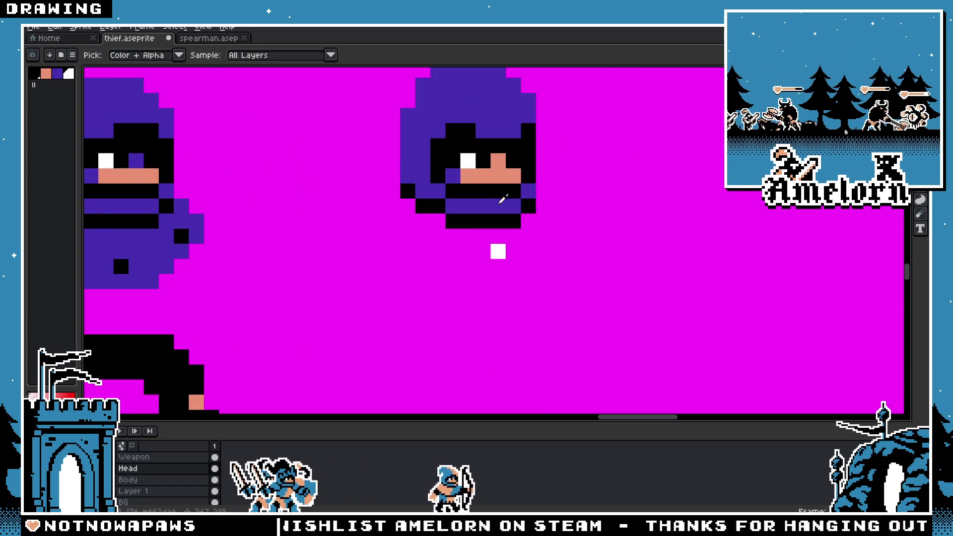
left_click(503, 199)
key("b")
left_click(511, 241)
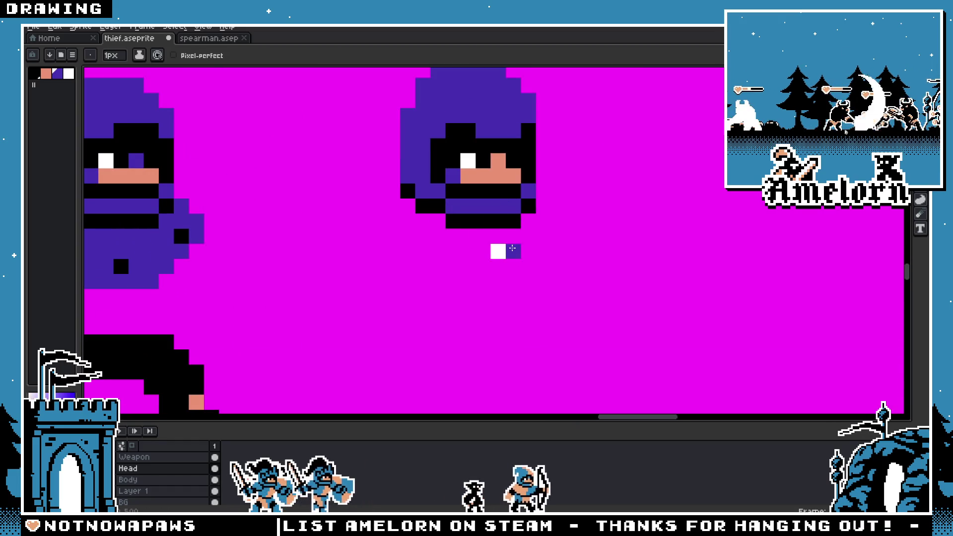
Step: Extend purple cloak pixels above and to either side of the buckle, undoing the stray ones
scroll(512, 248, "down", 3)
scroll(489, 250, "up", 4)
left_click_drag(513, 228, 532, 229)
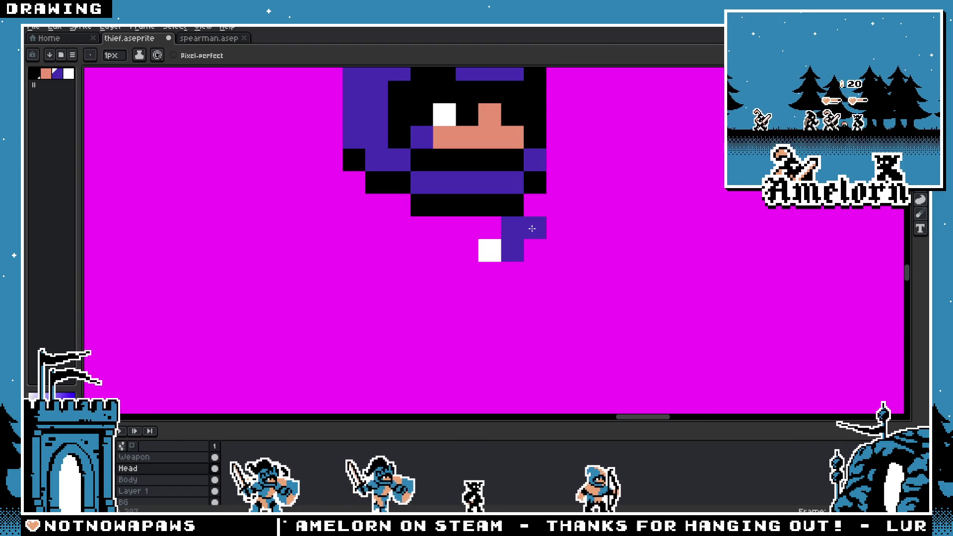
left_click(466, 249)
left_click_drag(467, 228, 477, 229)
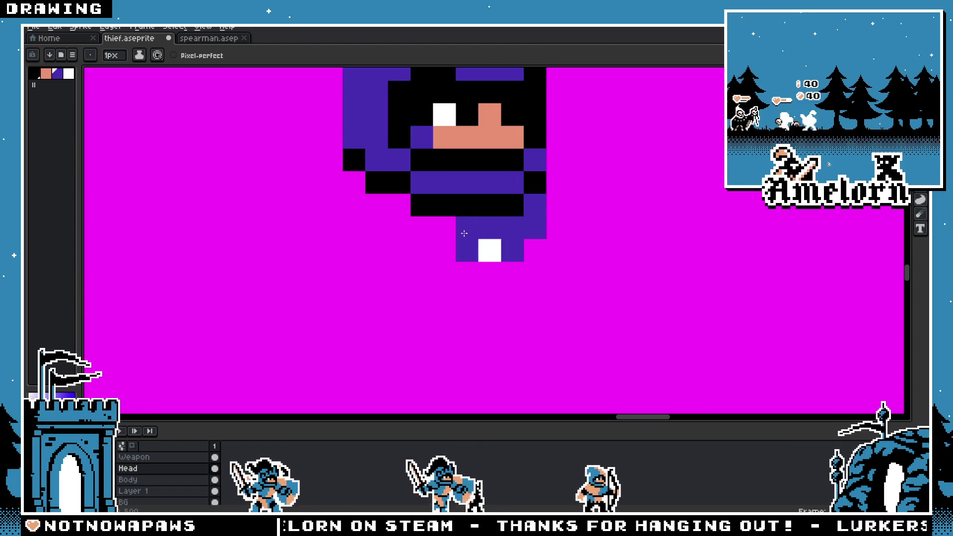
key("ctrl+z")
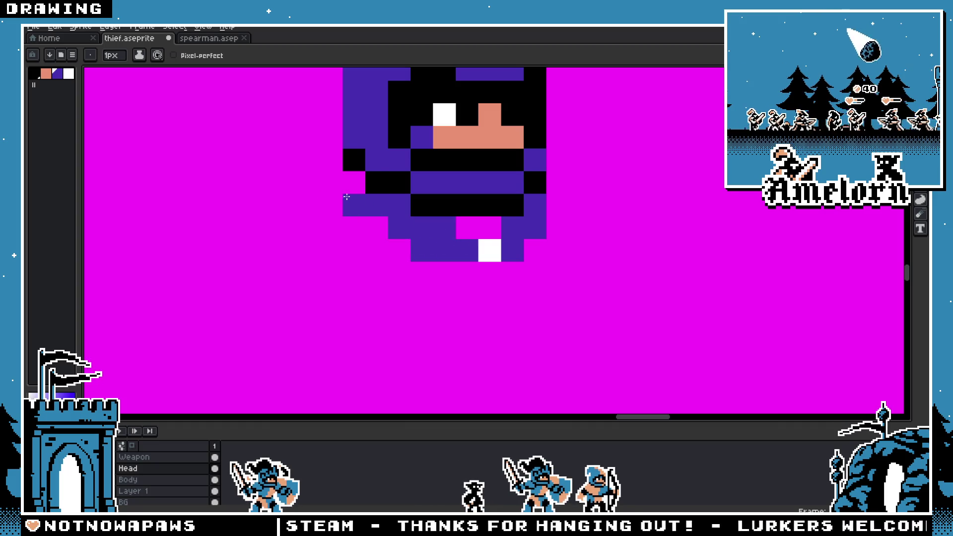
scroll(313, 228, "down", 3)
Step: Paint a white buckle pixel below the head using the eye's white
scroll(313, 228, "up", 2)
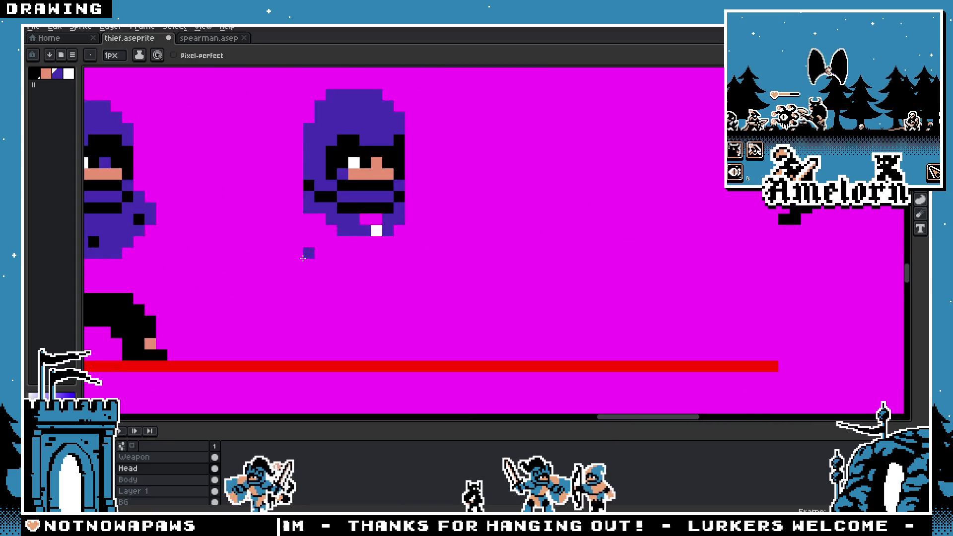
key("v")
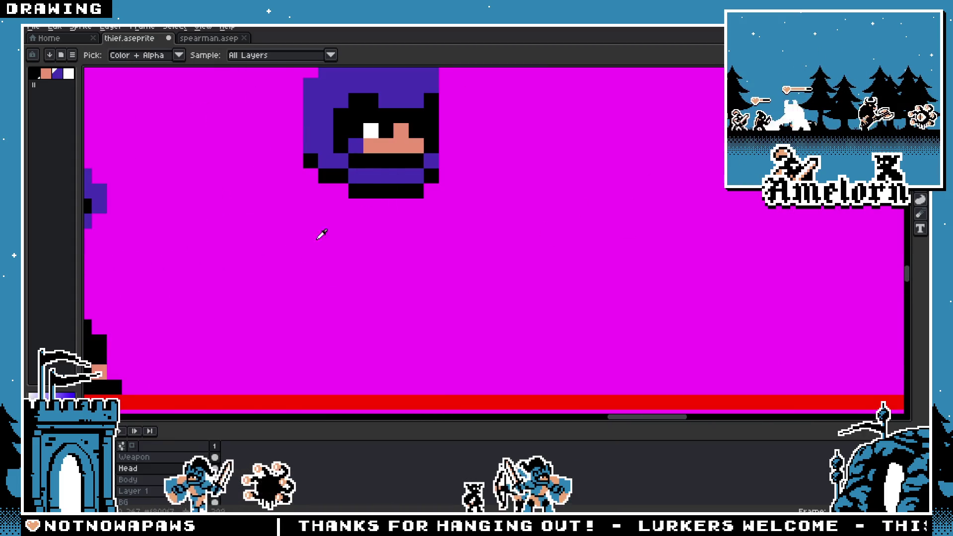
key("i")
left_click(370, 129)
left_click(401, 206)
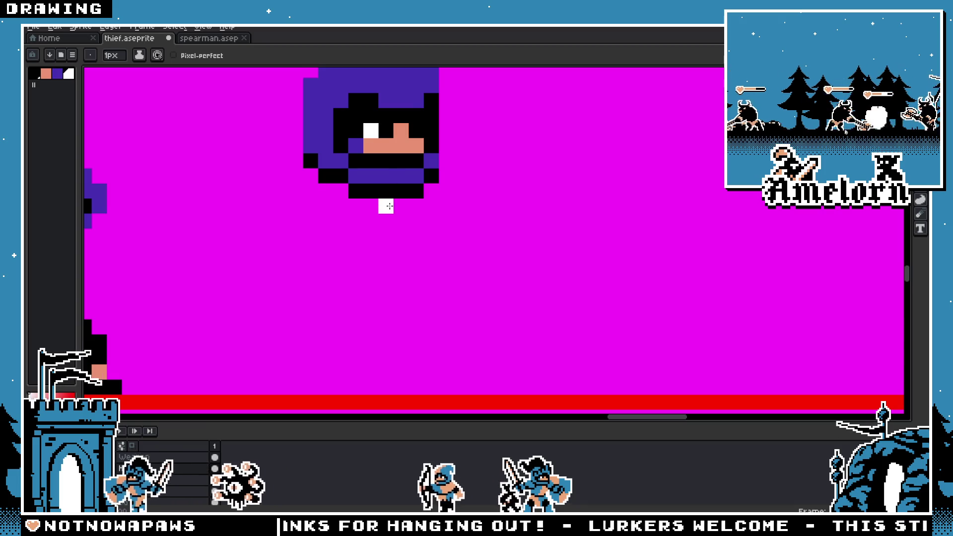
Step: Flare purple cloak shoulders along the hood's lower edge, removing two stray pixels
left_click(382, 172, "alt")
left_click_drag(416, 206, 440, 179)
left_click_drag(387, 206, 335, 192)
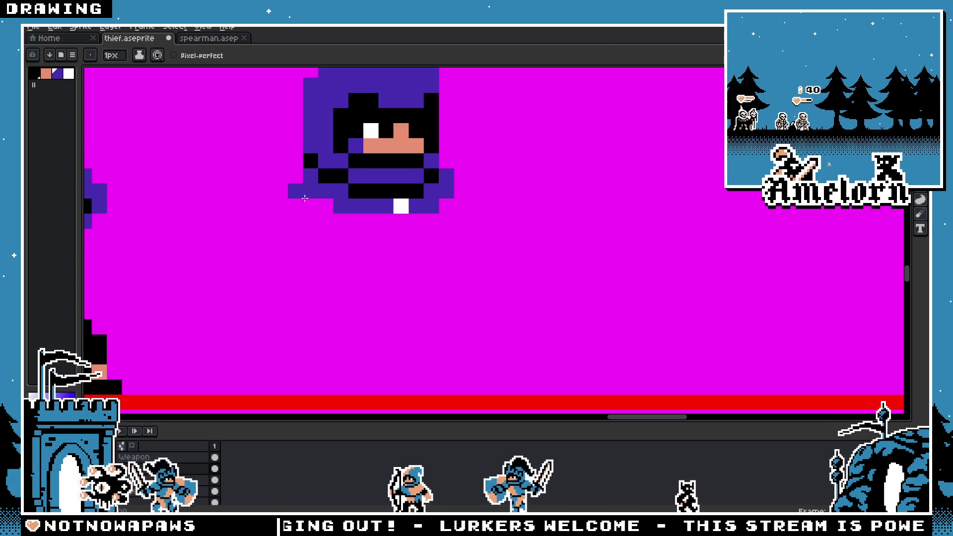
key("ctrl+z")
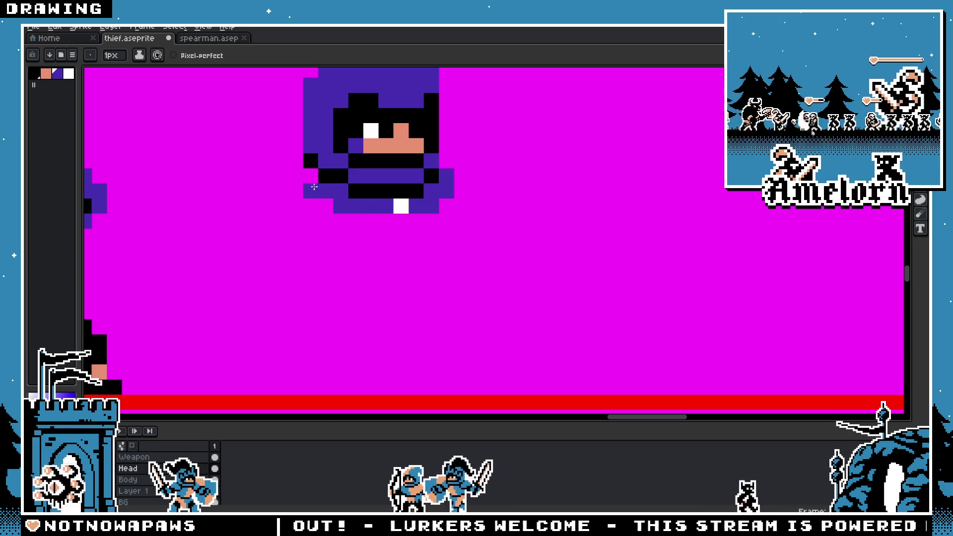
scroll(301, 178, "down", 5)
scroll(454, 258, "up", 5)
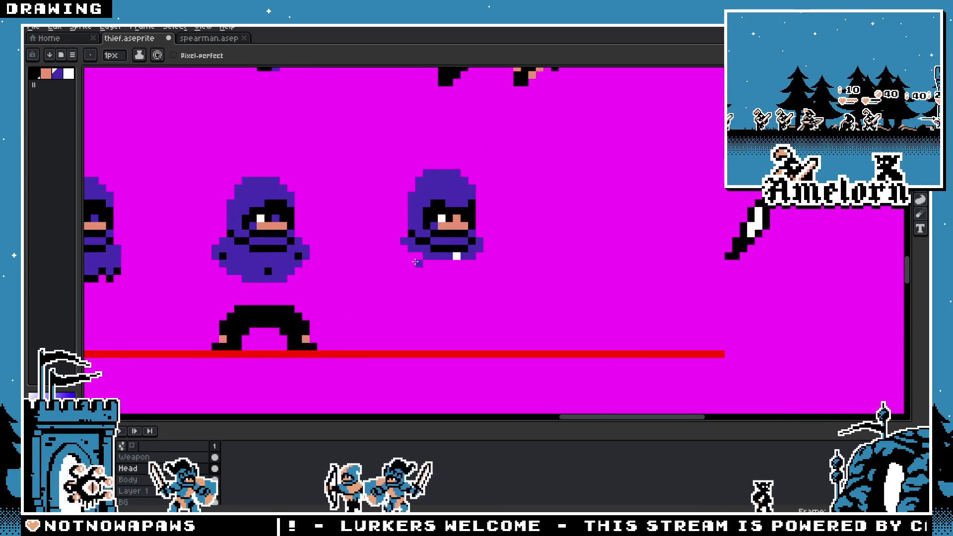
left_click(447, 261)
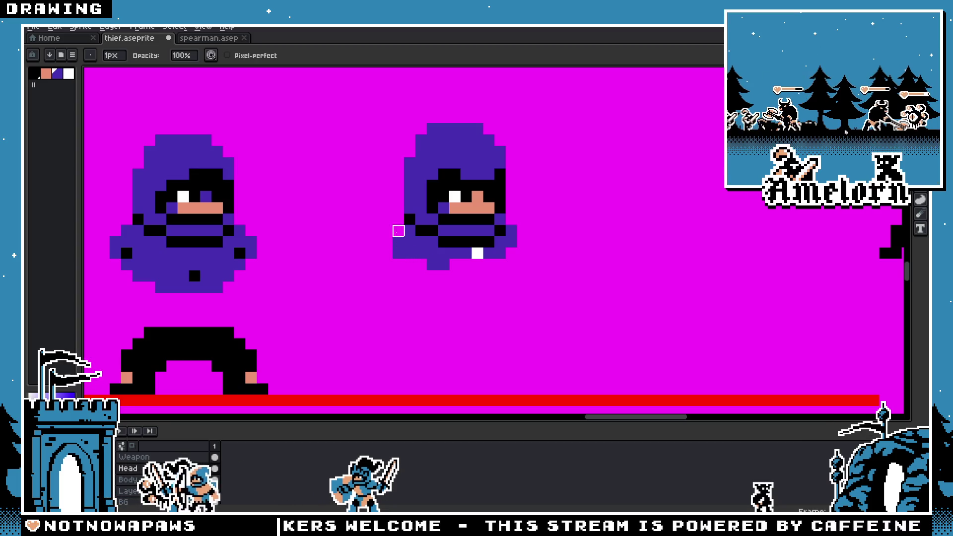
key("g")
key("e")
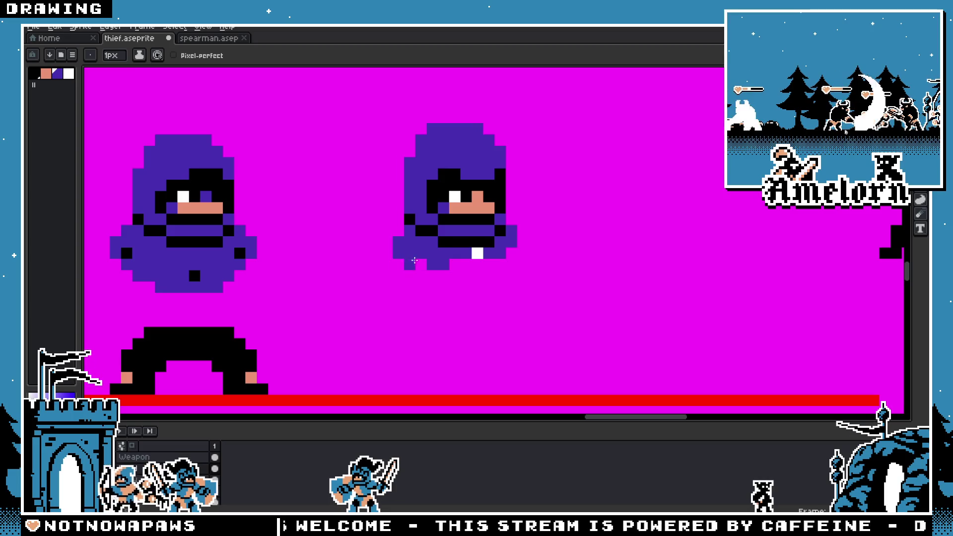
Step: Draw a long purple cloak tail downward and add pixels at the hood's lower right
mouse_move(383, 333)
left_mouse_down()
mouse_move(376, 370)
mouse_move(406, 250)
left_mouse_up()
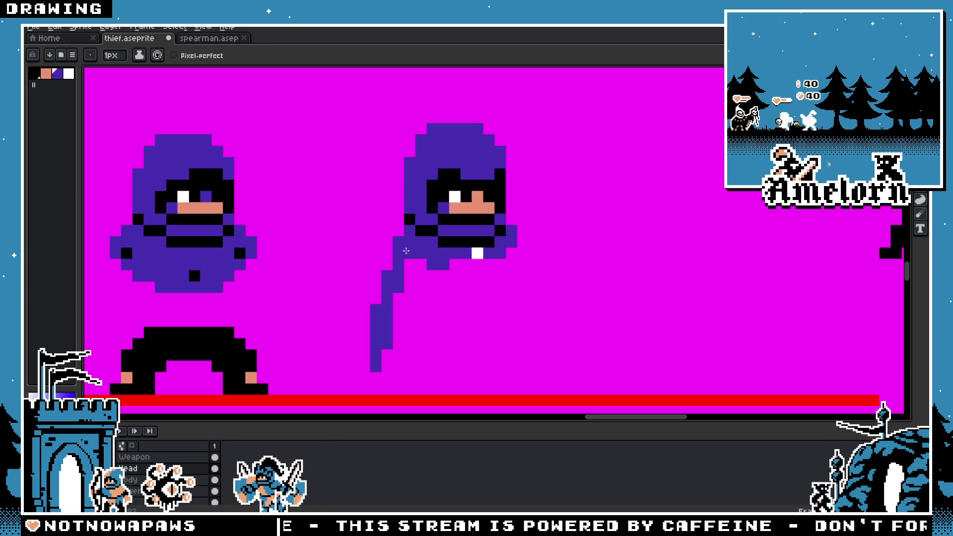
scroll(479, 250, "up", 1)
left_click(506, 271)
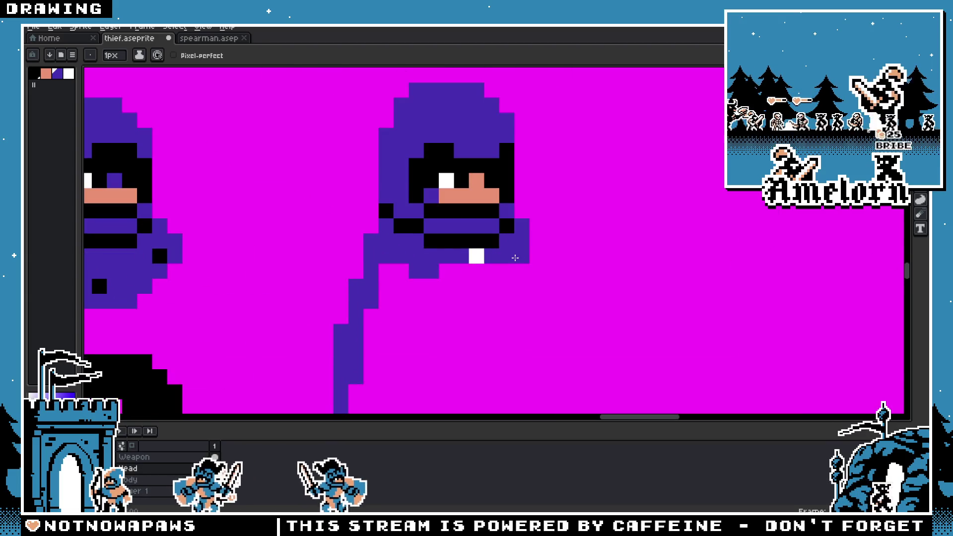
left_click_drag(512, 266, 521, 256)
Step: Erase the stray purple pixels at the hood's lower right
key("e")
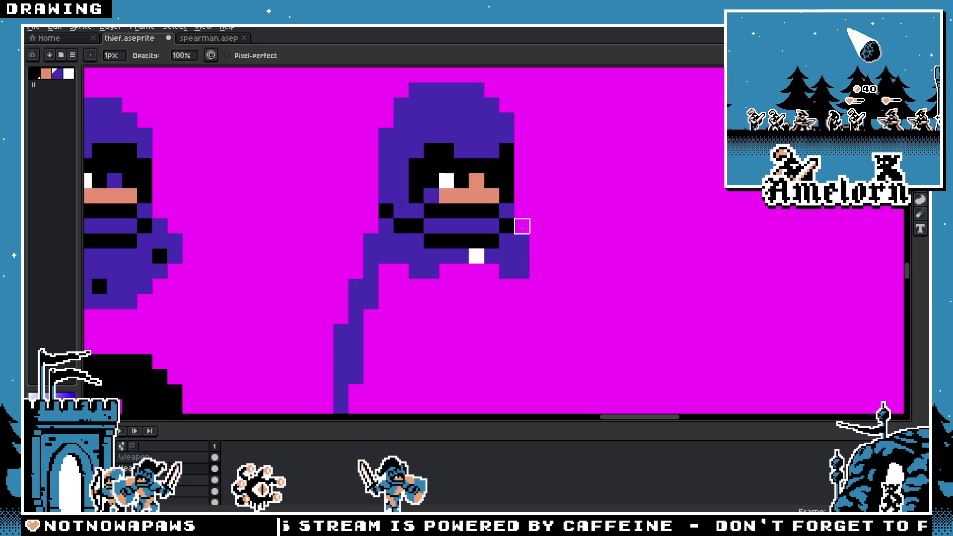
left_click(522, 256)
scroll(521, 256, "down", 3)
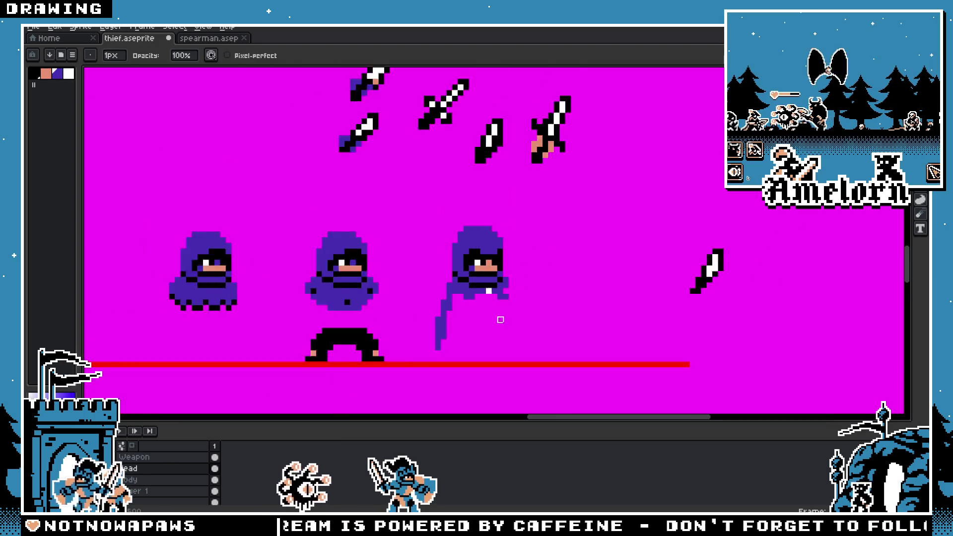
scroll(496, 278, "up", 3)
left_click(497, 278)
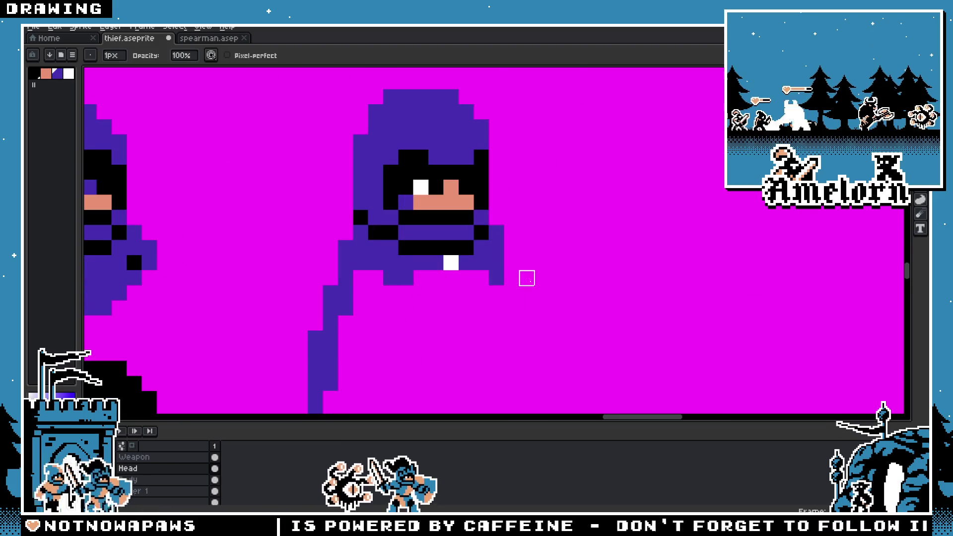
scroll(524, 279, "down", 3)
scroll(522, 282, "up", 3)
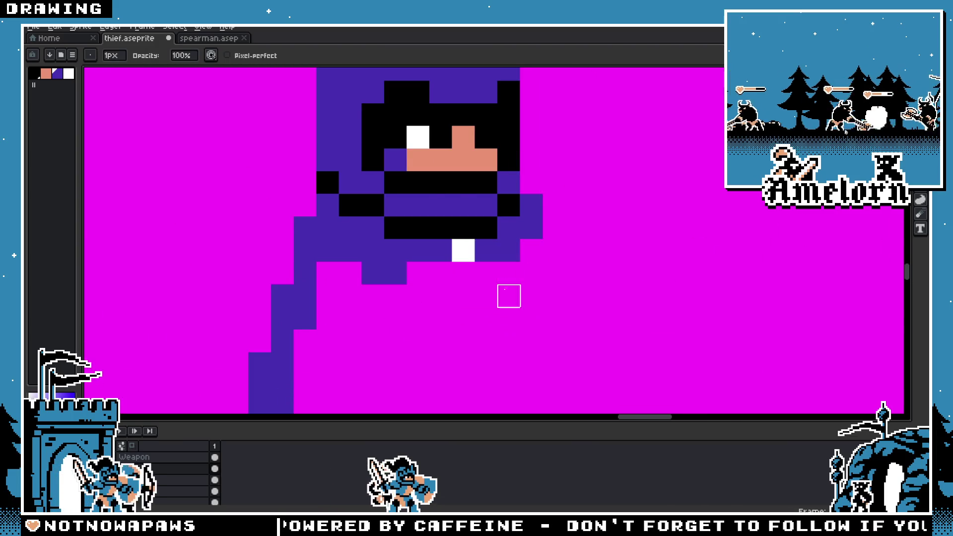
scroll(509, 296, "down", 3)
scroll(512, 282, "up", 2)
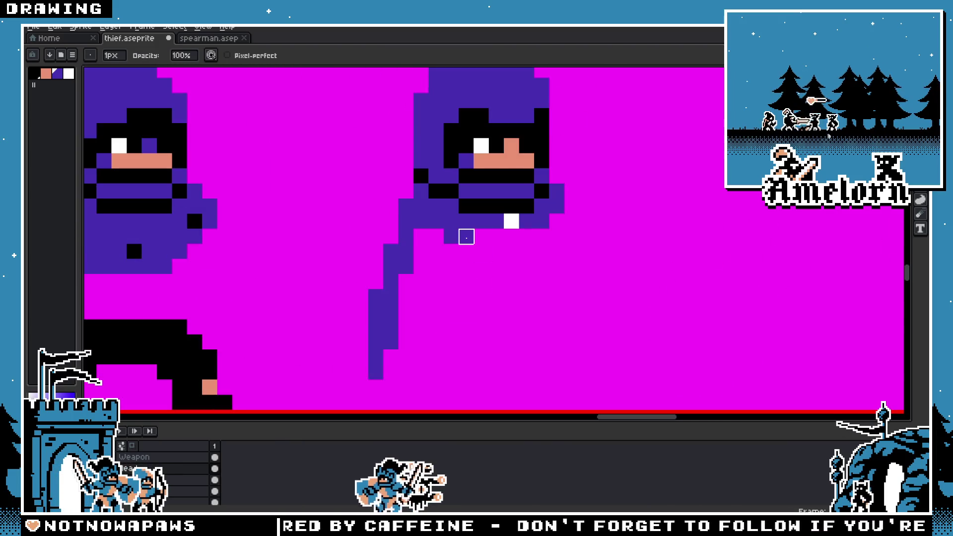
Step: Shift a purple pixel one cell right and tidy the cloak tail's edge down to its tip
left_click(466, 236)
key("g")
key("e")
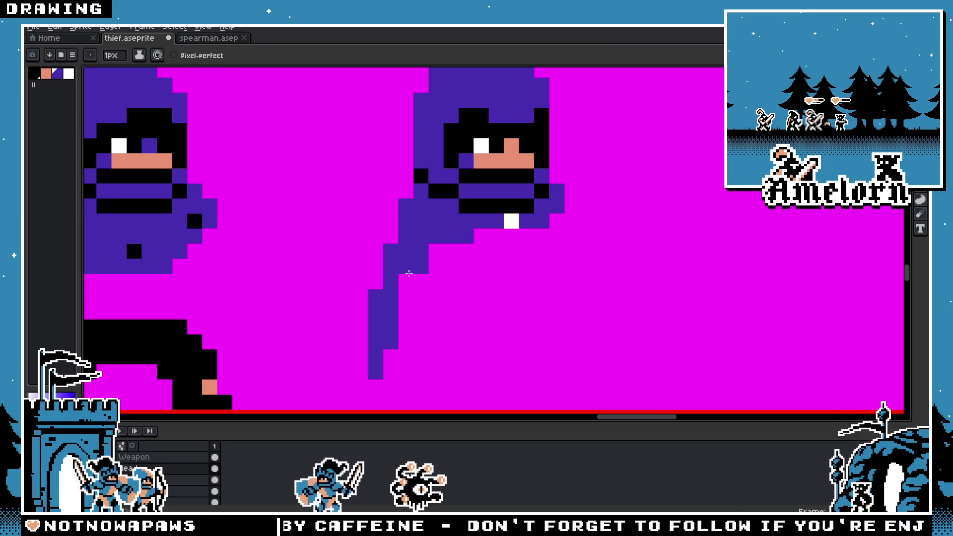
left_click_drag(409, 273, 381, 375)
scroll(381, 375, "down", 3)
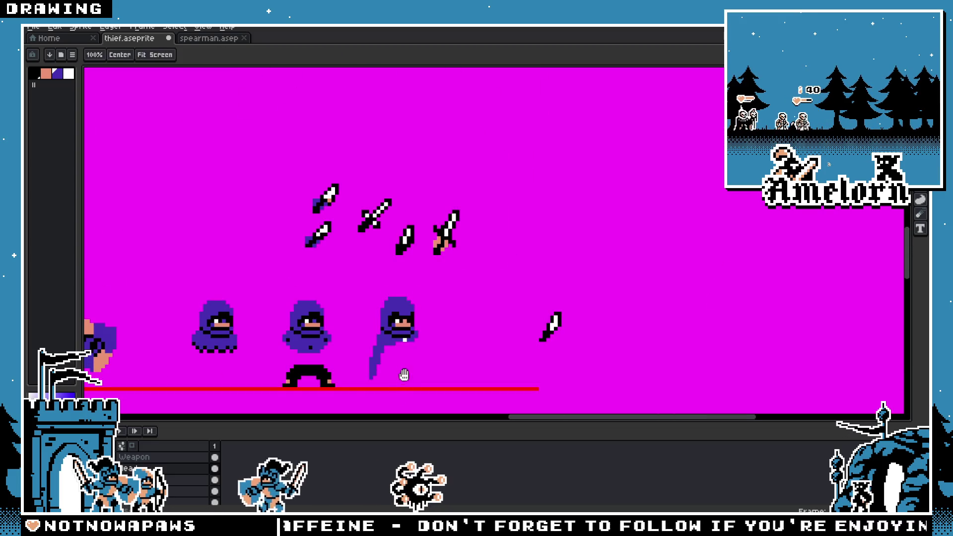
scroll(404, 375, "up", 4)
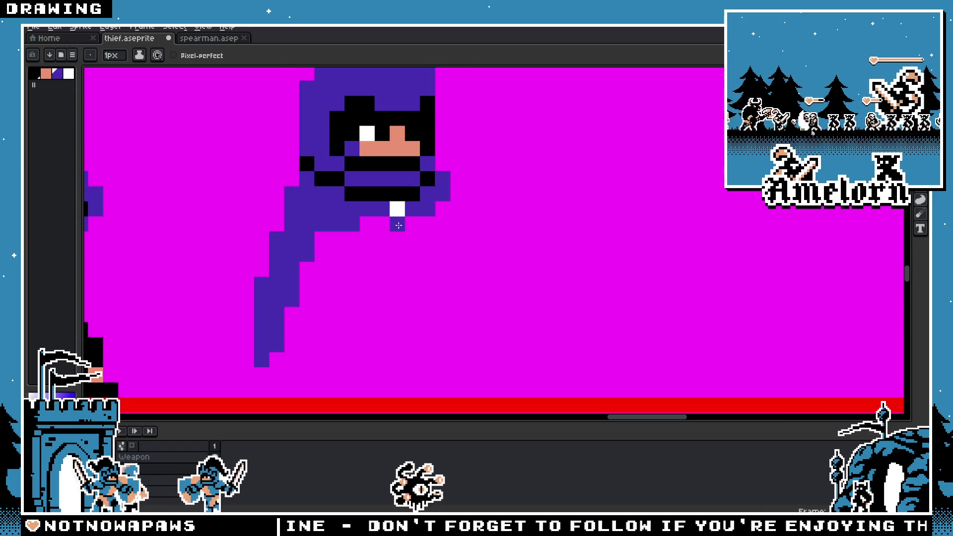
scroll(399, 226, "down", 4)
scroll(337, 223, "up", 4)
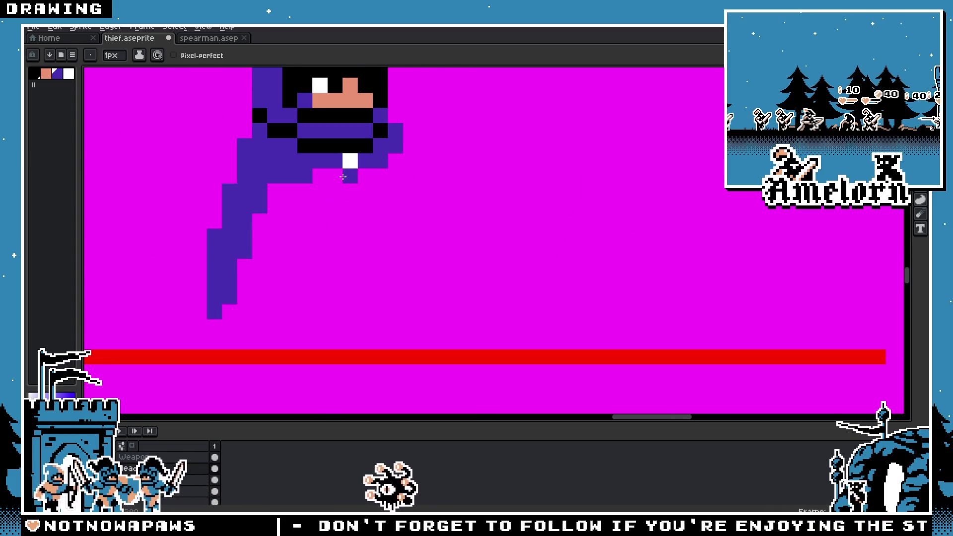
scroll(366, 176, "down", 3)
key("v")
scroll(357, 266, "up", 4)
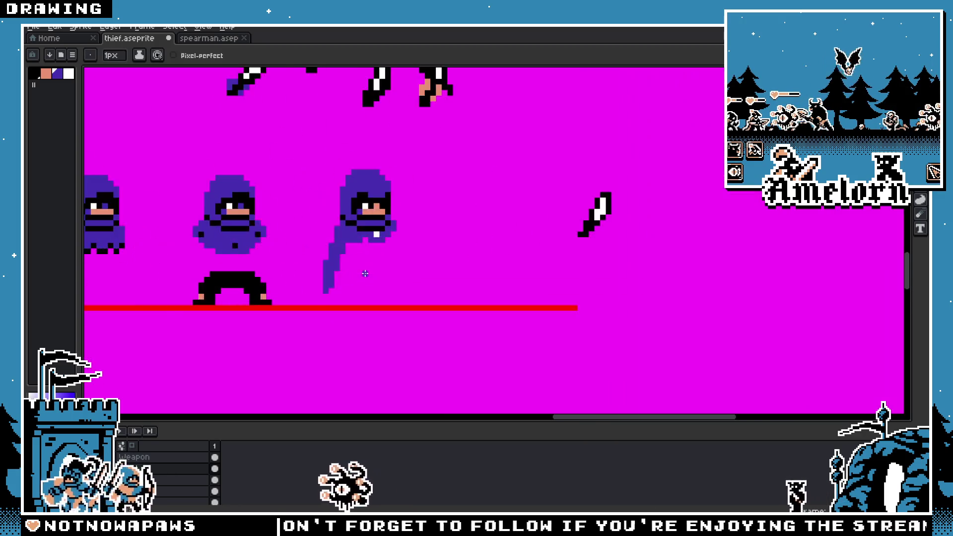
key("b")
scroll(356, 266, "down", 4)
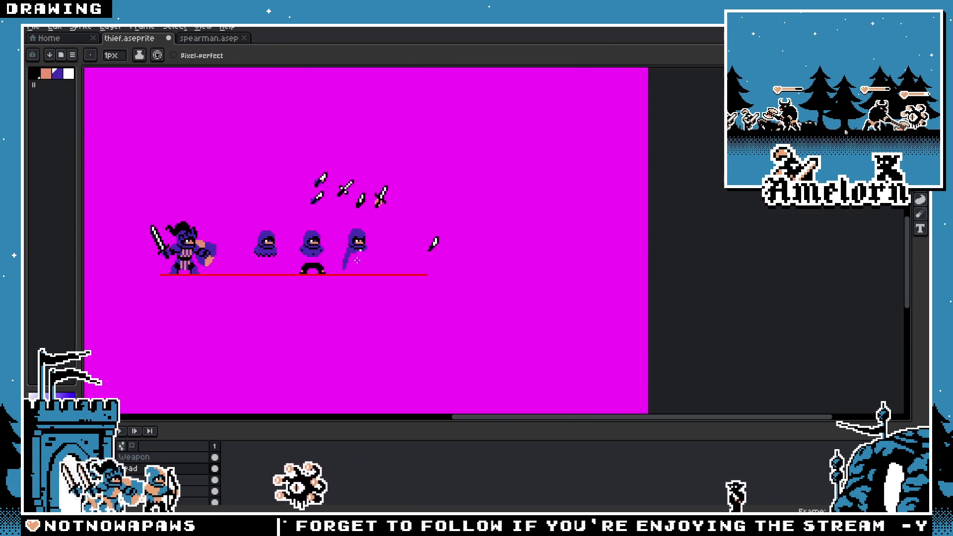
Step: Move the white buckle one cell lower and fill its old cell with purple
scroll(389, 270, "up", 5)
left_click(409, 235, "alt")
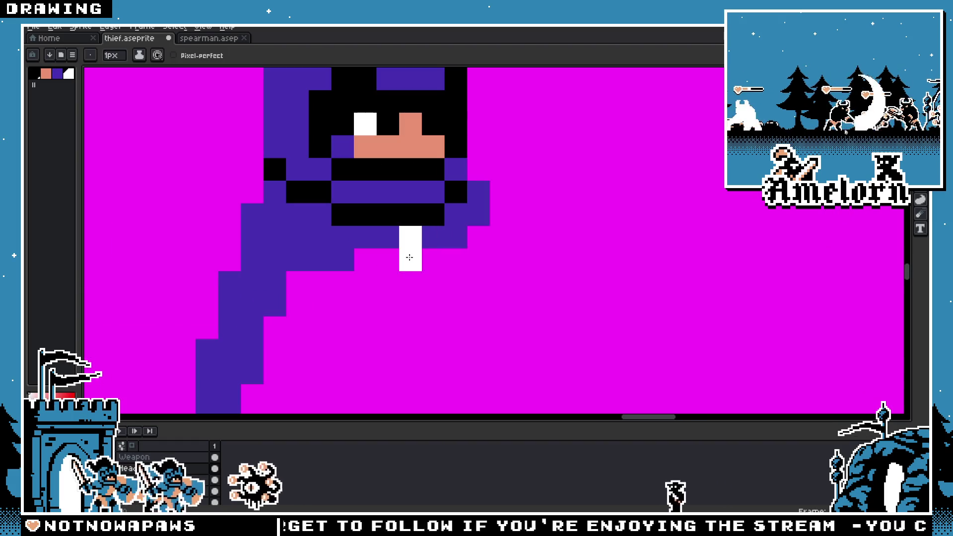
left_click(401, 253)
left_click(414, 239, "alt")
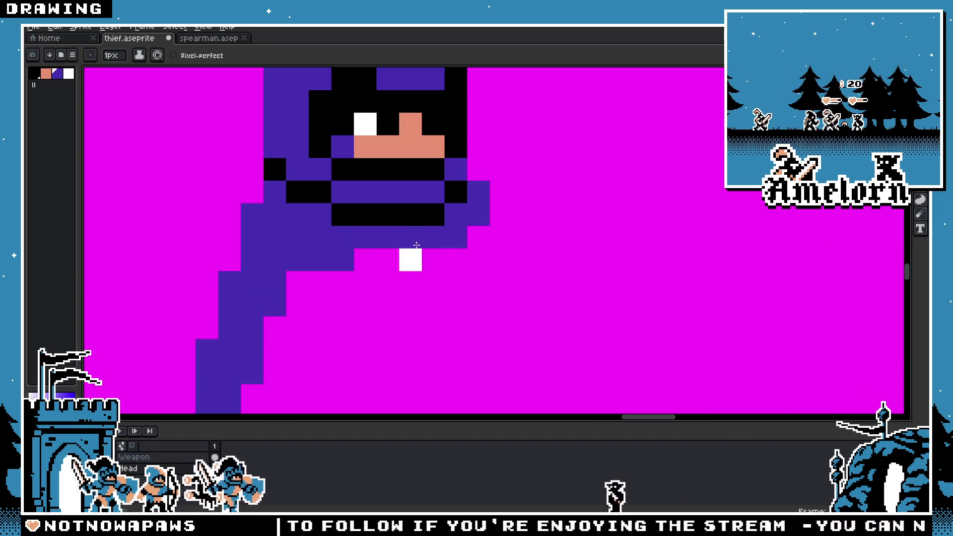
Step: Erase a stray cloak pixel and extend the purple cloak outline
scroll(381, 252, "down", 10)
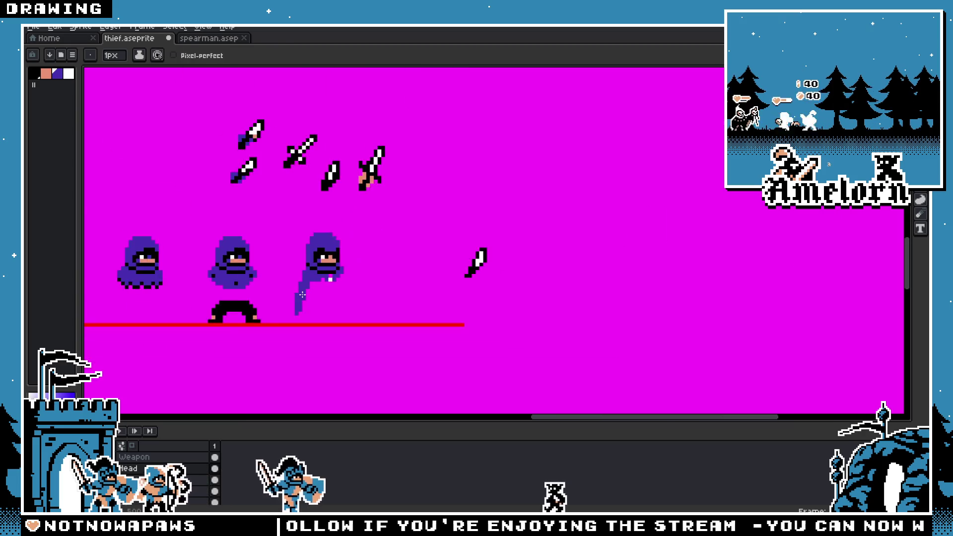
scroll(361, 208, "up", 8)
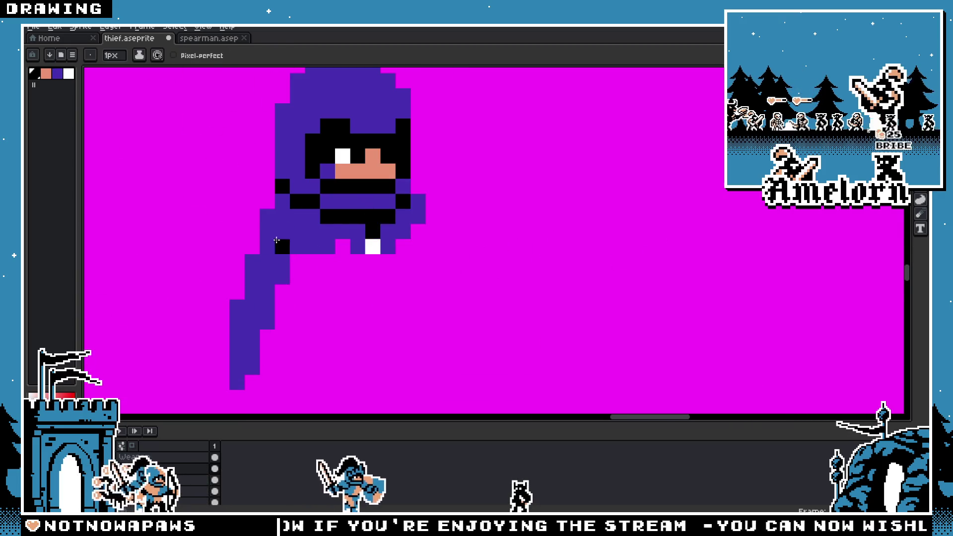
scroll(262, 256, "down", 4)
scroll(261, 259, "up", 5)
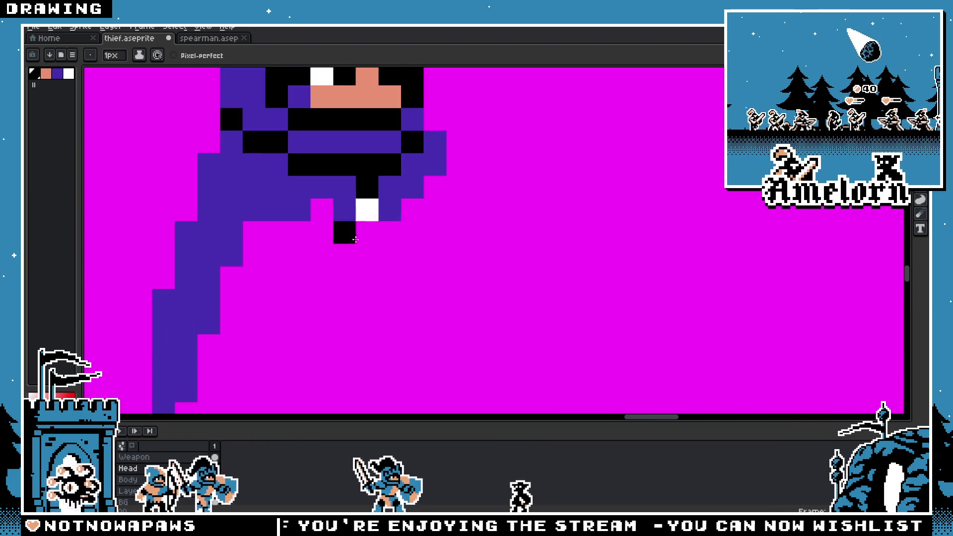
left_click(342, 204, "alt")
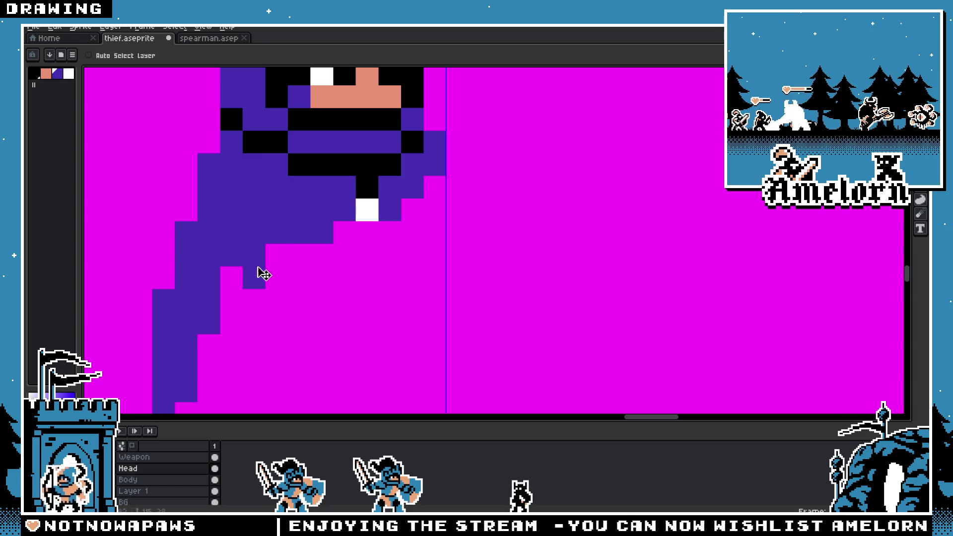
right_click(255, 277)
left_click(277, 255)
left_click(232, 277)
scroll(219, 313, "down", 3)
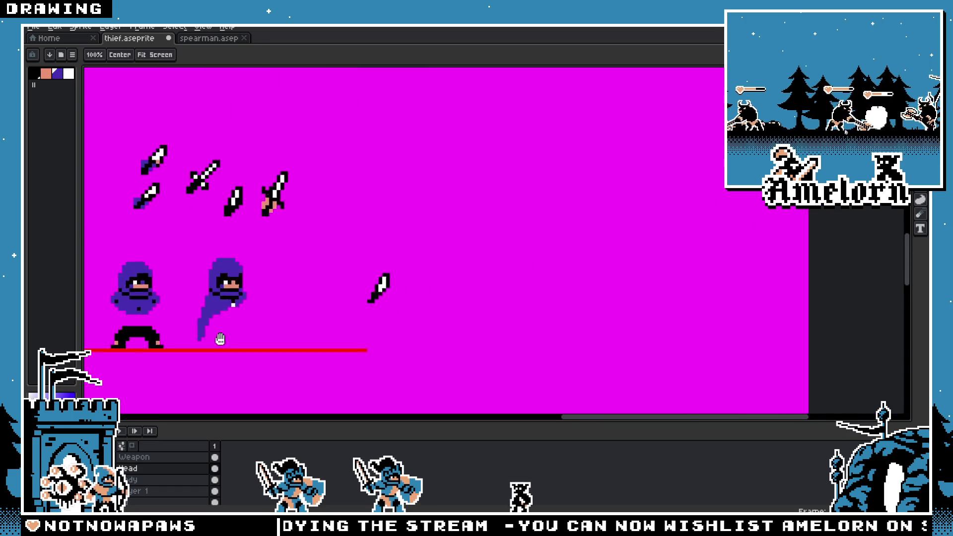
scroll(286, 257, "up", 2)
scroll(286, 256, "up", 4)
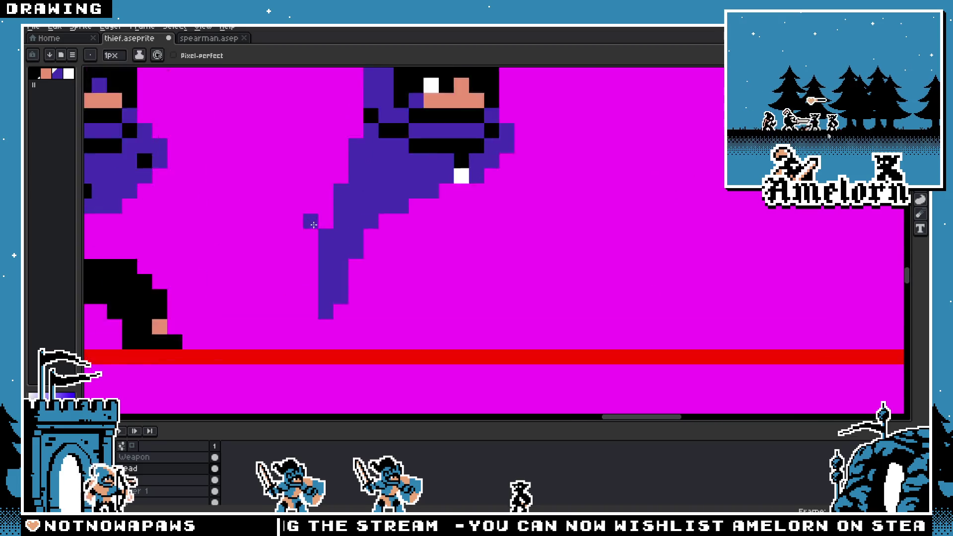
scroll(330, 244, "down", 1)
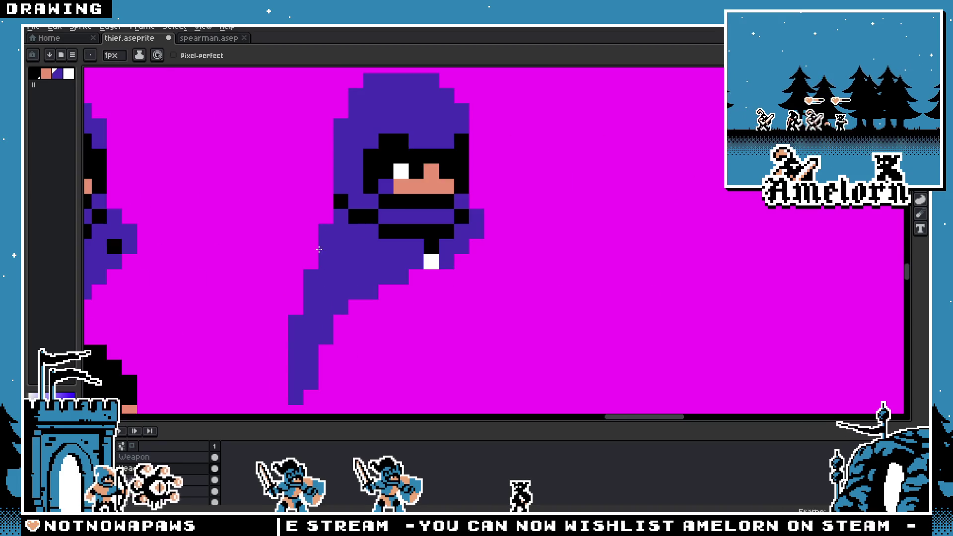
Step: Select the cloak tail spike and shift it to the left
key("m")
scroll(326, 187, "down", 2)
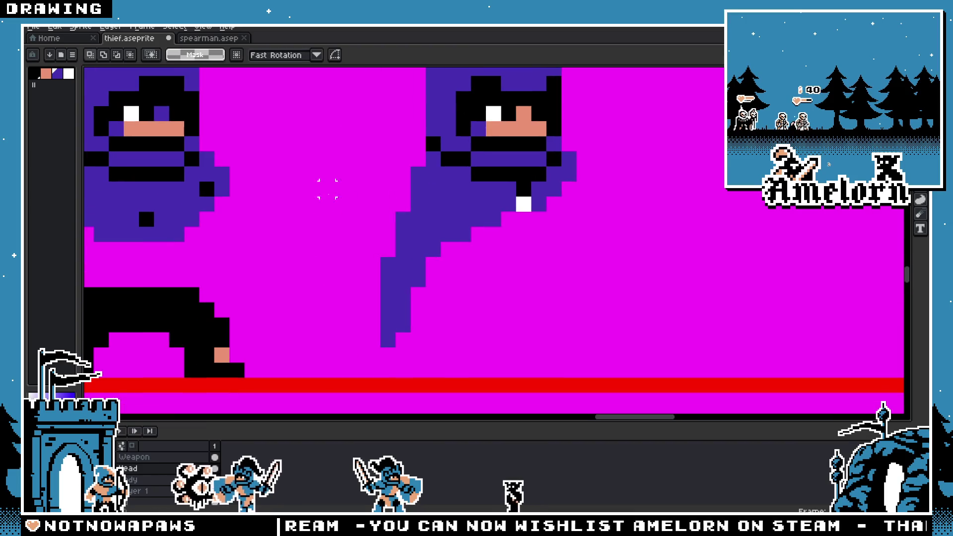
mouse_move(335, 168)
left_mouse_down()
mouse_move(418, 309)
mouse_move(418, 329)
left_mouse_up()
key("ctrl+z")
mouse_move(312, 159)
left_mouse_down()
mouse_move(326, 216)
mouse_move(433, 340)
left_mouse_up()
key("ctrl+z")
left_click_drag(400, 283, 385, 278)
key("b")
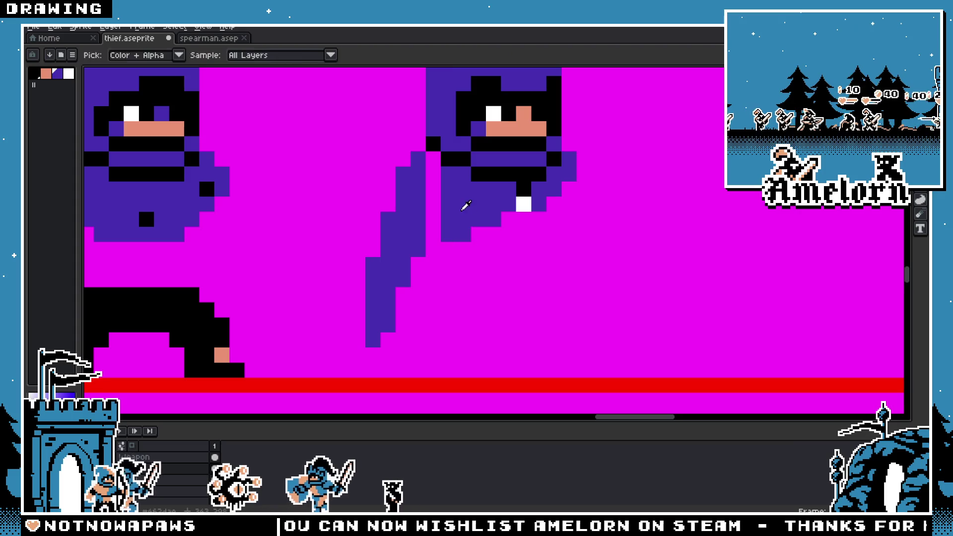
Step: Tidy the buckle: paint the pixel above it white and erase the extra white pixels
scroll(430, 229, "down", 4)
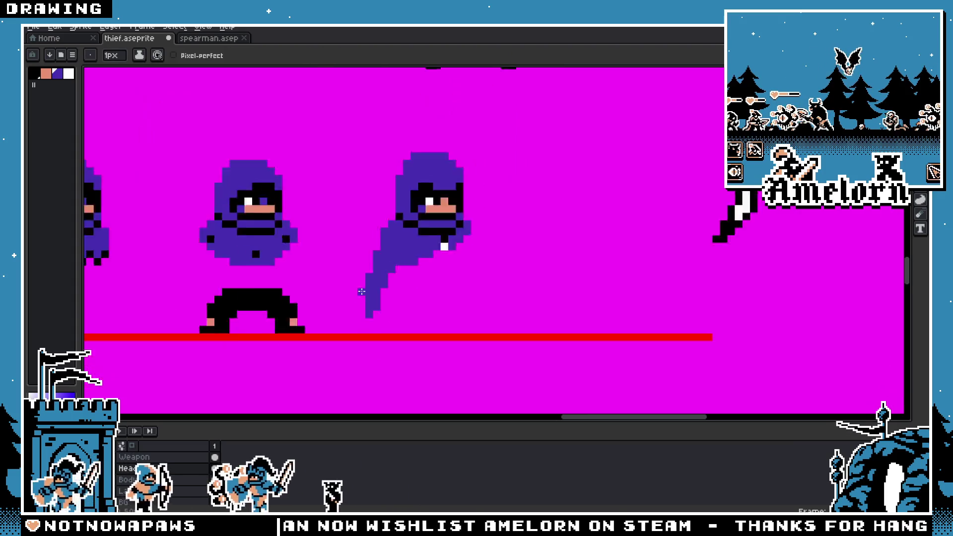
scroll(380, 269, "up", 3)
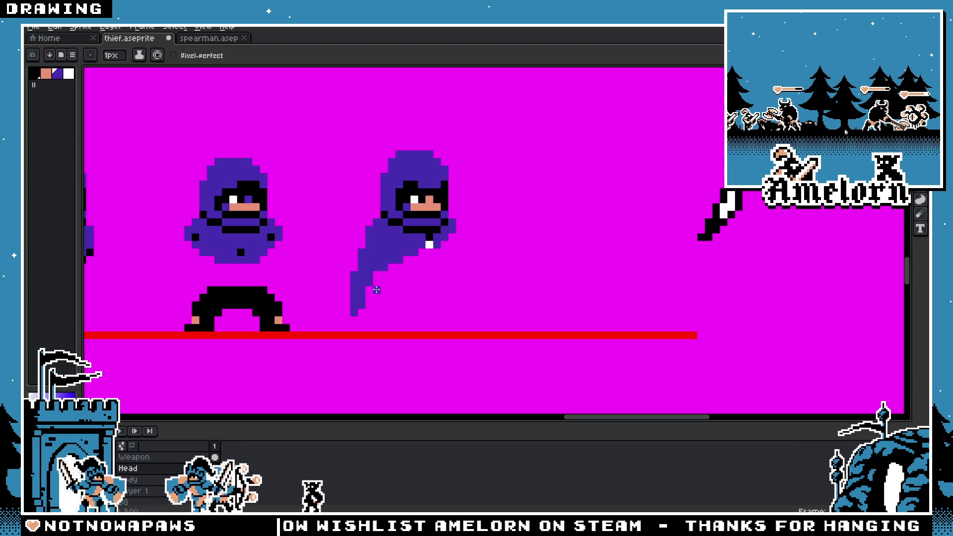
scroll(361, 295, "down", 3)
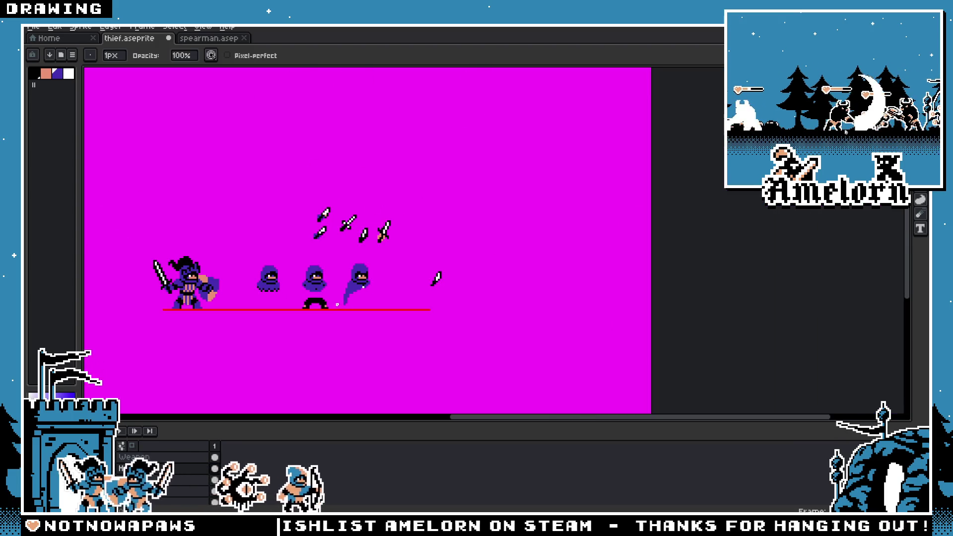
scroll(337, 304, "up", 3)
scroll(535, 159, "down", 3)
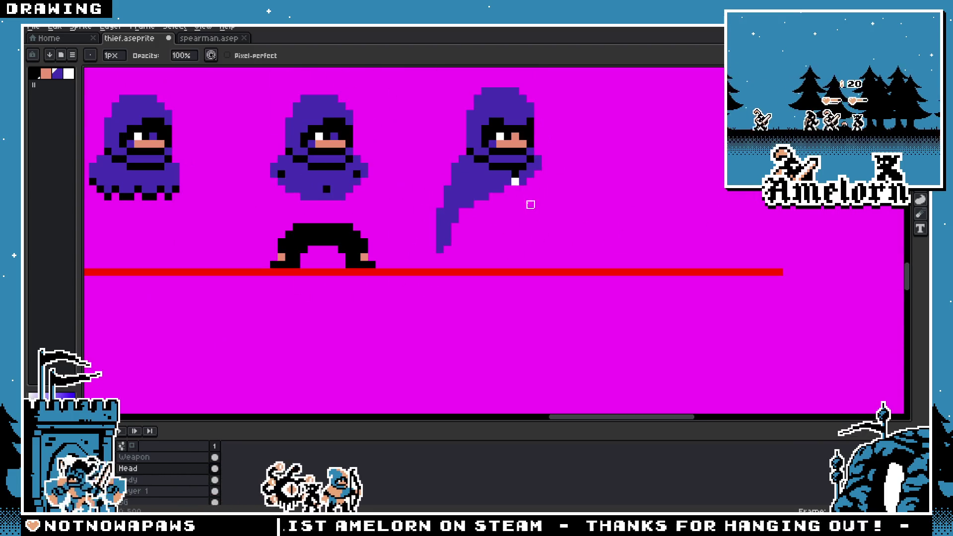
scroll(530, 204, "up", 3)
left_click_drag(533, 162, 482, 243)
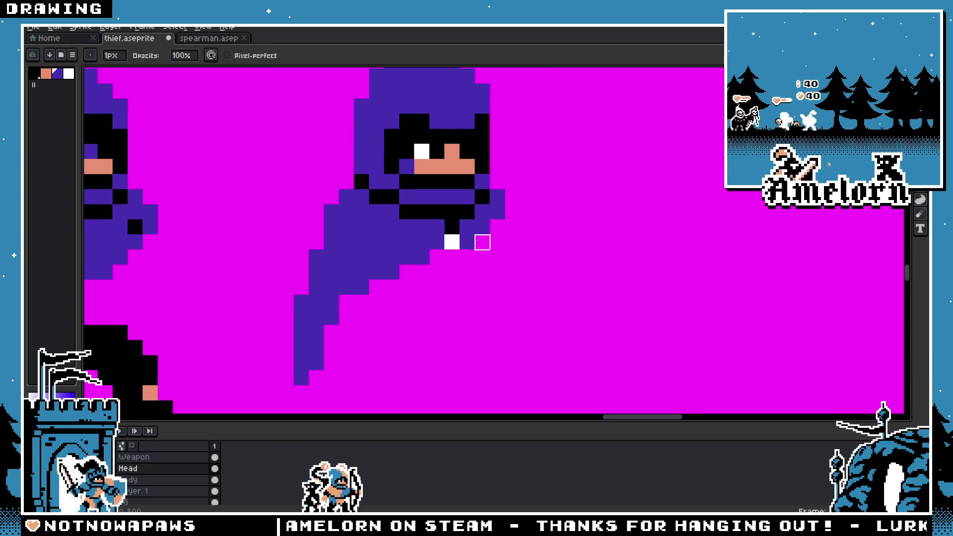
key("i")
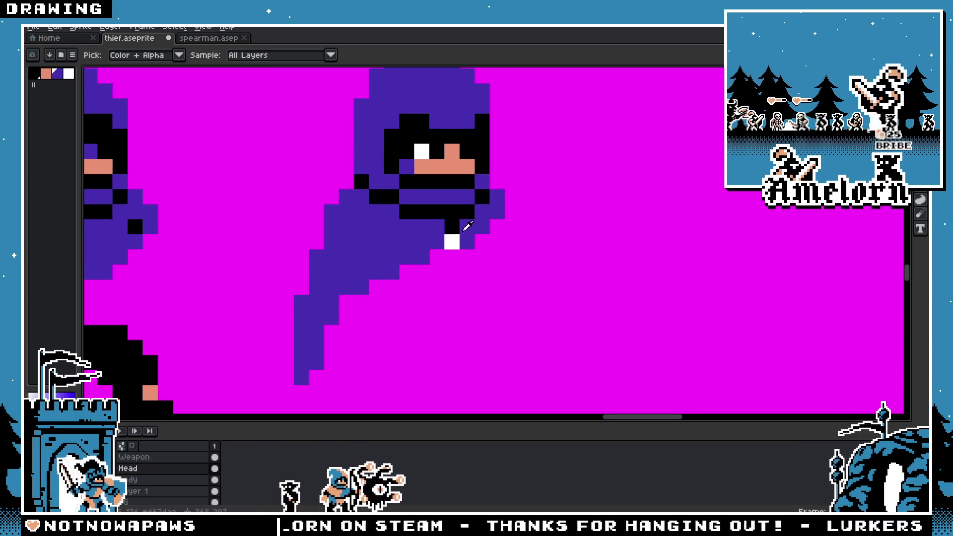
left_click(453, 241)
key("b")
left_click(452, 227)
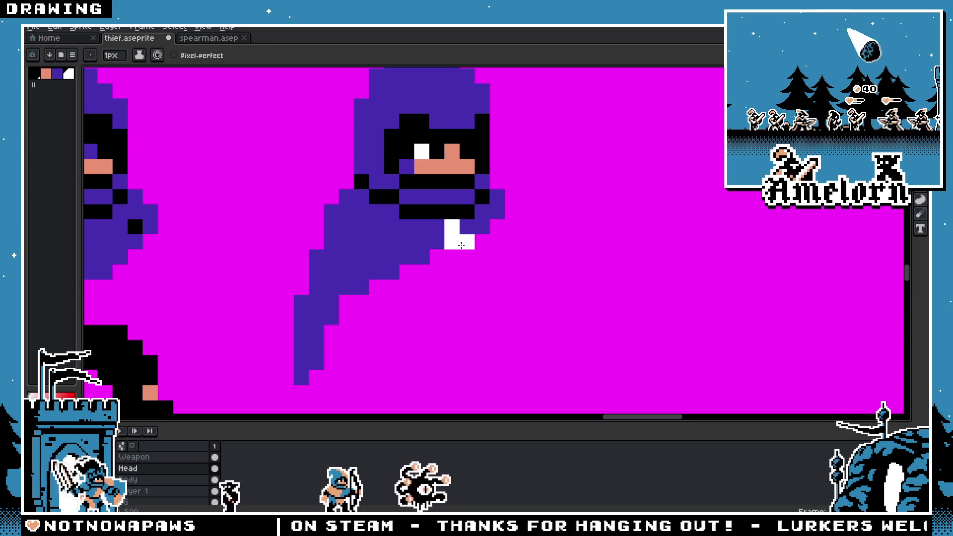
key("e")
left_click_drag(461, 246, 453, 242)
key("alt")
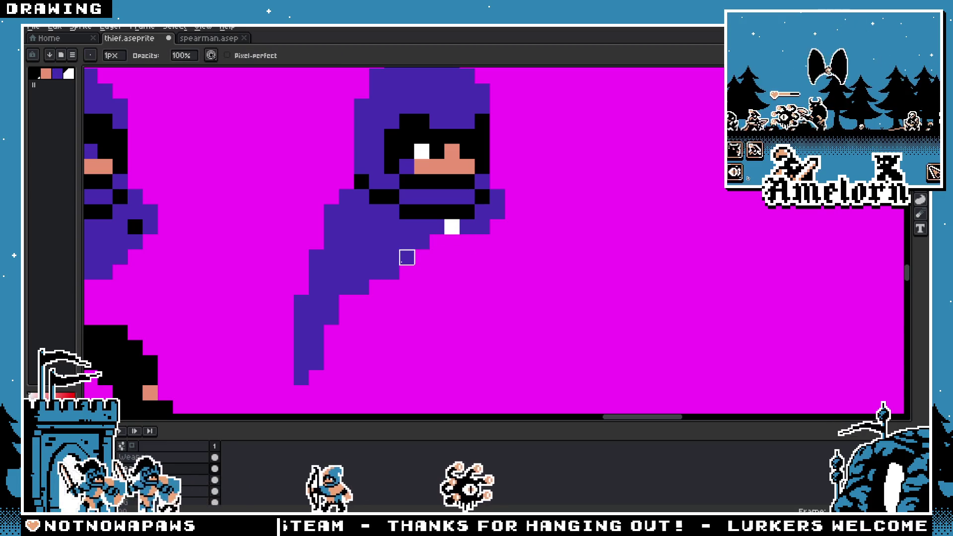
Step: Erase stair-step pixels from the cloak edge and select its lower stepped edge
scroll(392, 272, "up", 2)
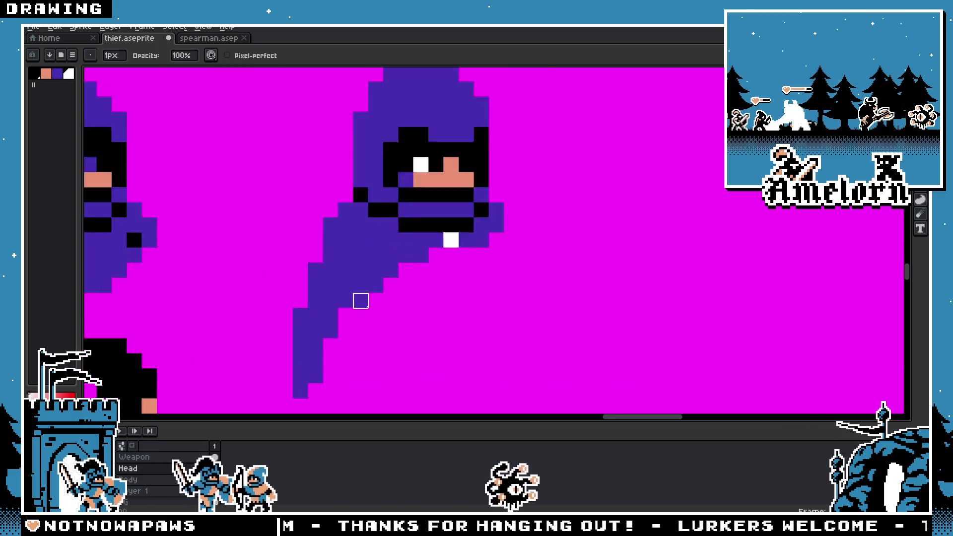
left_click(379, 275)
left_click(357, 297)
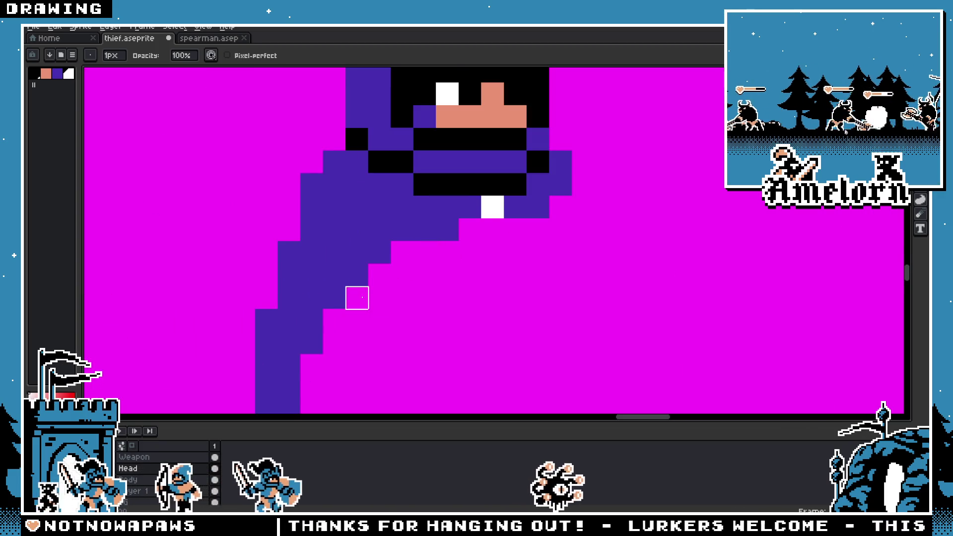
scroll(334, 320, "down", 3)
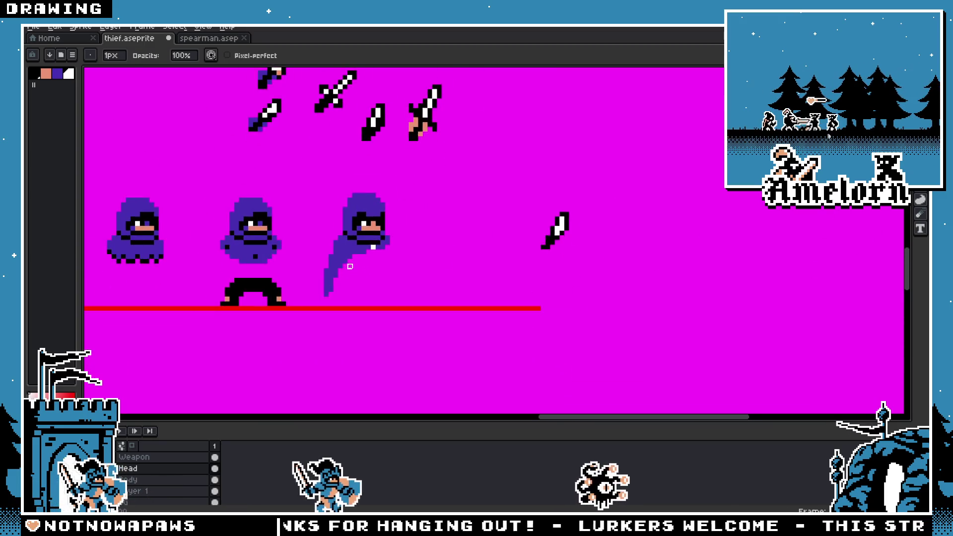
scroll(347, 278, "up", 2)
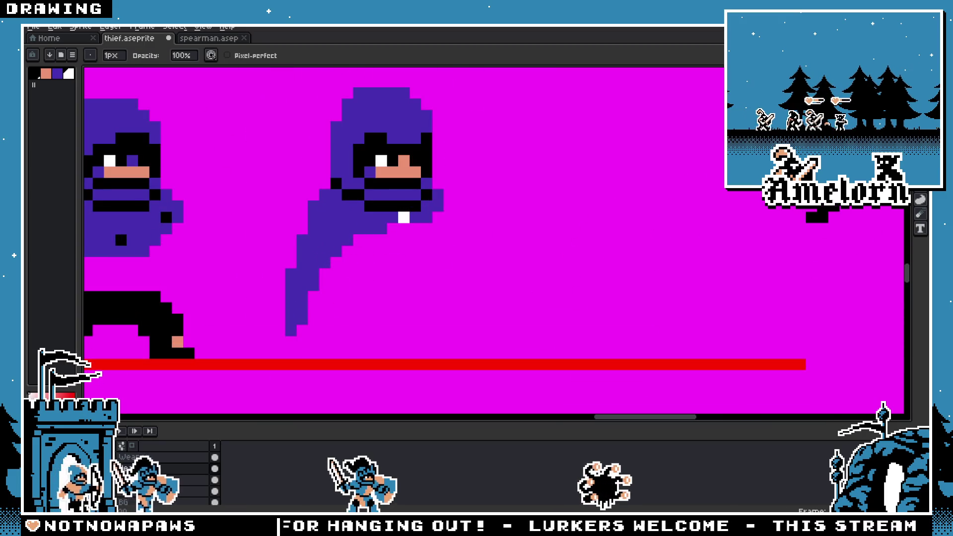
key("m")
mouse_move(246, 273)
left_mouse_down()
mouse_move(273, 251)
mouse_move(351, 330)
left_mouse_up()
scroll(397, 293, "down", 3)
scroll(389, 305, "up", 2)
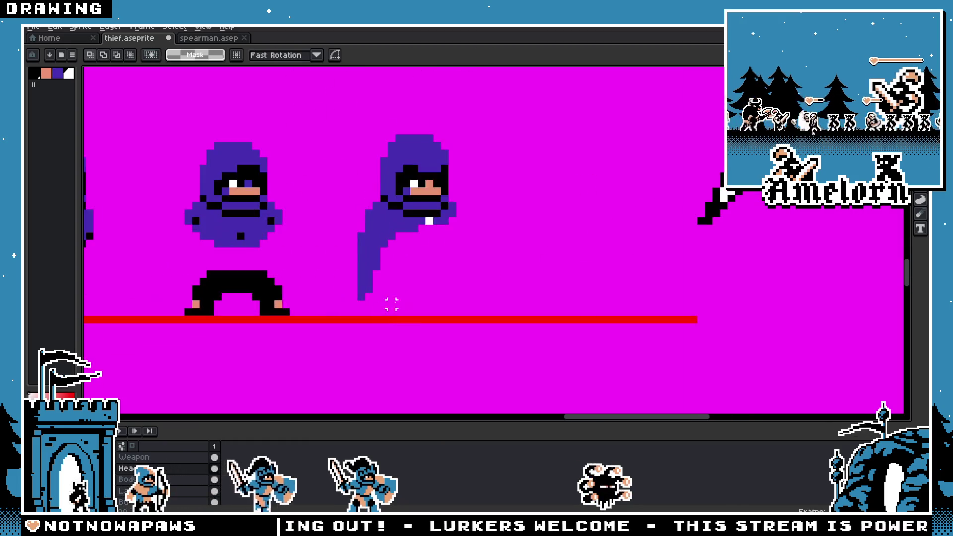
key("ctrl+s")
scroll(442, 271, "up", 3)
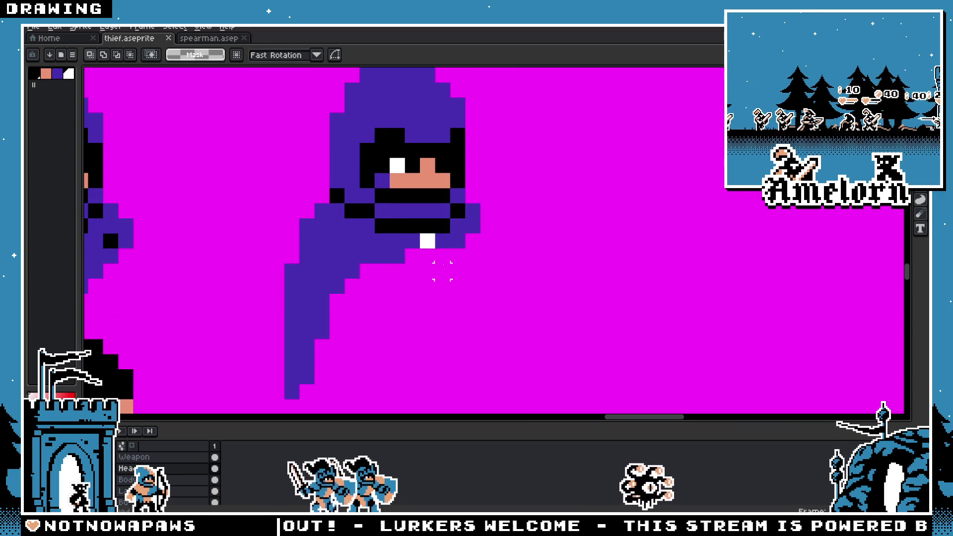
left_click(366, 208, "alt")
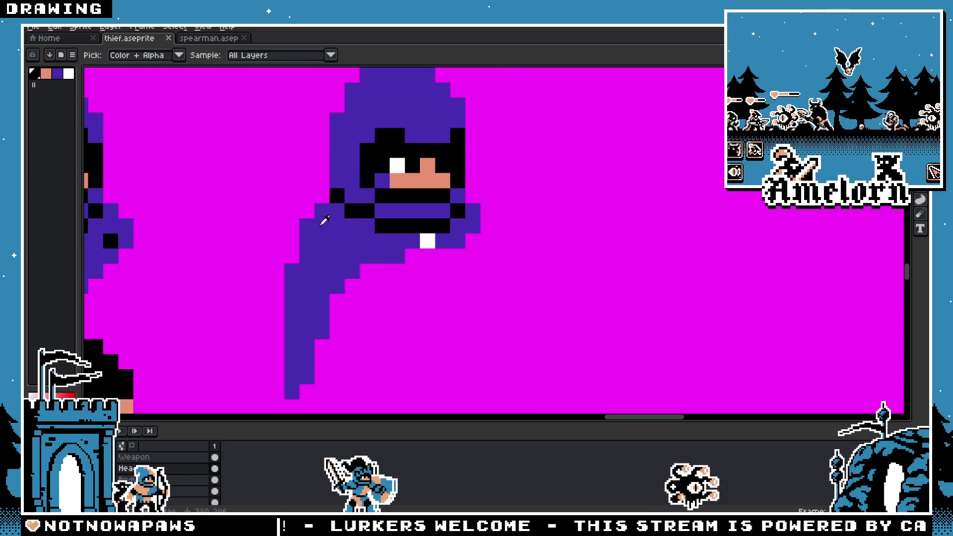
key("g")
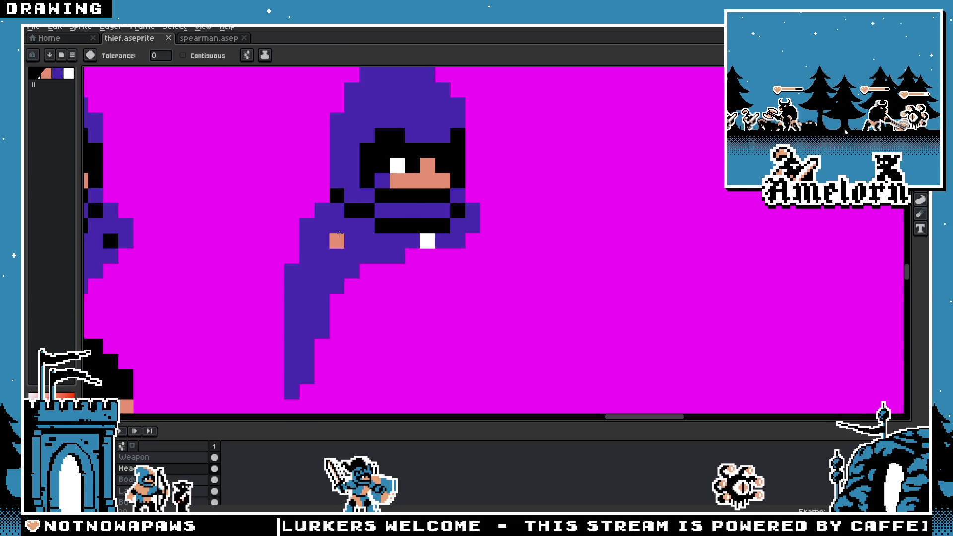
left_click(95, 196)
key("ctrl+z")
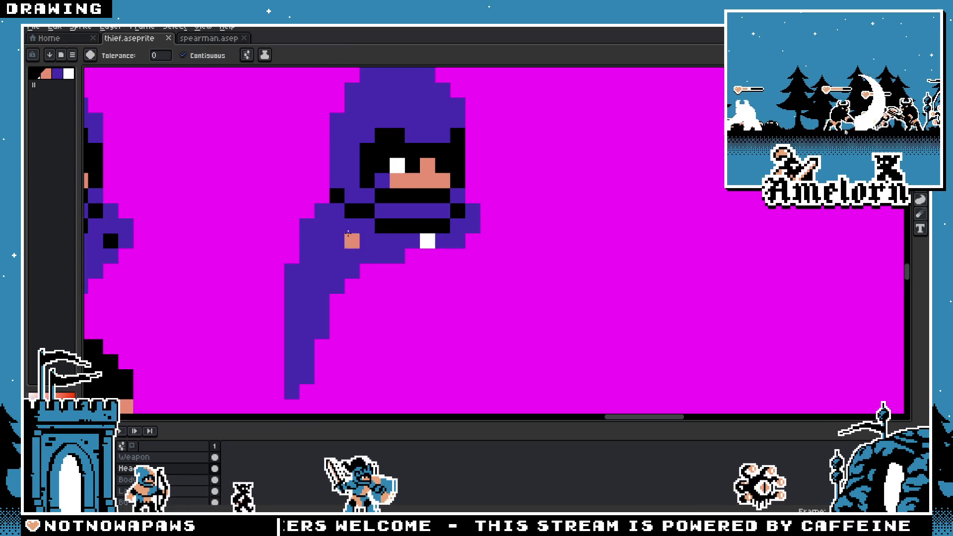
left_click(348, 232)
scroll(297, 266, "down", 3)
scroll(297, 266, "up", 1)
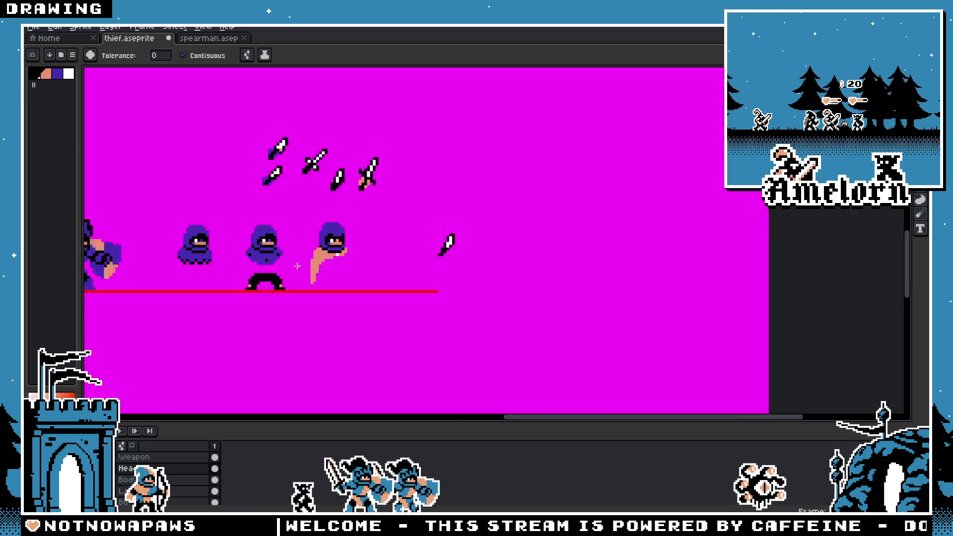
key("ctrl+z")
scroll(297, 266, "up", 2)
scroll(296, 266, "down", 2)
scroll(420, 249, "up", 4)
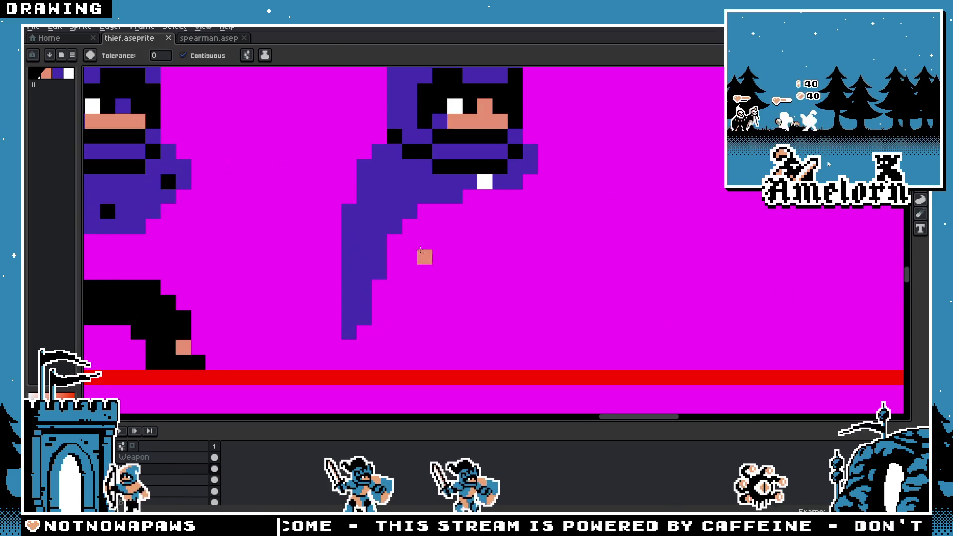
key("b")
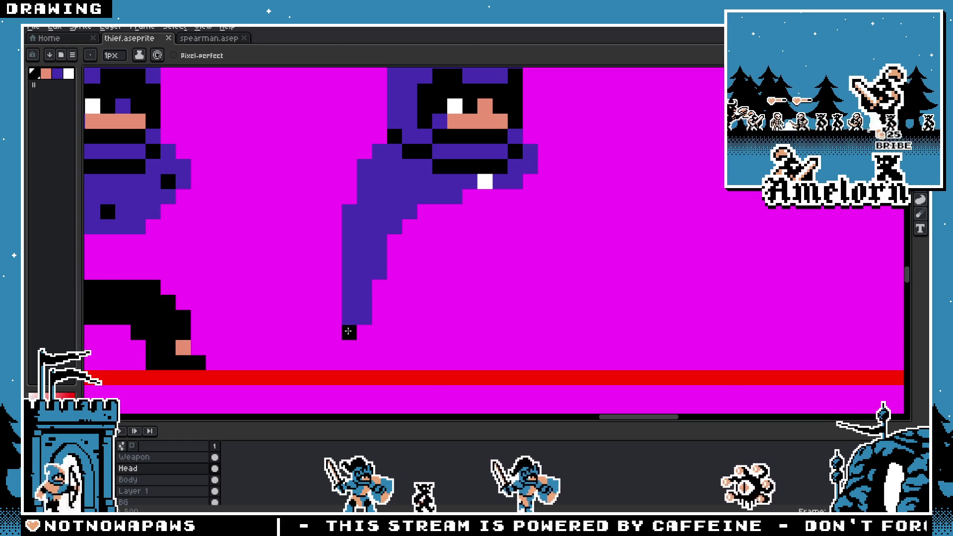
left_click_drag(348, 318, 335, 243)
key("ctrl+z")
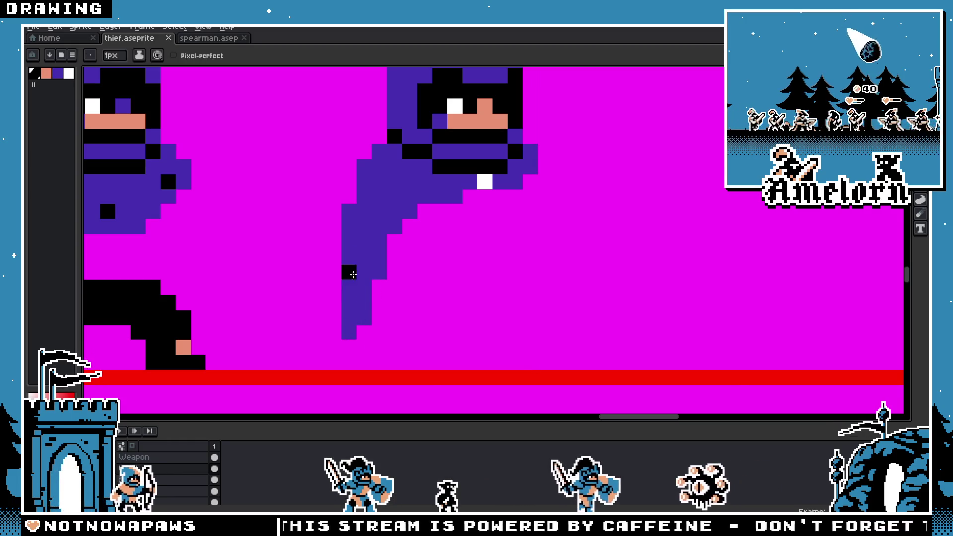
Step: Try black pixels along the third thief's cloak, undoing the misplaced strokes
mouse_move(350, 257)
left_mouse_down()
mouse_move(373, 263)
mouse_move(348, 251)
left_mouse_up()
key("ctrl+z")
left_click(350, 272)
left_click(365, 286)
key("ctrl+z")
key("ctrl+z")
scroll(373, 262, "down", 5)
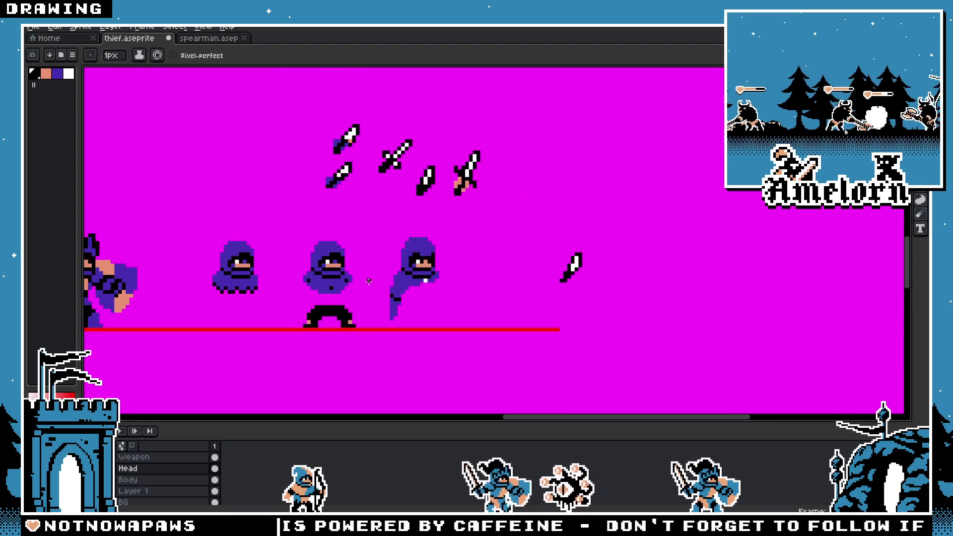
scroll(407, 286, "up", 3)
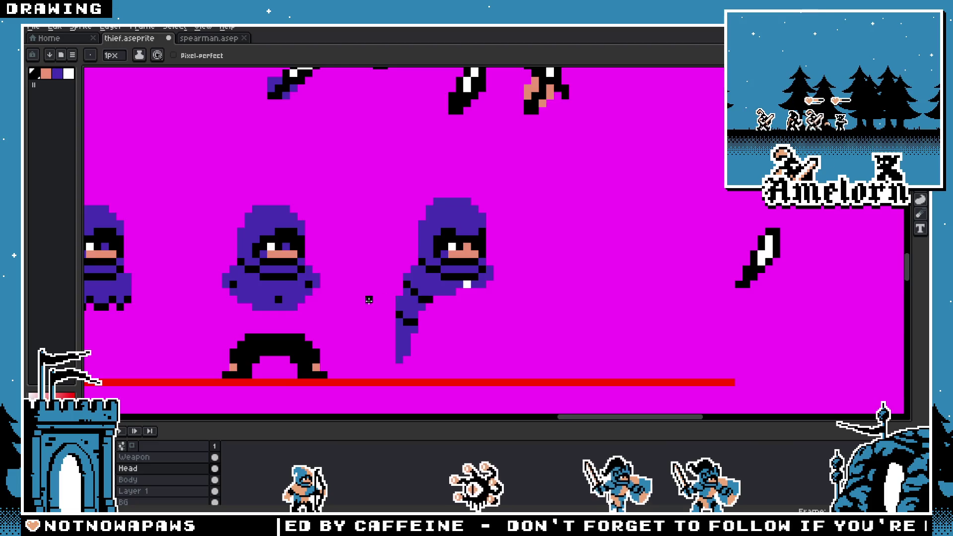
scroll(397, 302, "up", 1)
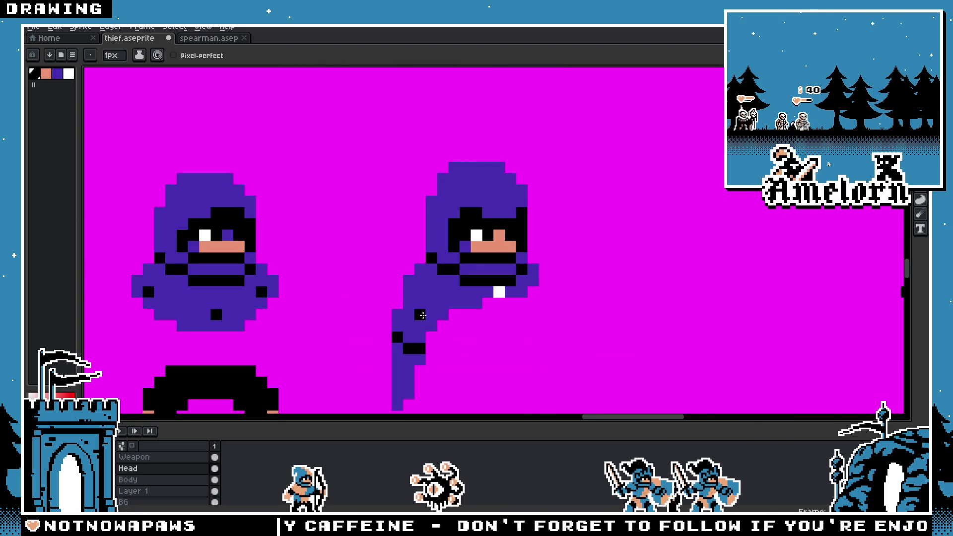
scroll(411, 283, "down", 4)
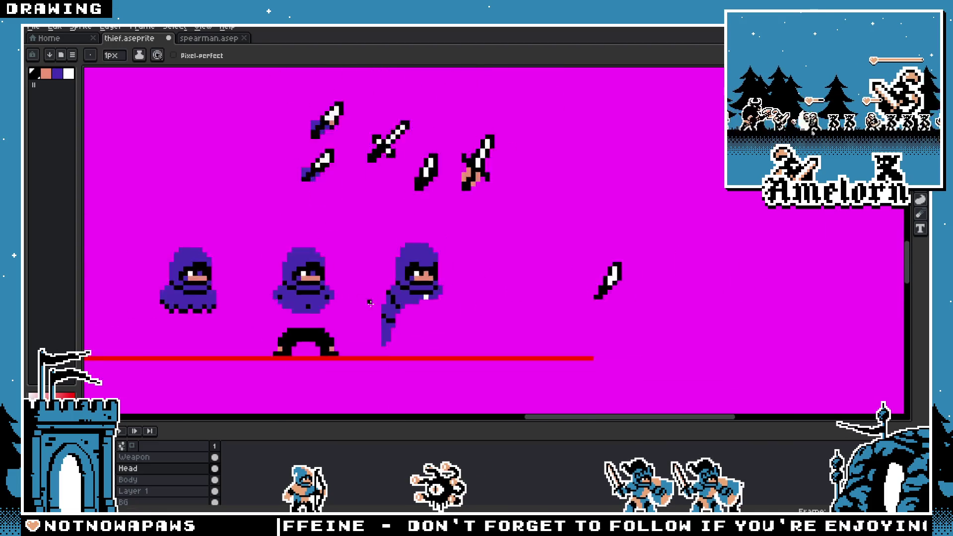
scroll(381, 330, "up", 5)
key("v")
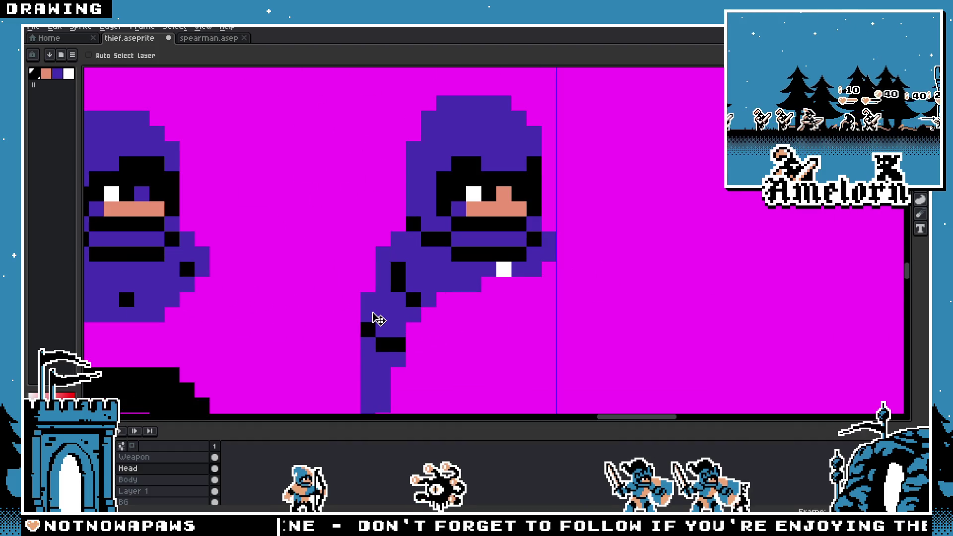
key("b")
left_click_drag(368, 315, 385, 326)
key("ctrl+z")
left_click(380, 272)
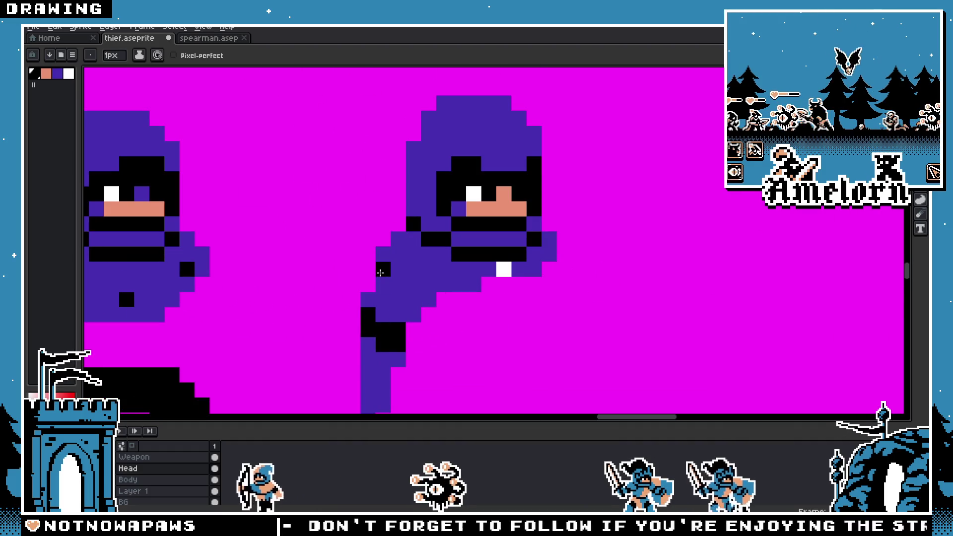
Step: Add black tip pixels and a diagonal black stripe across the cloak, removing stray pixels
scroll(395, 284, "down", 5)
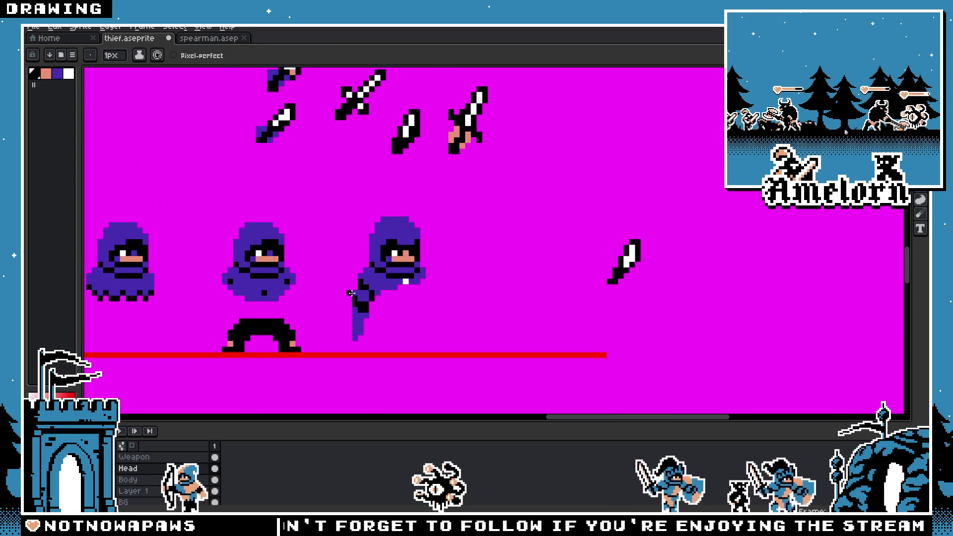
scroll(373, 297, "up", 4)
scroll(374, 297, "up", 1)
scroll(373, 297, "down", 4)
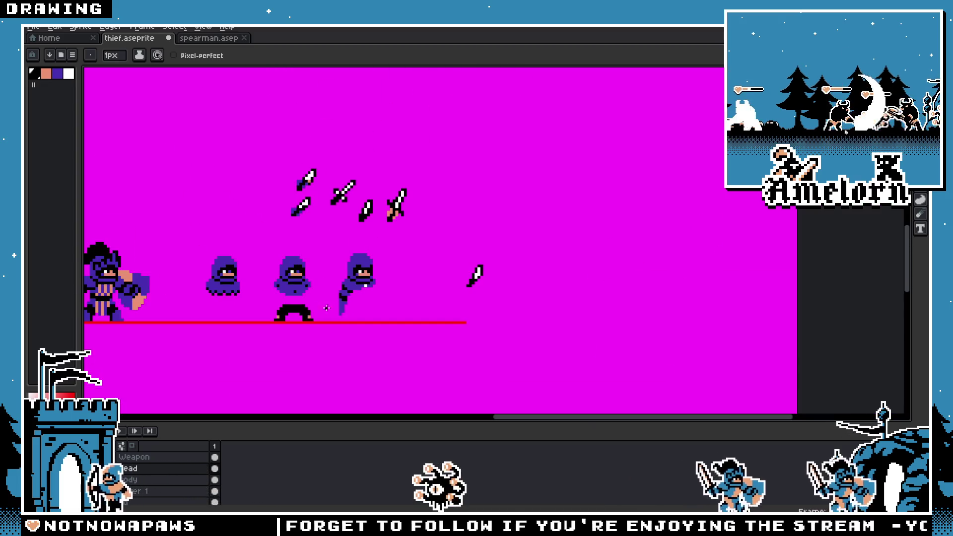
scroll(356, 304, "up", 3)
left_click(348, 297)
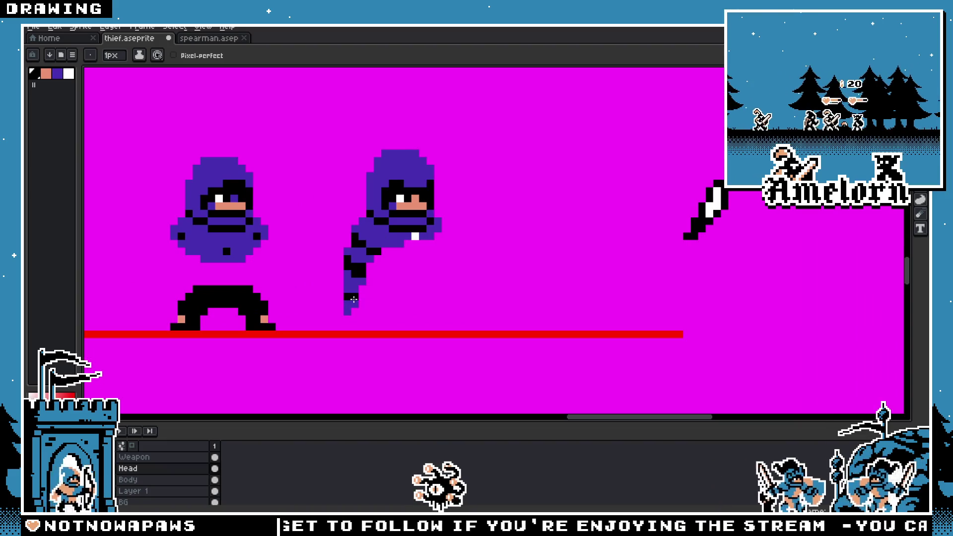
scroll(278, 312, "down", 4)
scroll(285, 320, "up", 5)
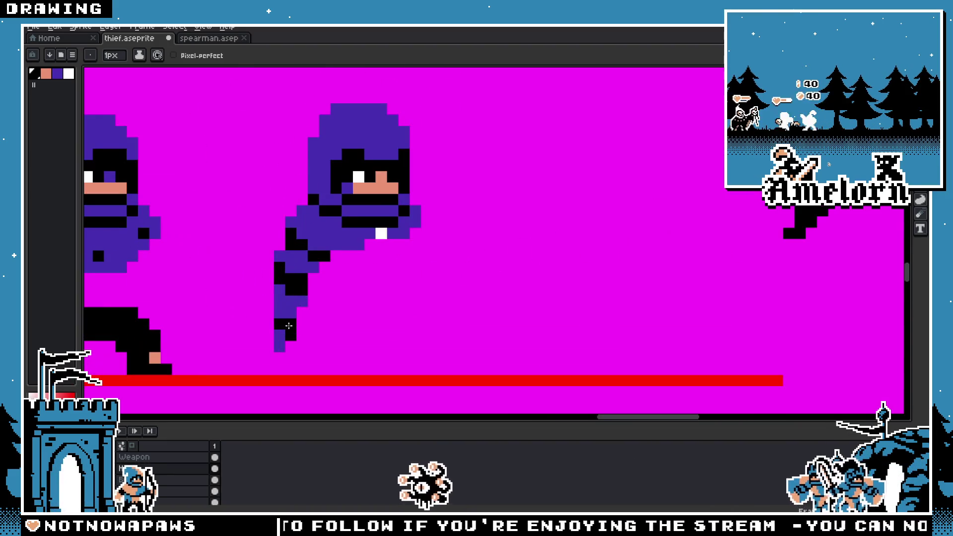
scroll(236, 344, "down", 4)
scroll(234, 337, "up", 4)
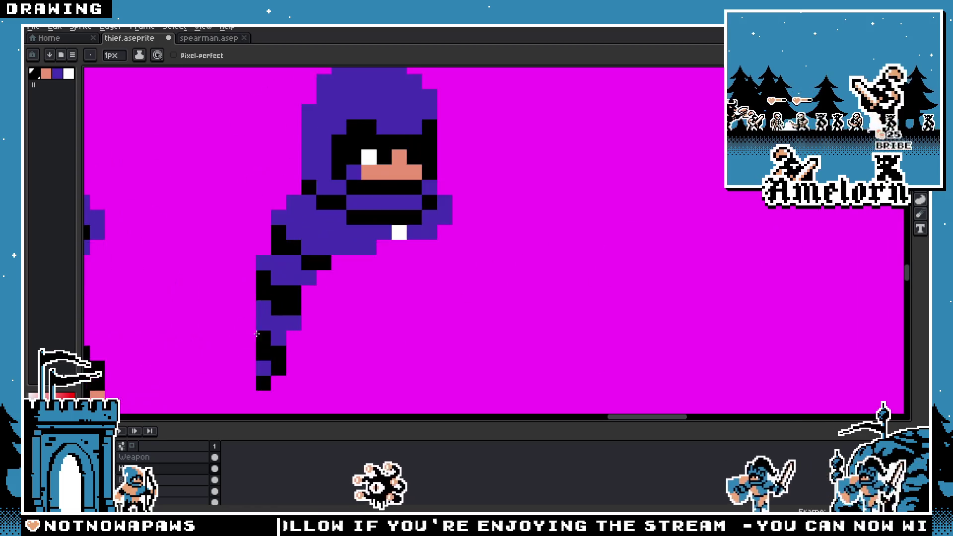
left_click(247, 323)
left_click(233, 323)
scroll(234, 325, "down", 4)
scroll(234, 325, "down", 2)
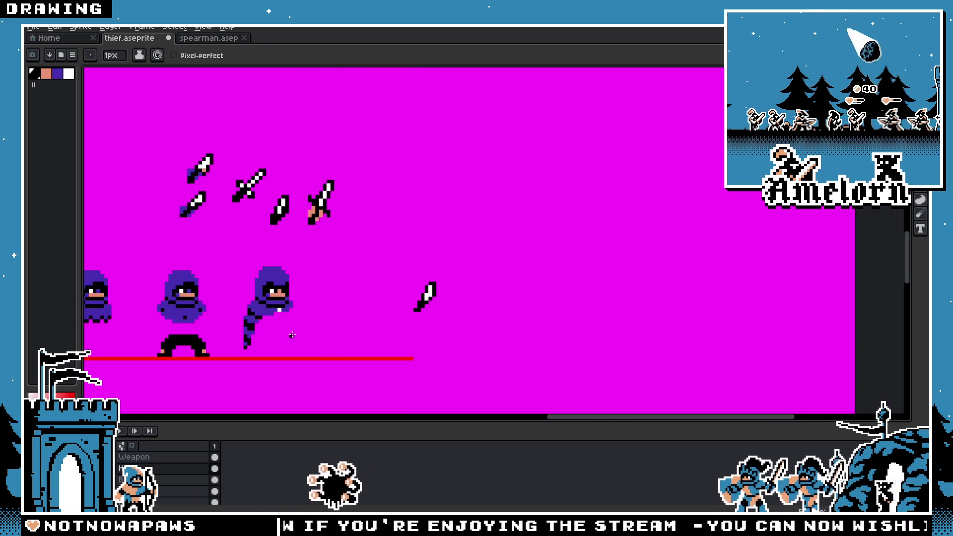
scroll(204, 267, "up", 5)
left_click_drag(204, 267, 240, 286)
left_click(252, 291)
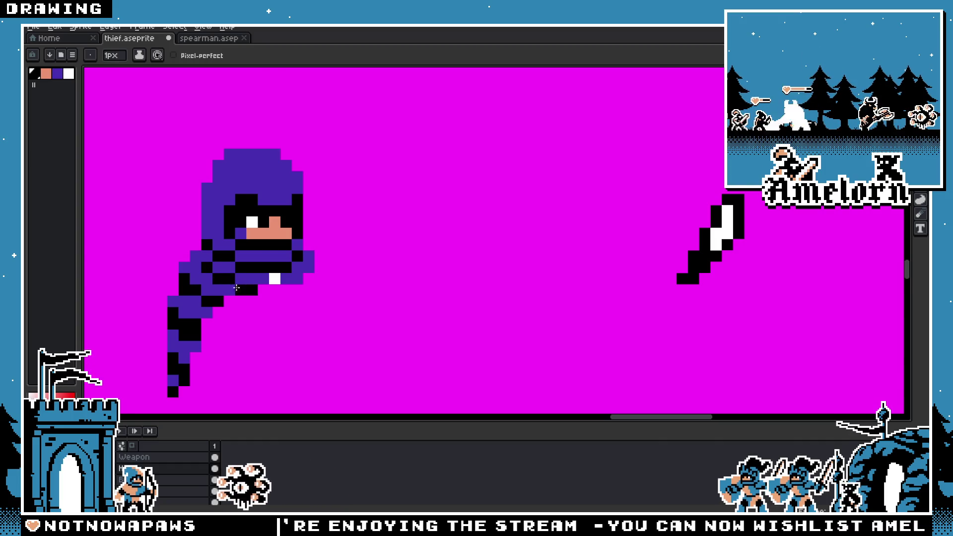
scroll(248, 275, "down", 3)
scroll(323, 258, "up", 3)
scroll(287, 273, "down", 1)
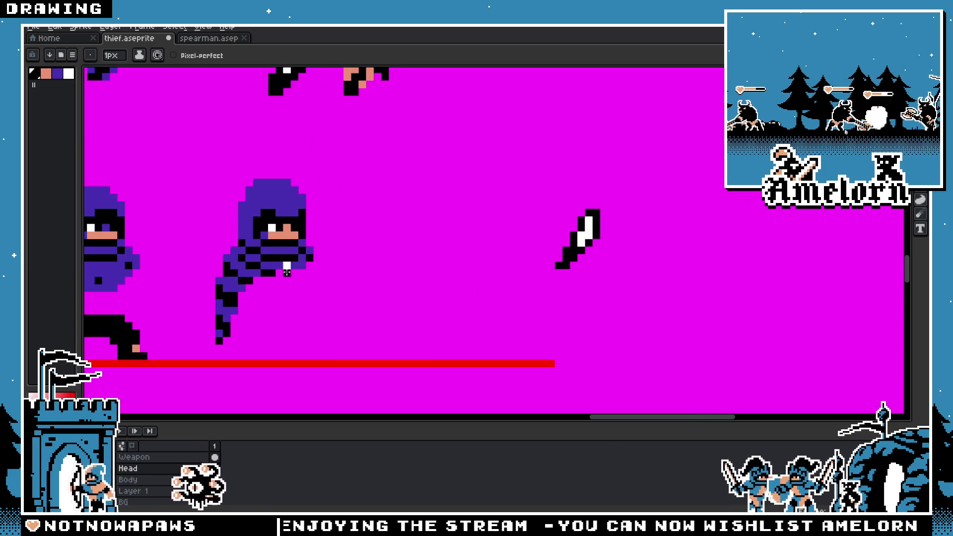
scroll(302, 268, "down", 3)
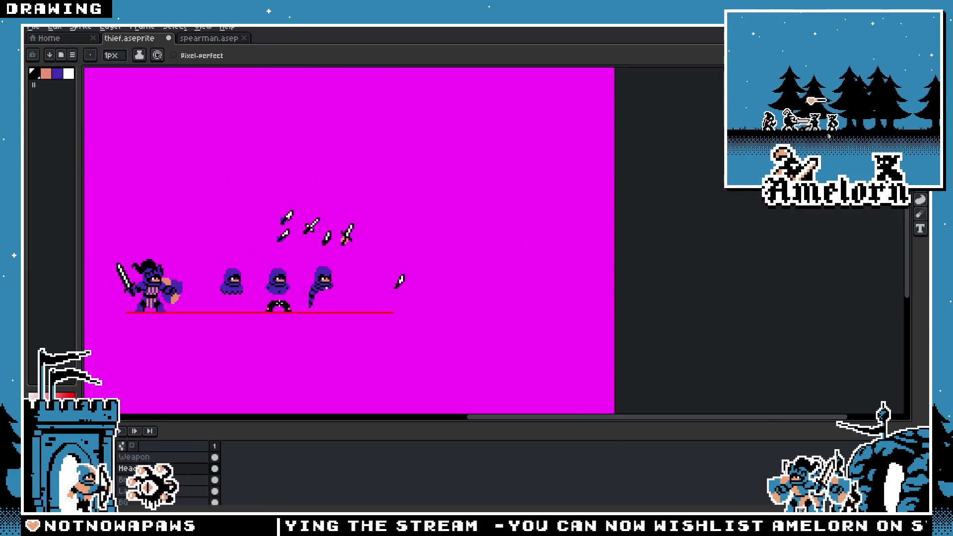
scroll(313, 298, "up", 1)
scroll(347, 305, "up", 3)
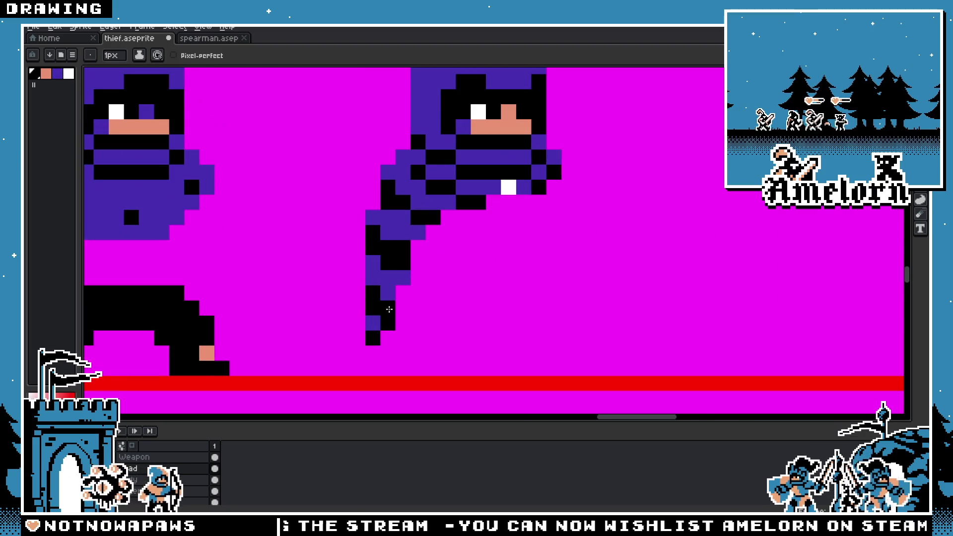
right_click(406, 297)
left_click(386, 307)
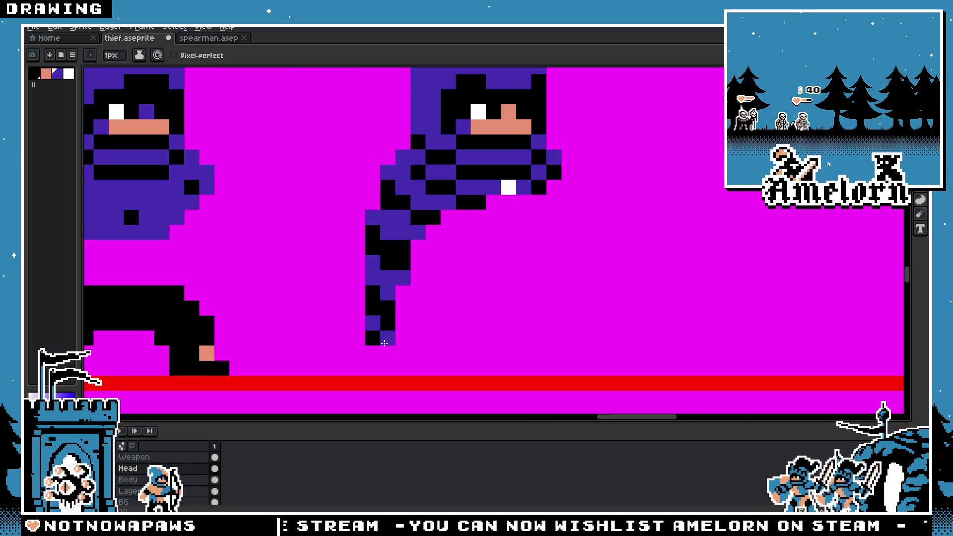
Step: Bring the hooded thief into view and bucket-fill the purple cloak solid black
scroll(289, 343, "down", 5)
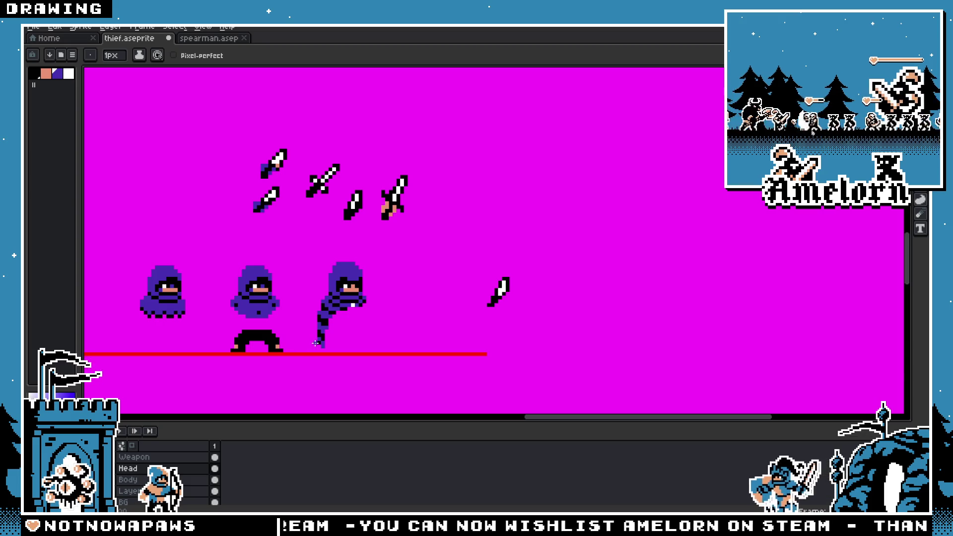
scroll(315, 343, "up", 1)
scroll(362, 325, "up", 3)
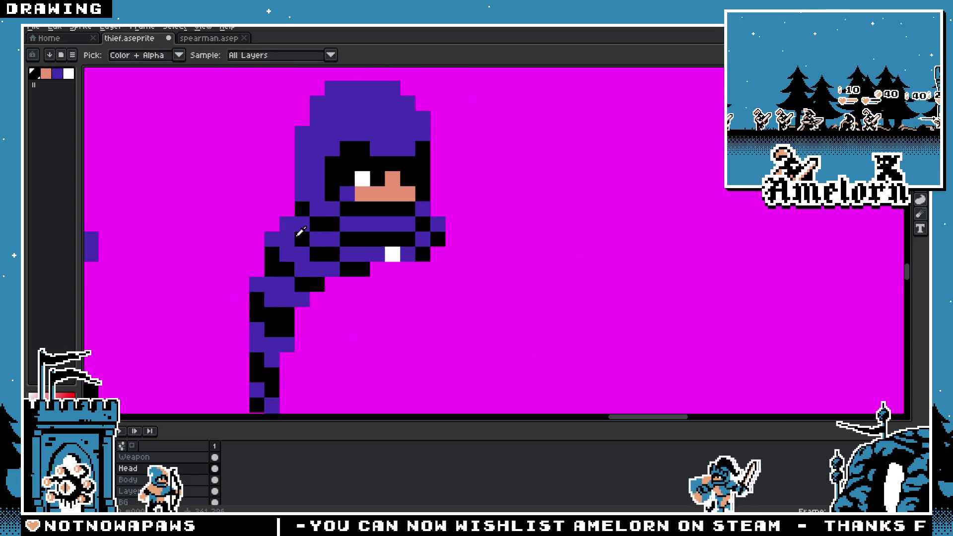
scroll(229, 282, "down", 4)
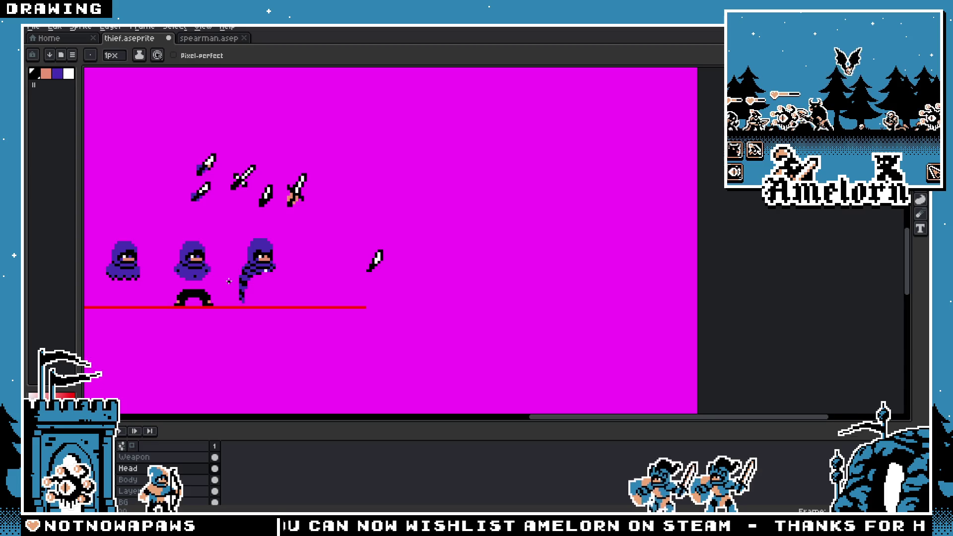
scroll(228, 281, "up", 4)
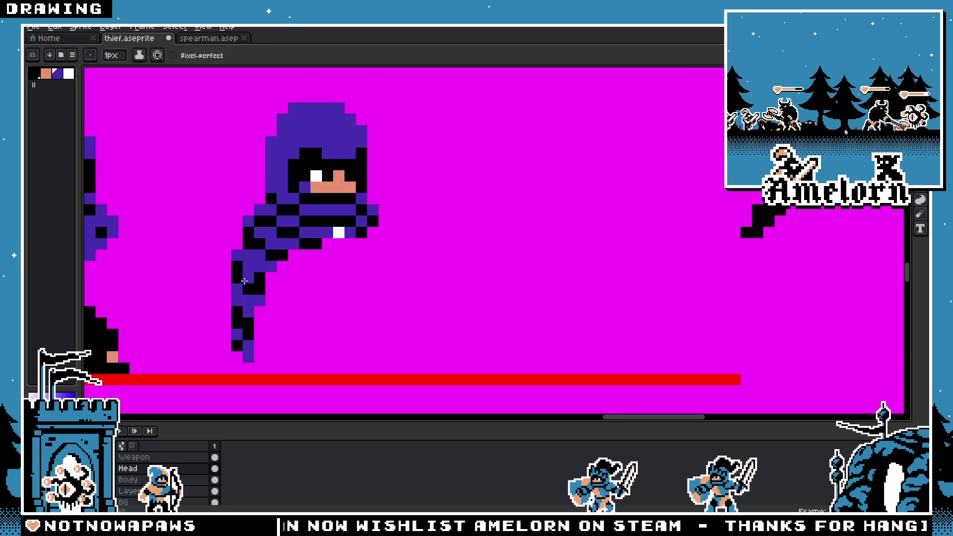
scroll(189, 304, "down", 3)
scroll(189, 305, "down", 1)
scroll(230, 288, "up", 4)
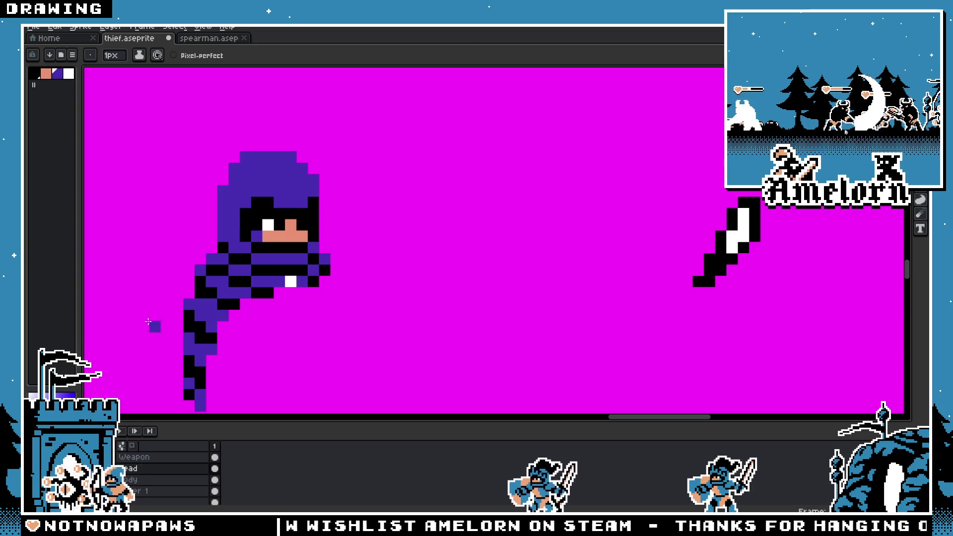
scroll(147, 320, "down", 2)
key("space")
left_click_drag(147, 320, 227, 318)
scroll(234, 313, "up", 1)
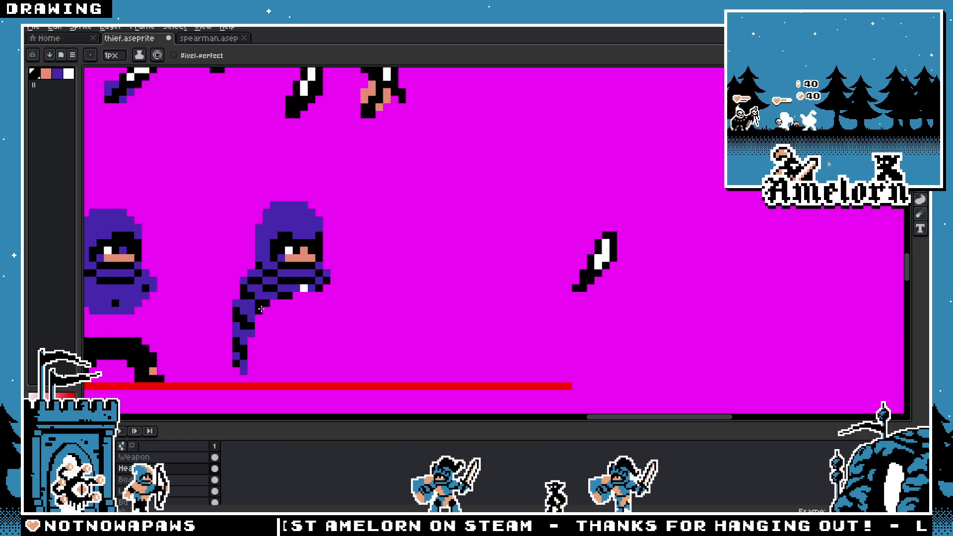
scroll(187, 311, "down", 3)
scroll(196, 304, "up", 2)
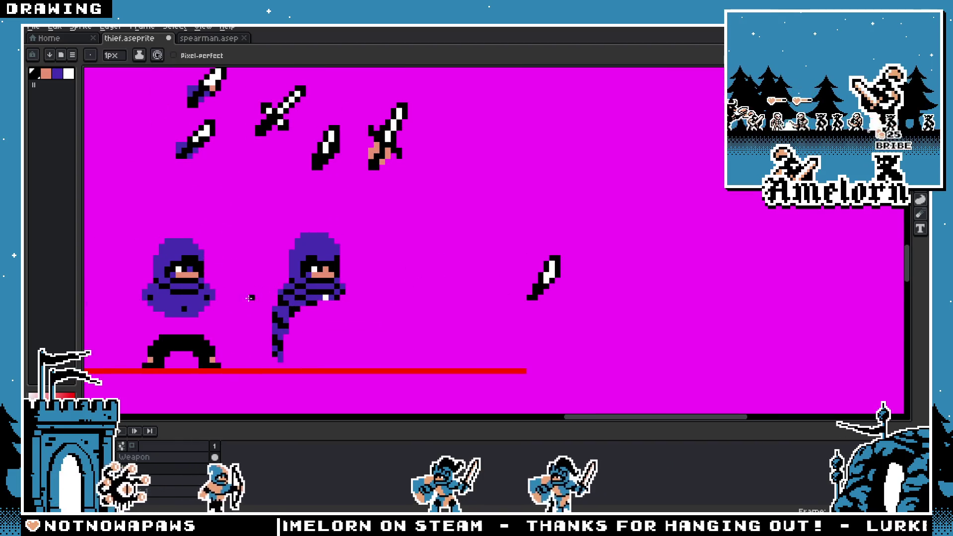
scroll(280, 297, "up", 1)
scroll(280, 296, "down", 1)
scroll(266, 291, "down", 1)
left_click_drag(259, 291, 307, 286)
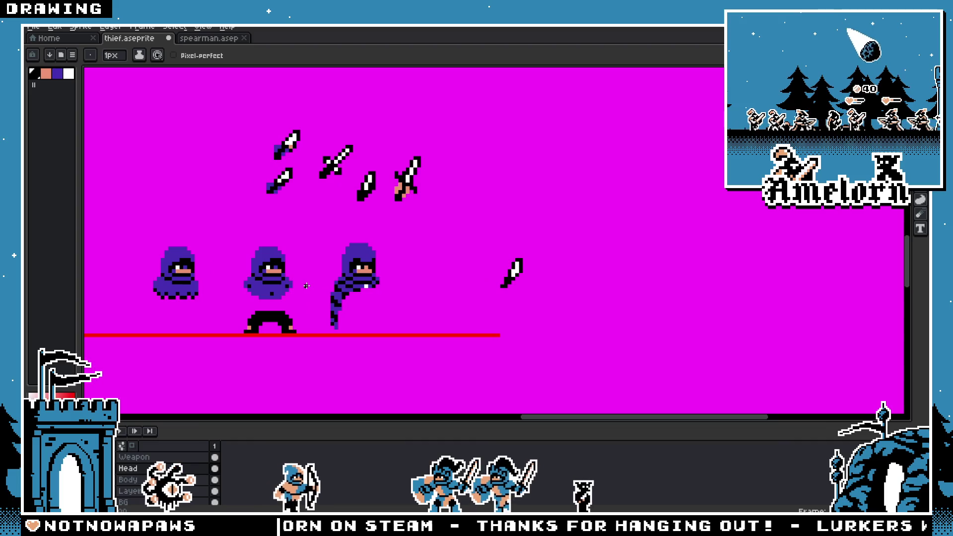
scroll(307, 286, "up", 2)
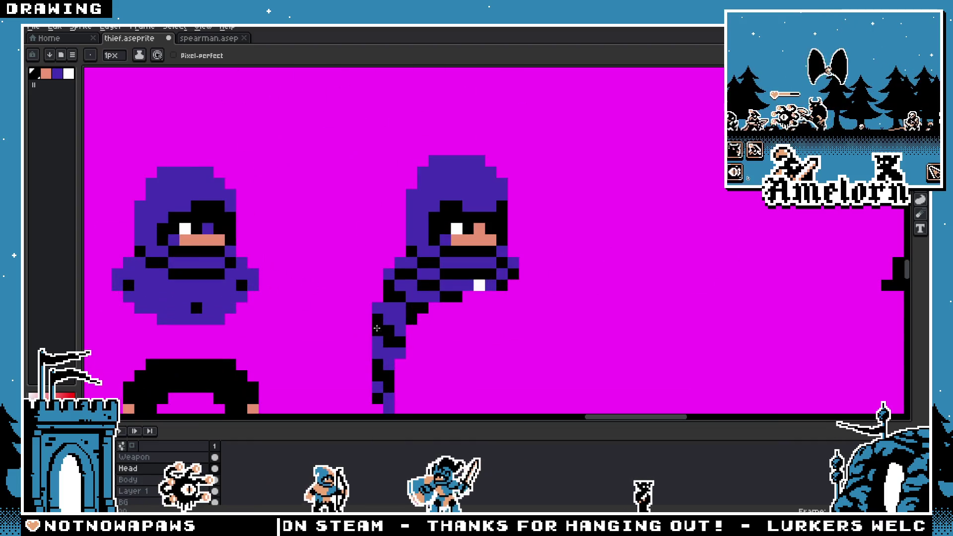
key("g")
left_click(450, 289)
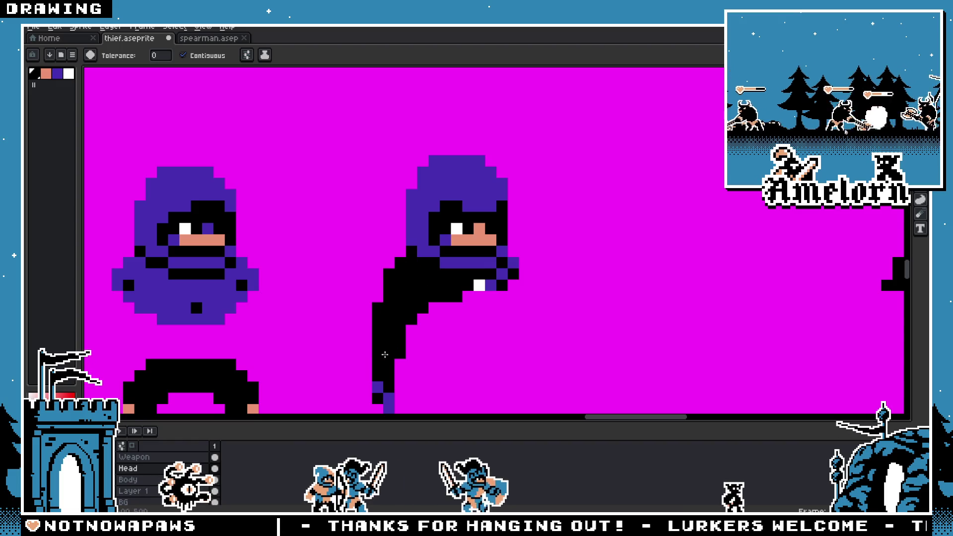
Step: Undo the black fills so the cloak returns to purple
left_click(502, 274)
key("ctrl+z")
scroll(357, 312, "down", 4)
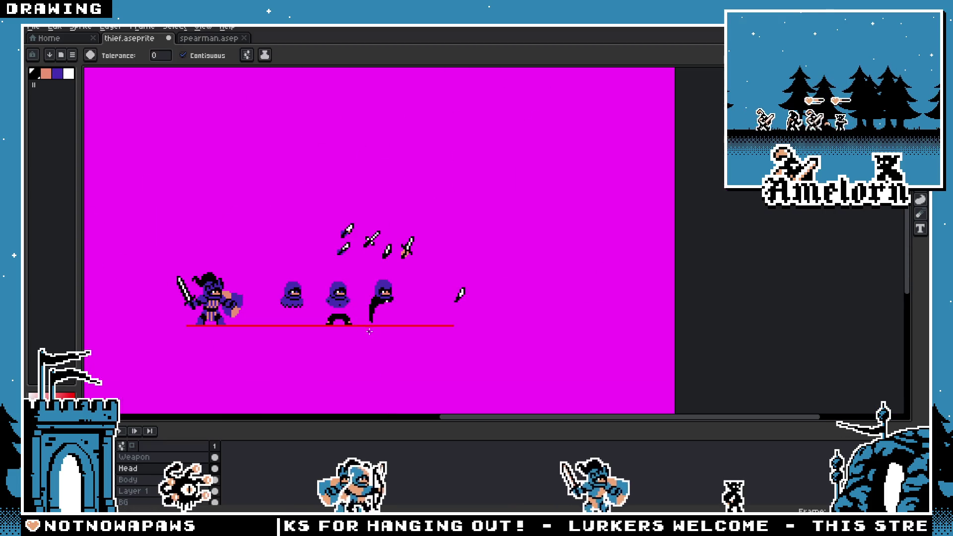
scroll(369, 332, "up", 3)
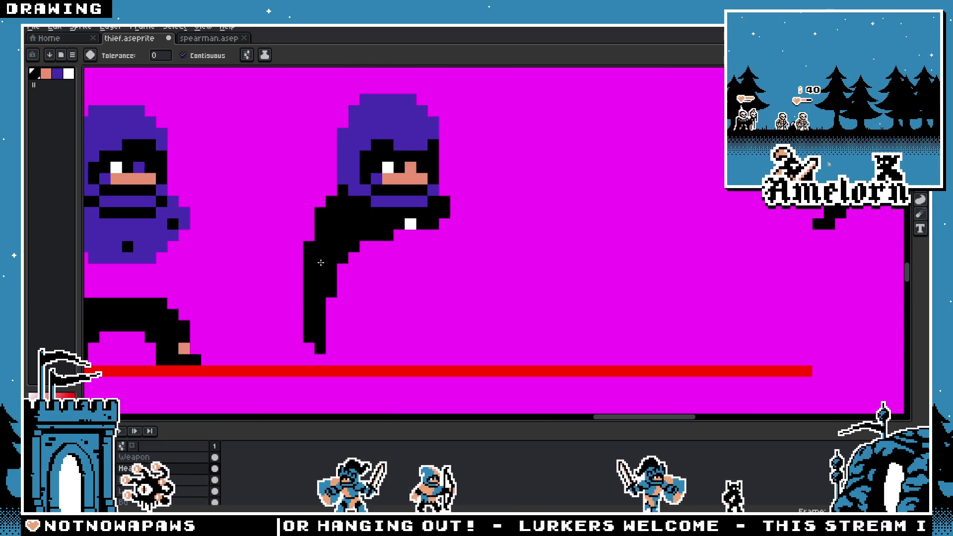
Step: Pick the hood's purple and paint it along the hood's lower edge
key("b")
left_click(349, 199, "alt")
mouse_move(376, 210)
left_mouse_down()
mouse_move(412, 213)
mouse_move(434, 201)
left_mouse_up()
scroll(321, 224, "down", 2)
scroll(321, 224, "down", 2)
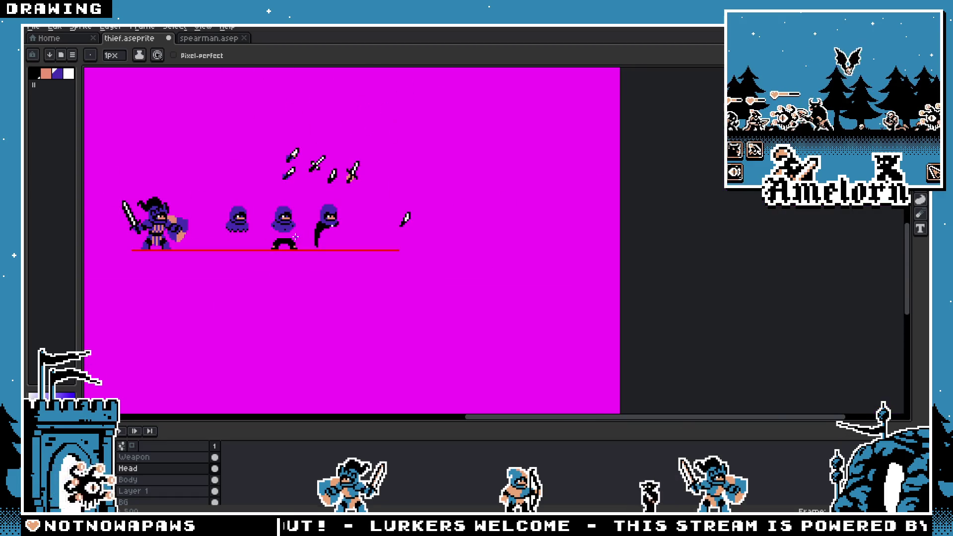
scroll(392, 209, "up", 6)
key("v")
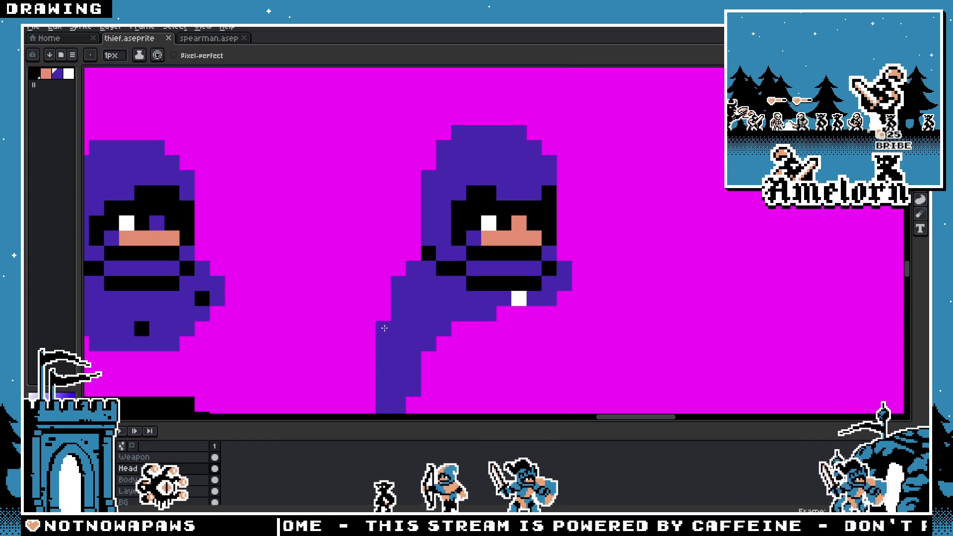
scroll(389, 266, "down", 3)
key("i")
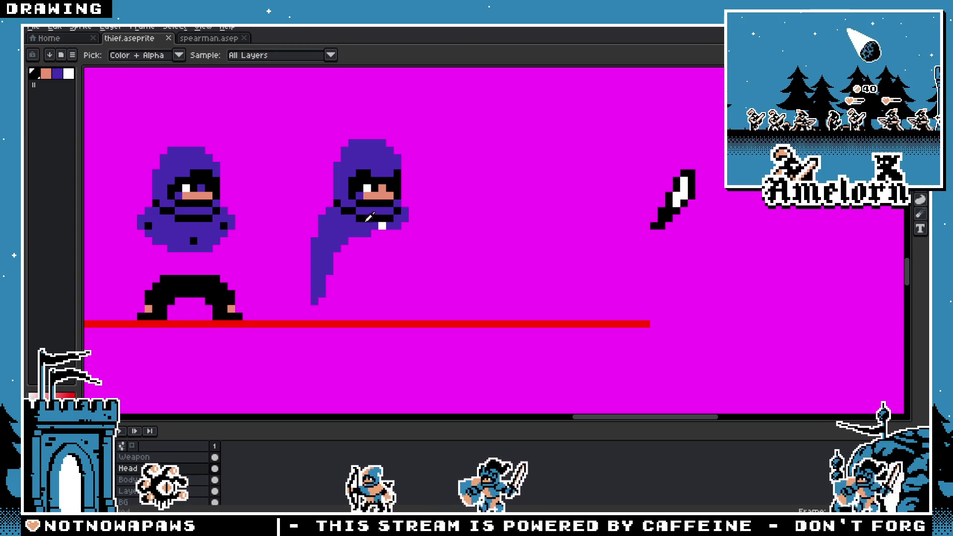
key("b")
scroll(370, 216, "up", 2)
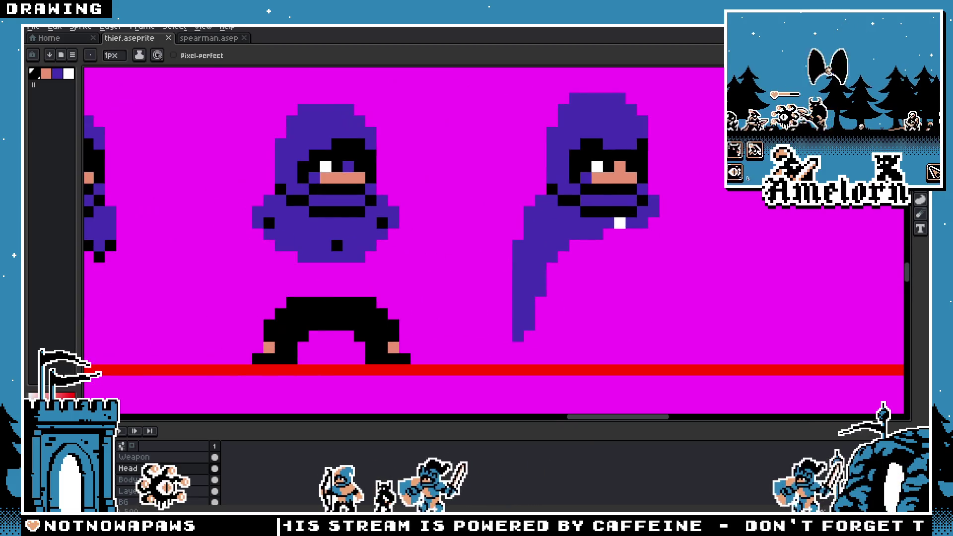
Step: Copy the middle thief's black legs and pants onto the cloaked thief
key("m")
left_click_drag(149, 479, 203, 446)
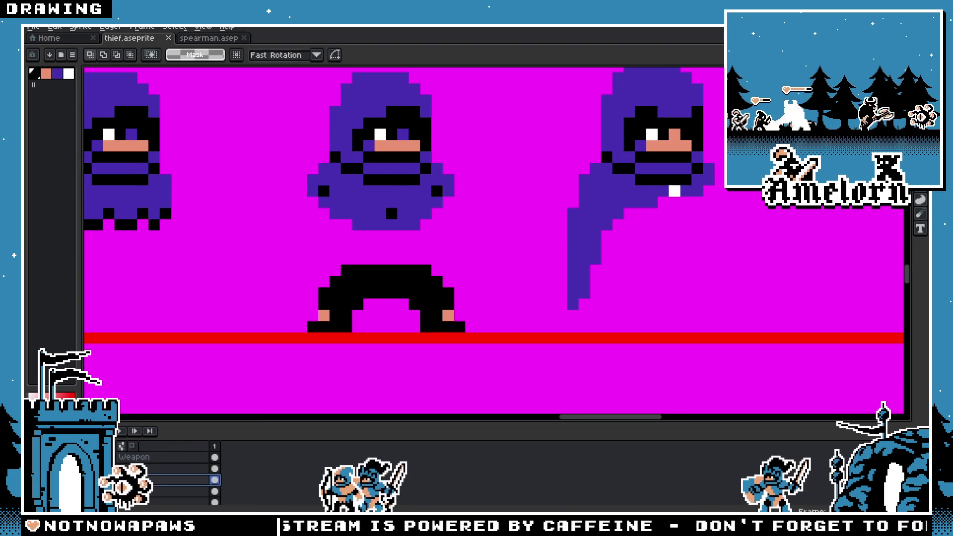
left_click_drag(472, 255, 294, 334)
left_click_drag(366, 308, 638, 296)
key("ctrl+d")
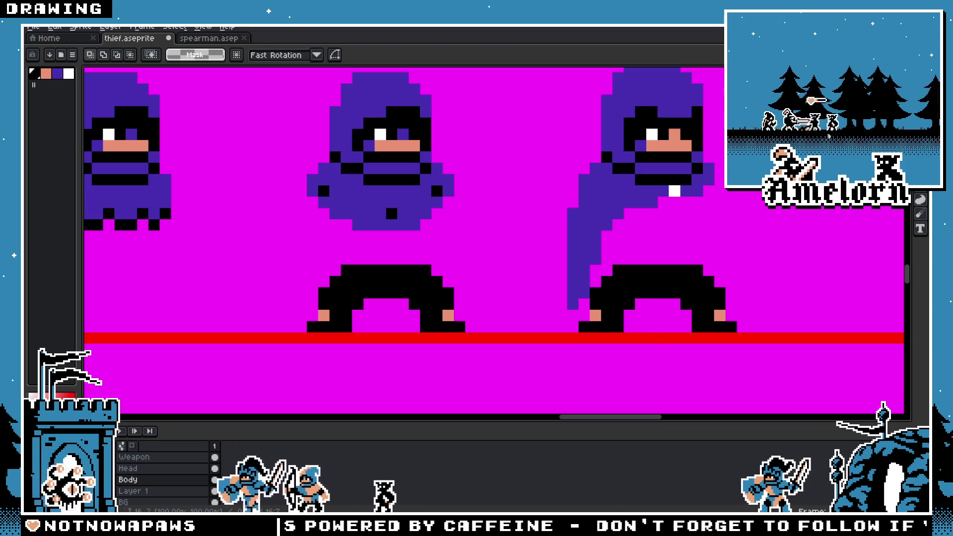
mouse_move(610, 251)
left_mouse_down()
mouse_move(639, 263)
mouse_move(700, 266)
left_mouse_up()
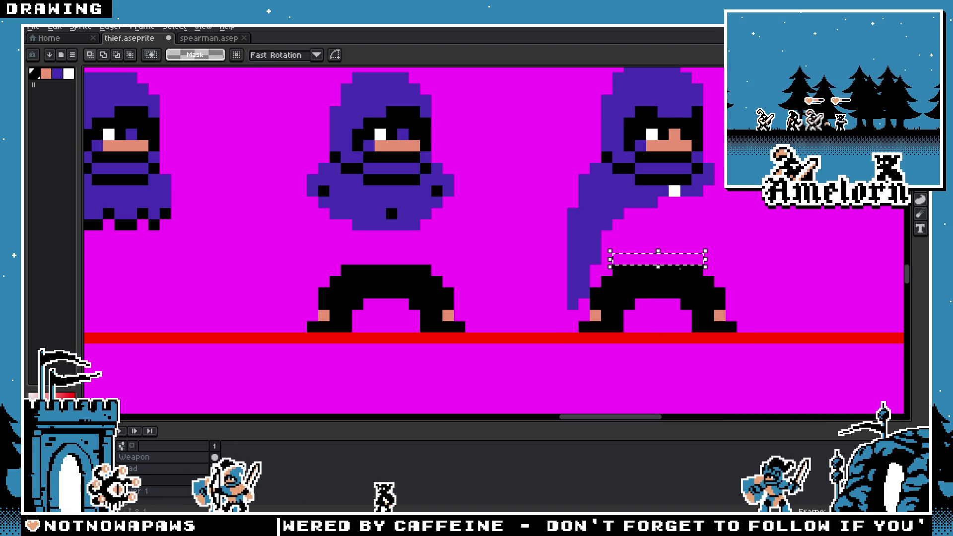
left_click(652, 304)
left_click_drag(652, 304, 662, 128)
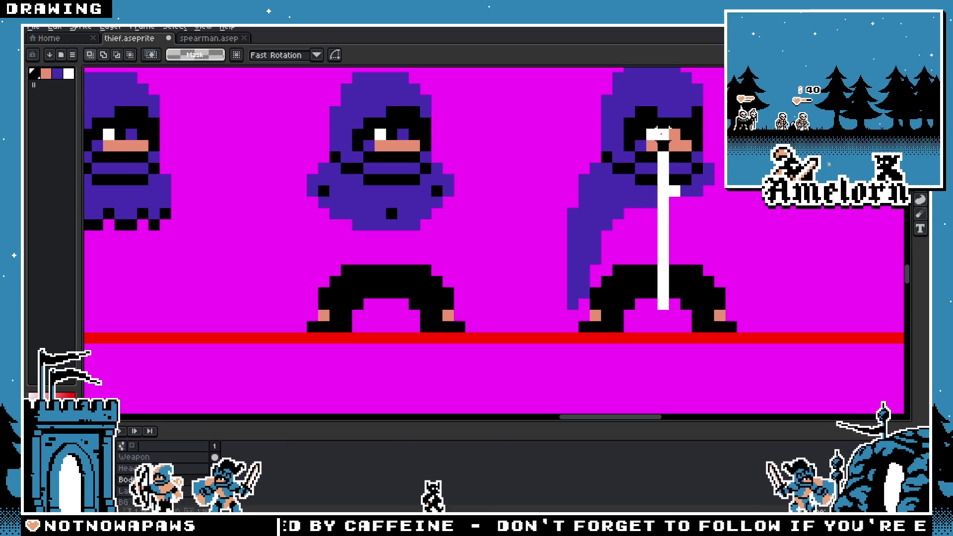
left_click(754, 270)
scroll(754, 269, "down", 2)
scroll(525, 309, "up", 2)
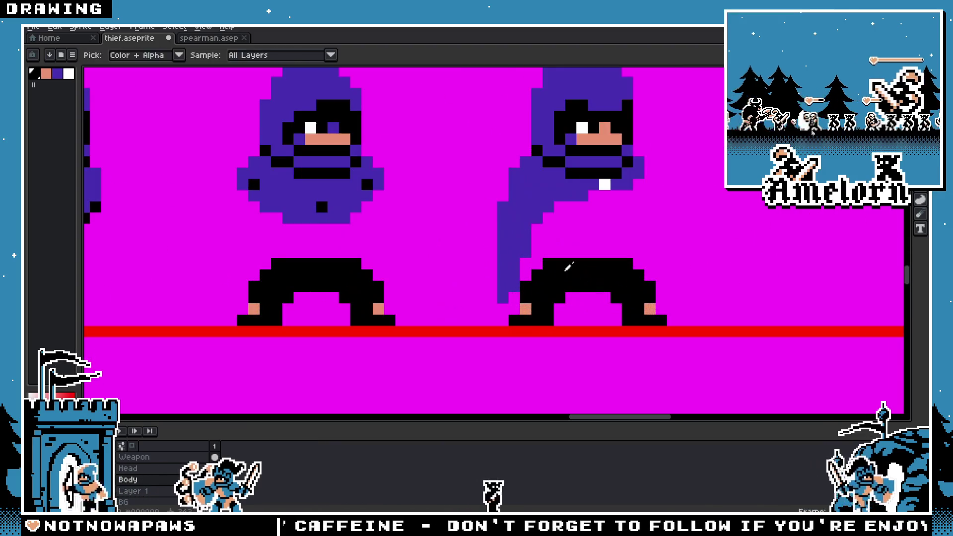
scroll(526, 309, "up", 1)
Step: Select the right thief's copied legs and shift them one pixel left
key("b")
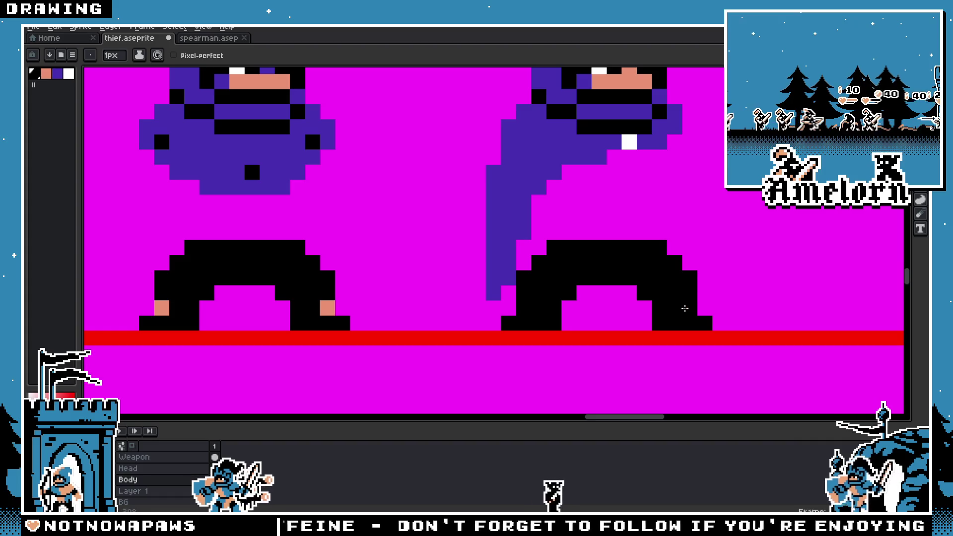
scroll(611, 248, "down", 2)
left_click_drag(489, 298, 617, 273)
key("ctrl+z")
scroll(499, 297, "down", 3)
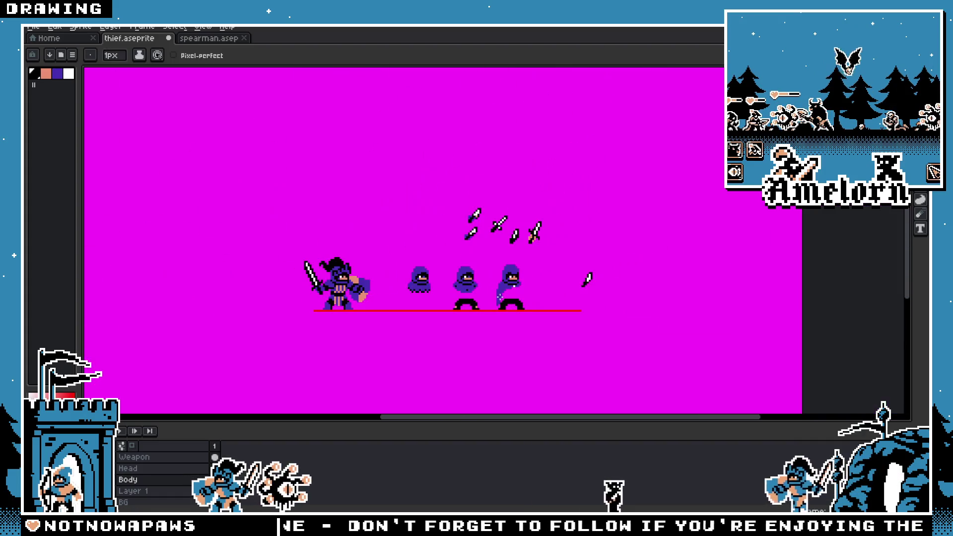
scroll(504, 300, "up", 3)
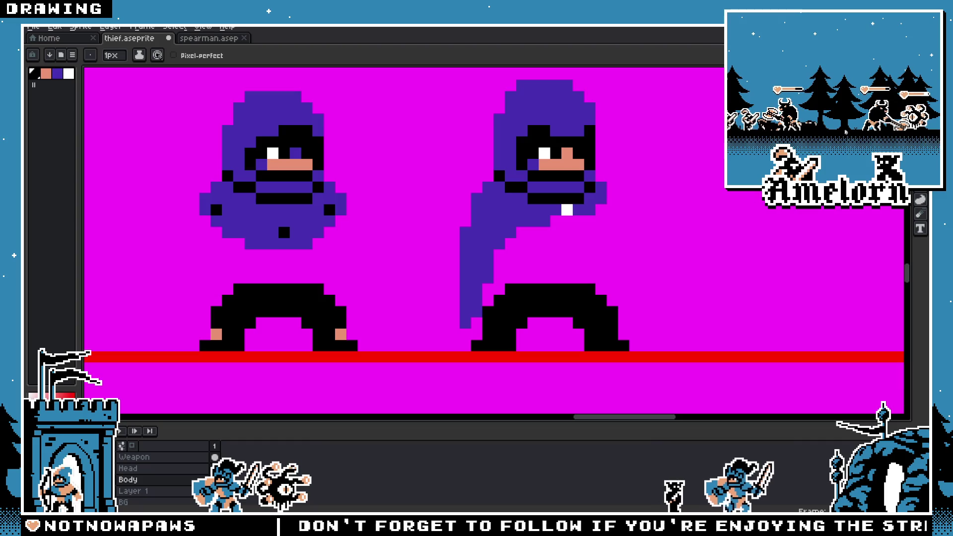
key("m")
left_click_drag(699, 259, 547, 353)
left_click_drag(602, 334, 591, 334)
key("ctrl+d")
left_click_drag(652, 271, 468, 362)
scroll(670, 253, "down", 4)
Step: Discard the two accidental white lines drawn across the canvas
scroll(649, 276, "up", 3)
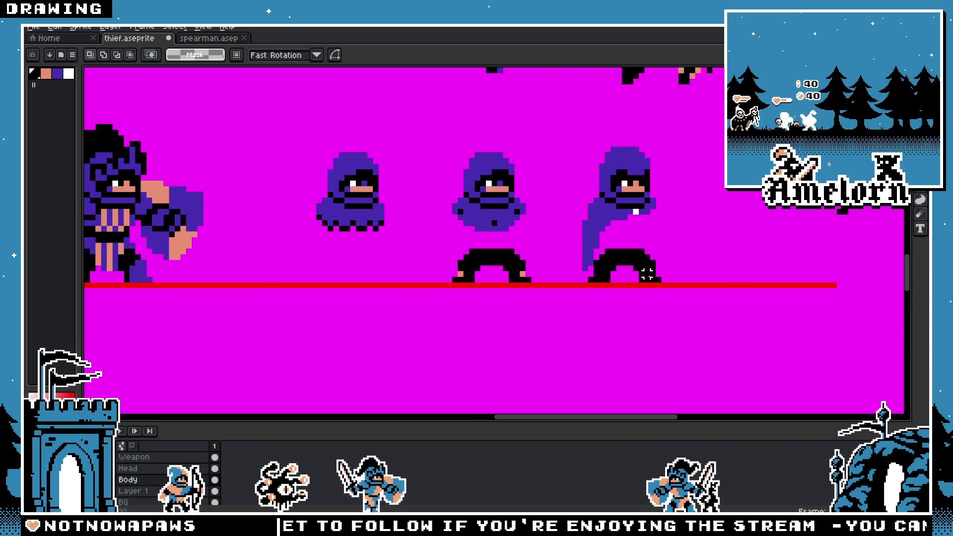
left_click_drag(172, 191, 714, 194)
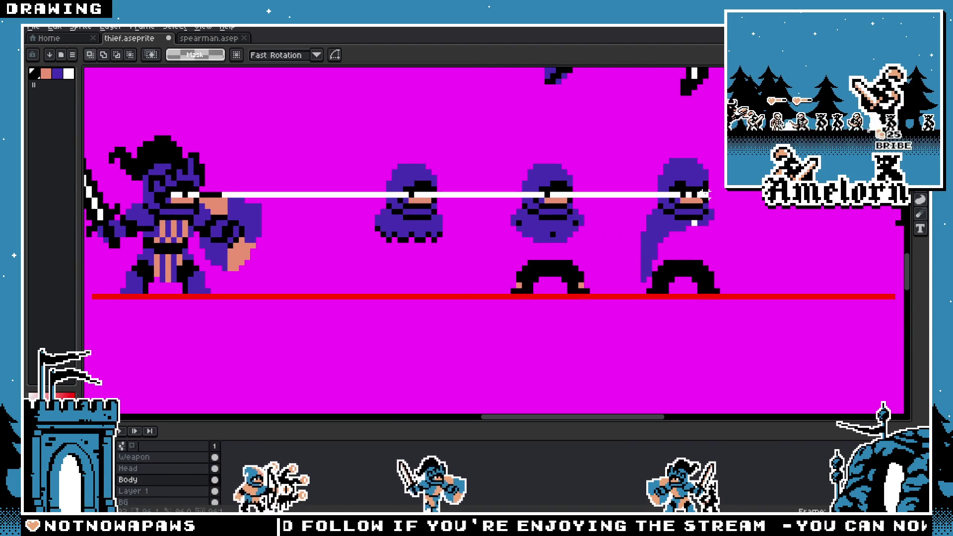
key("ctrl+z")
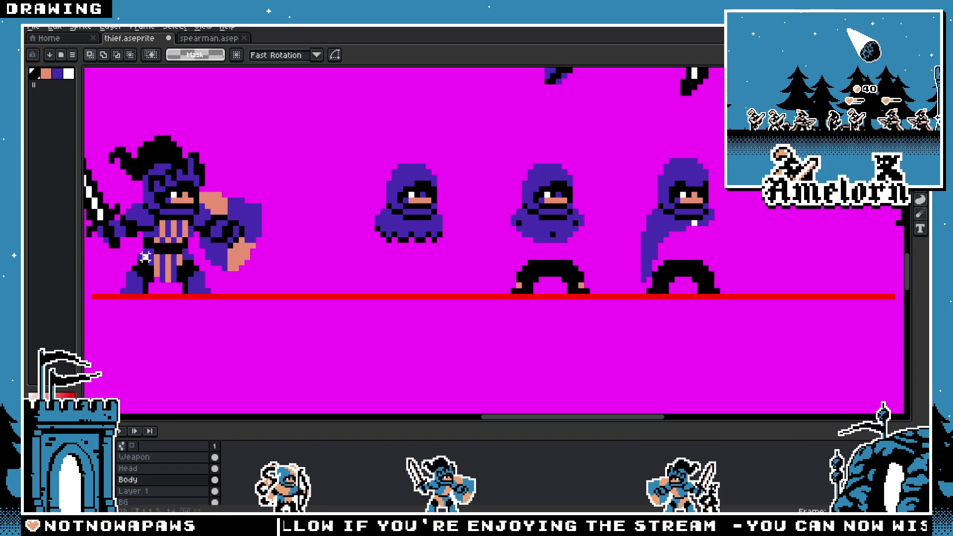
mouse_move(145, 257)
left_mouse_down()
mouse_move(750, 258)
mouse_move(570, 298)
mouse_move(557, 313)
left_mouse_up()
key("ctrl+z")
scroll(640, 271, "up", 3)
Step: Nudge the cloaked thief's black pants up one pixel and commit them
key("m")
key("Up")
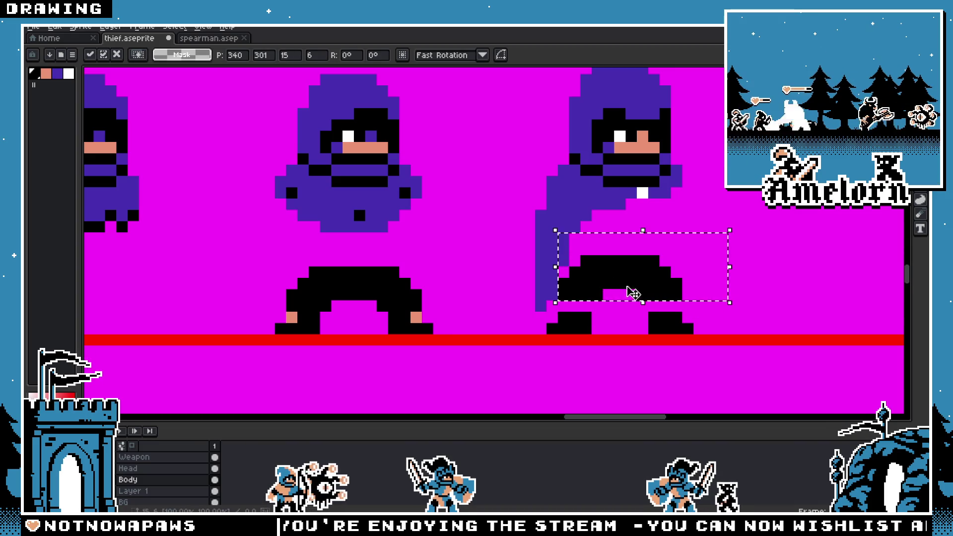
key("b")
scroll(655, 293, "up", 2)
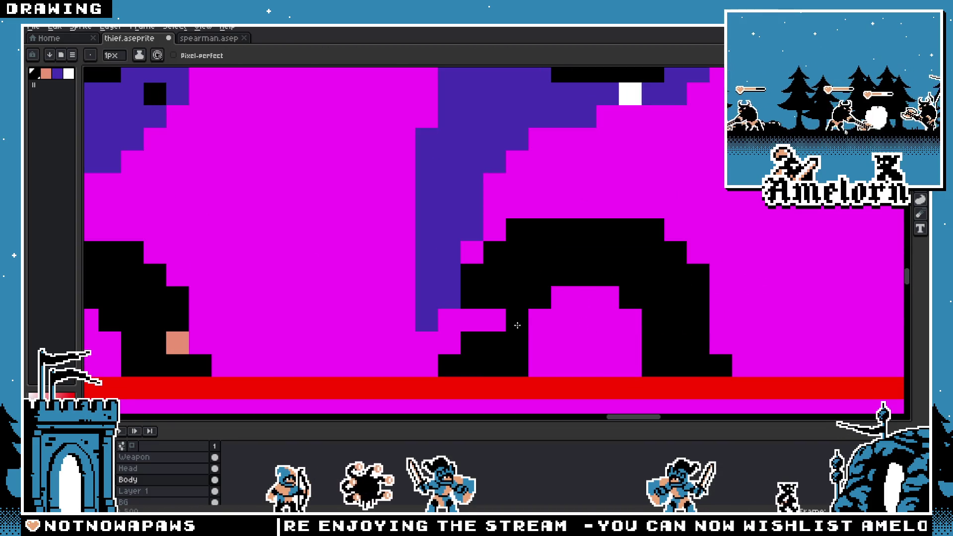
scroll(517, 325, "down", 5)
scroll(492, 336, "up", 2)
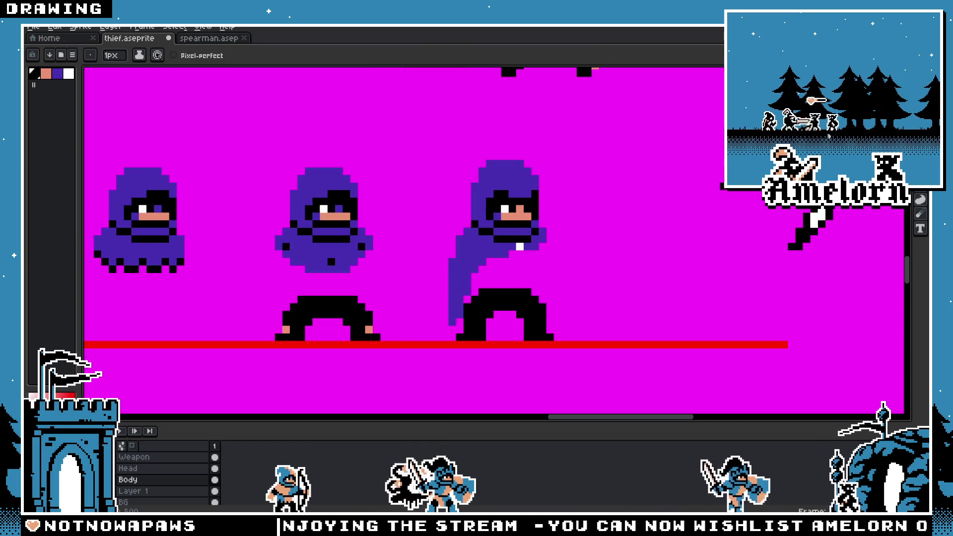
key("shift+m")
scroll(396, 317, "up", 2)
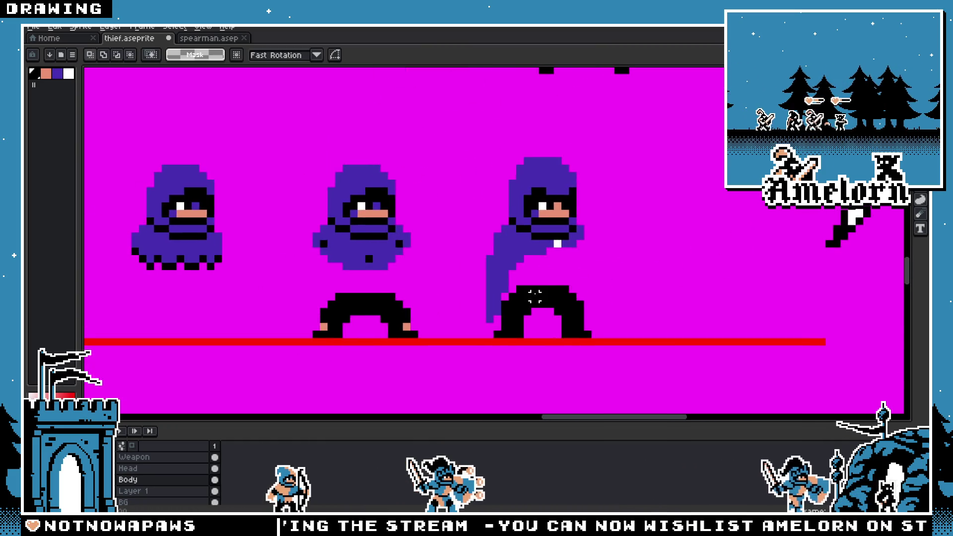
key("b")
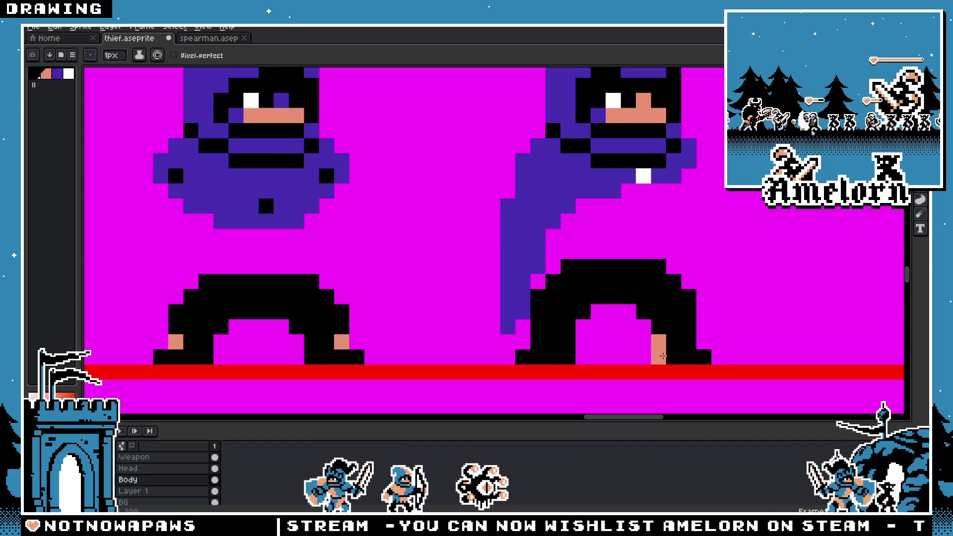
scroll(593, 365, "down", 5)
scroll(593, 365, "up", 5)
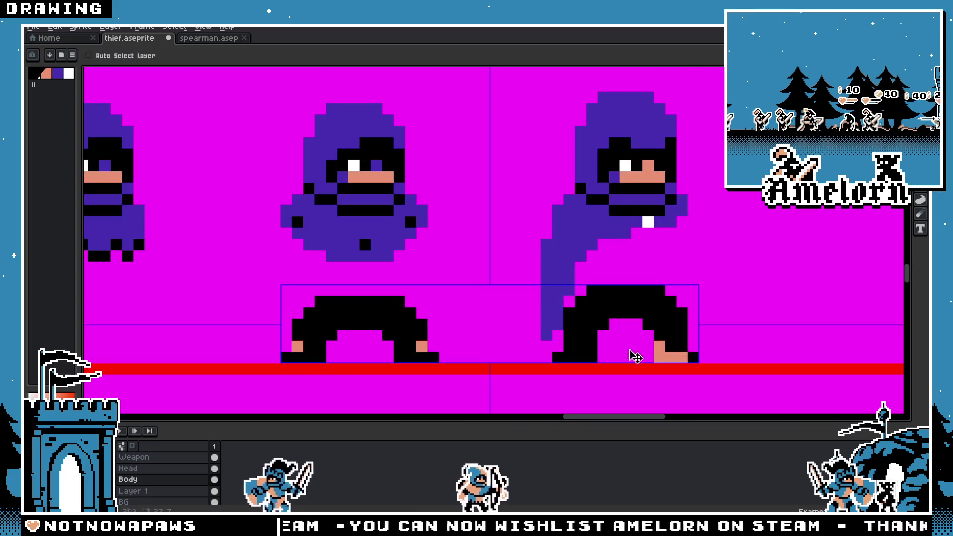
scroll(576, 351, "down", 4)
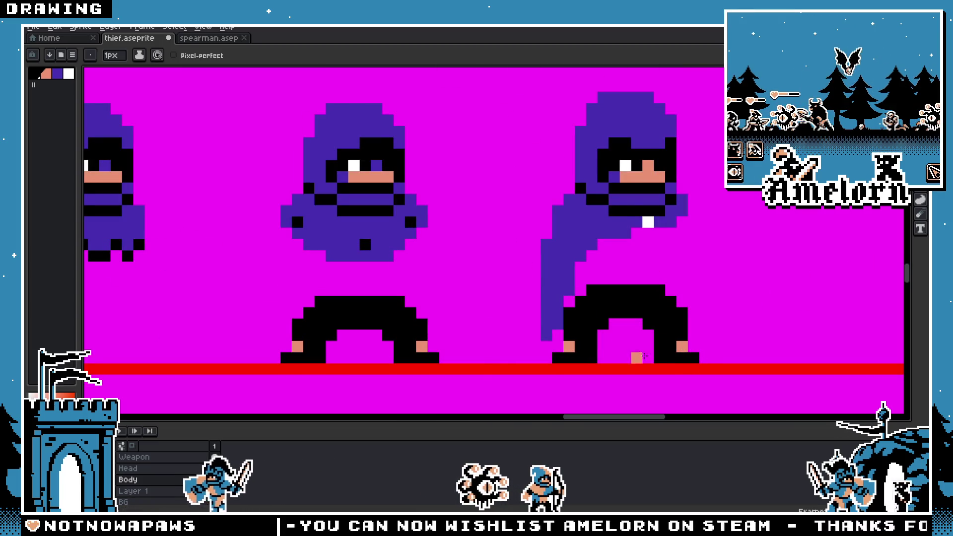
key("v")
scroll(560, 345, "up", 3)
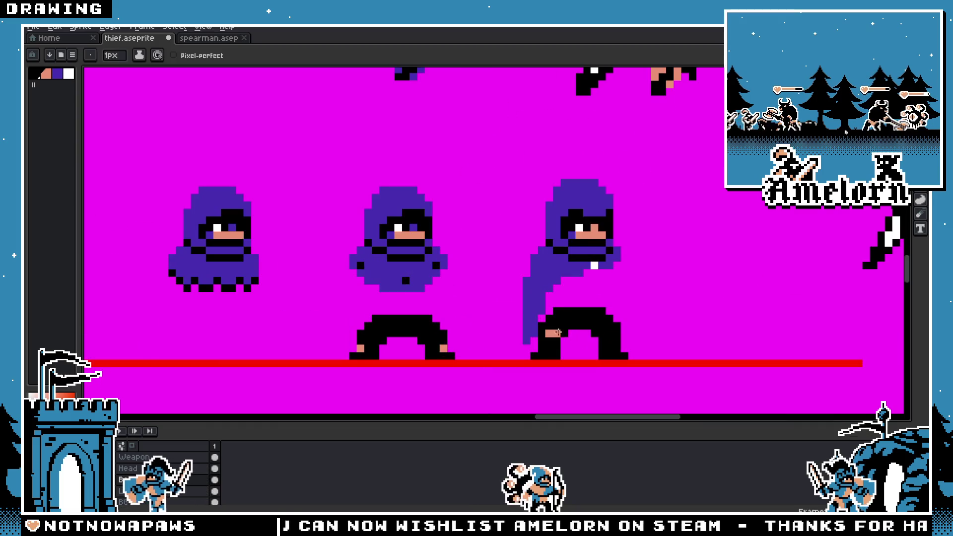
key("b")
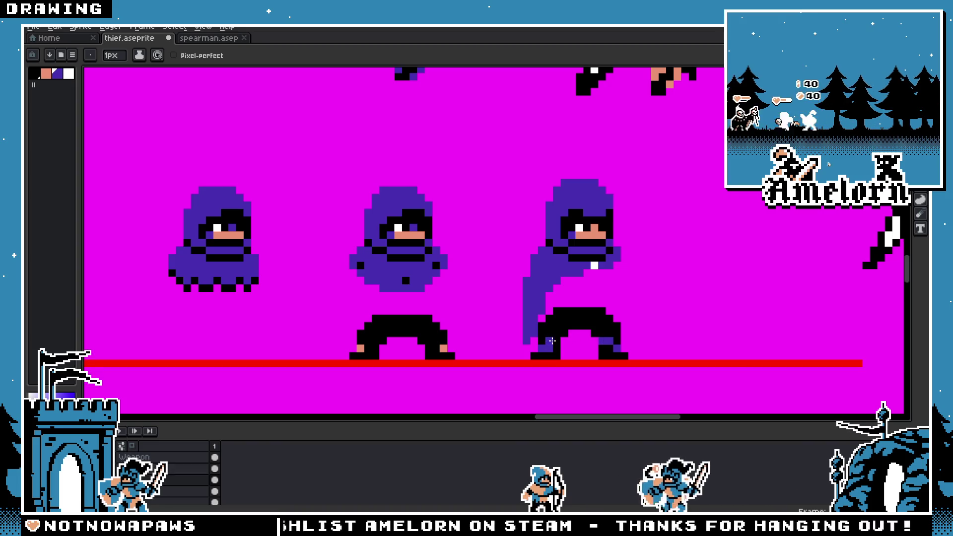
scroll(530, 336, "down", 3)
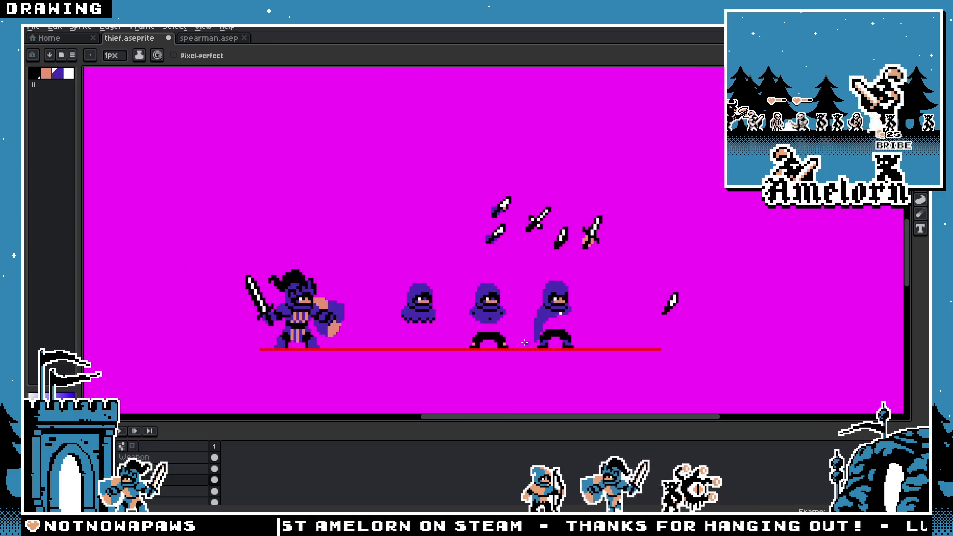
key("v")
scroll(552, 325, "up", 4)
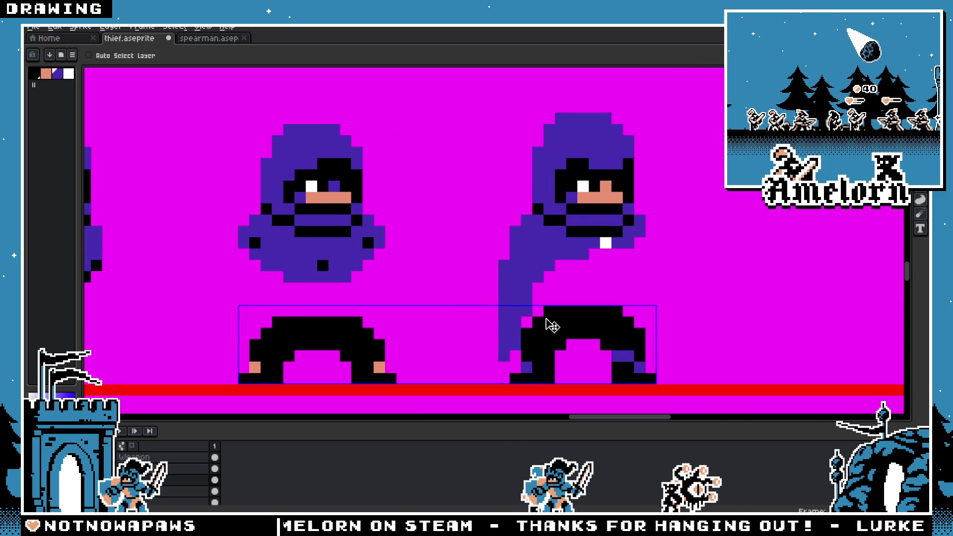
Step: Pick white for the buckle, then paint the right thief's torso black up to the collar
key("b")
key("ctrl+d")
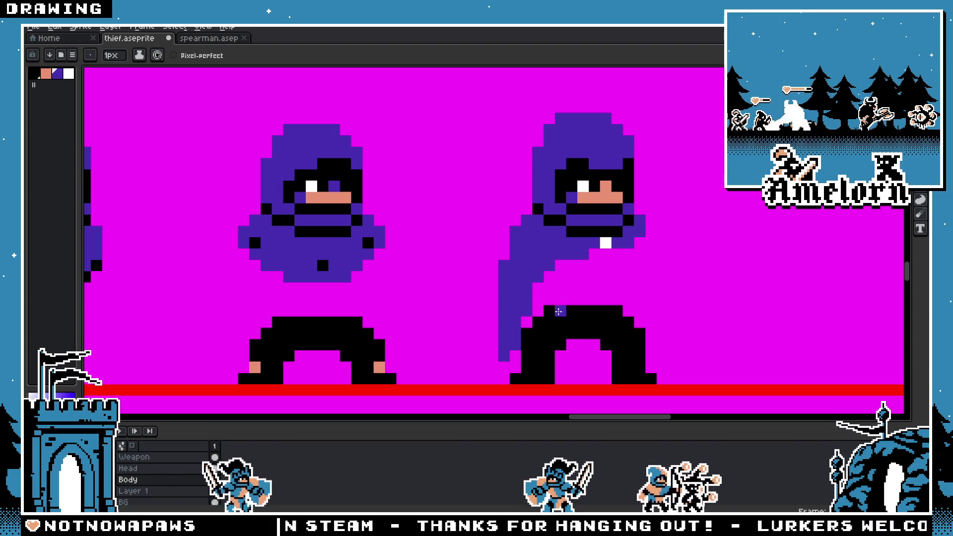
left_click(605, 243, "alt")
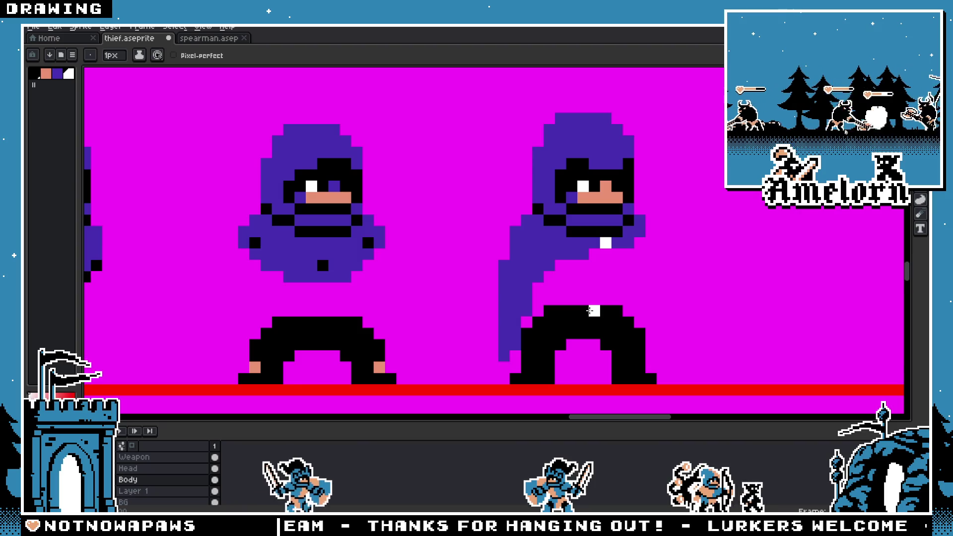
scroll(586, 311, "down", 5)
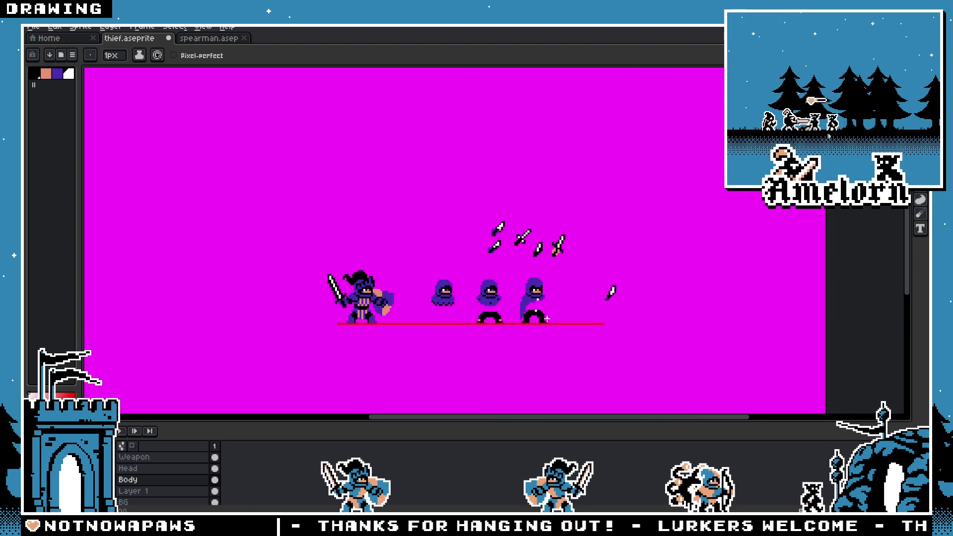
scroll(546, 318, "up", 5)
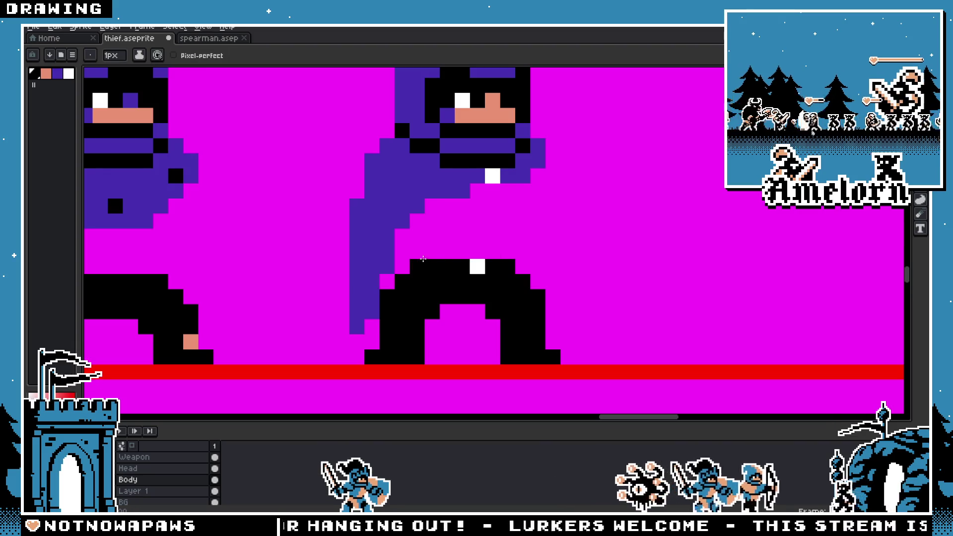
mouse_move(411, 253)
left_mouse_down()
mouse_move(432, 213)
mouse_move(457, 209)
mouse_move(442, 256)
left_mouse_up()
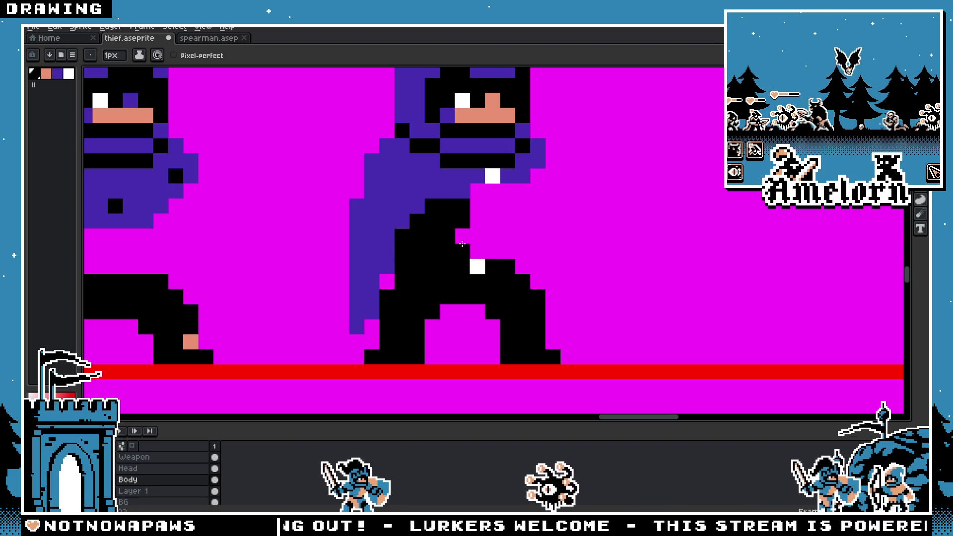
left_click_drag(480, 210, 503, 191)
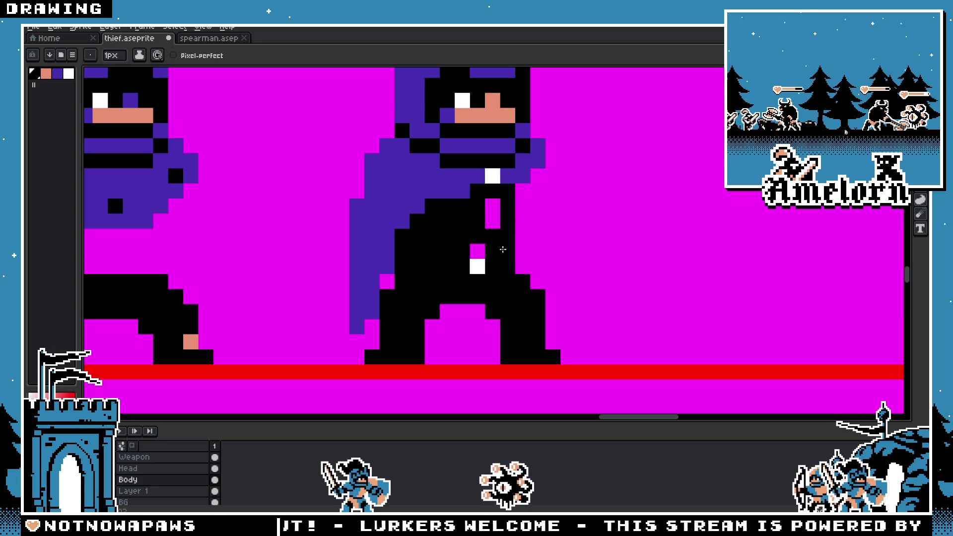
scroll(493, 203, "down", 4)
scroll(439, 309, "up", 3)
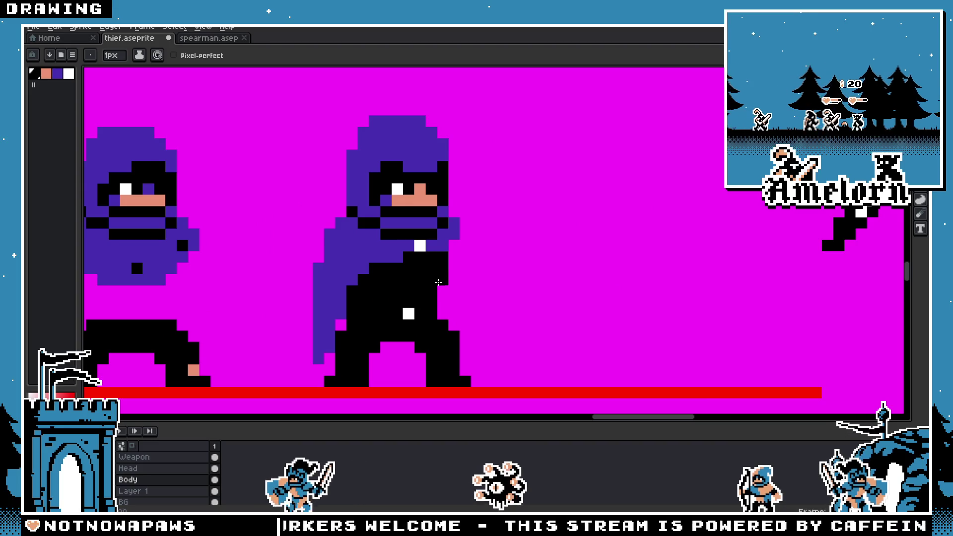
scroll(418, 248, "down", 4)
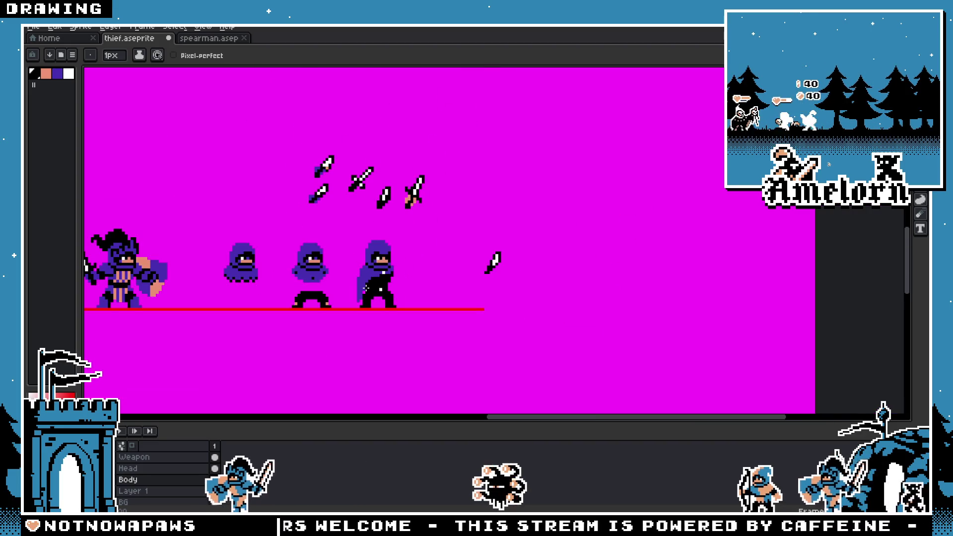
scroll(420, 291, "up", 4)
scroll(420, 292, "up", 1)
key("e")
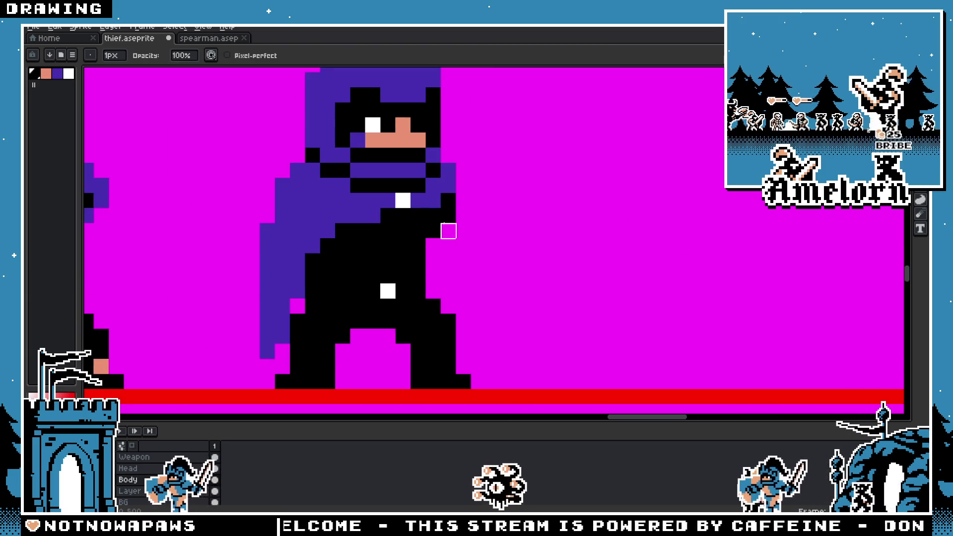
scroll(431, 308, "down", 3)
scroll(431, 309, "up", 3)
key("b")
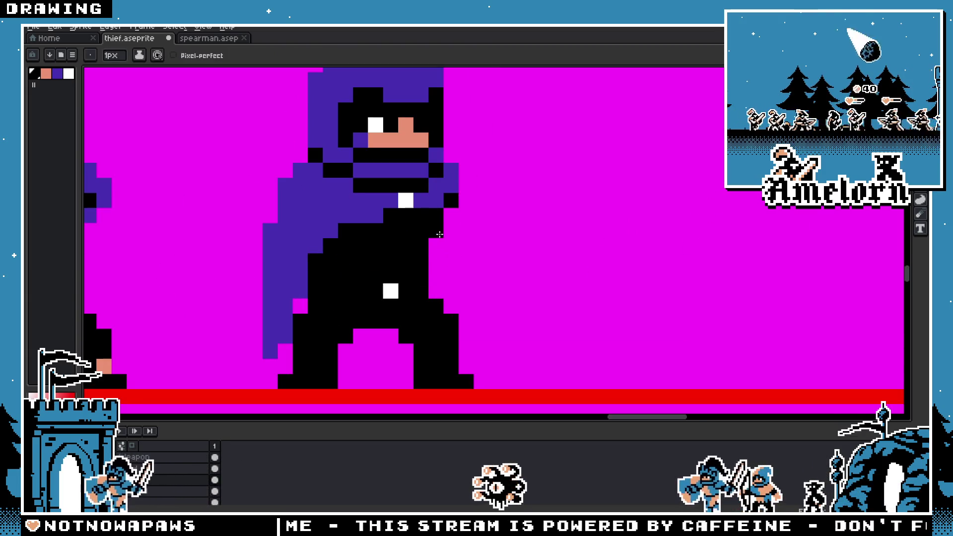
scroll(431, 245, "down", 4)
scroll(387, 250, "up", 3)
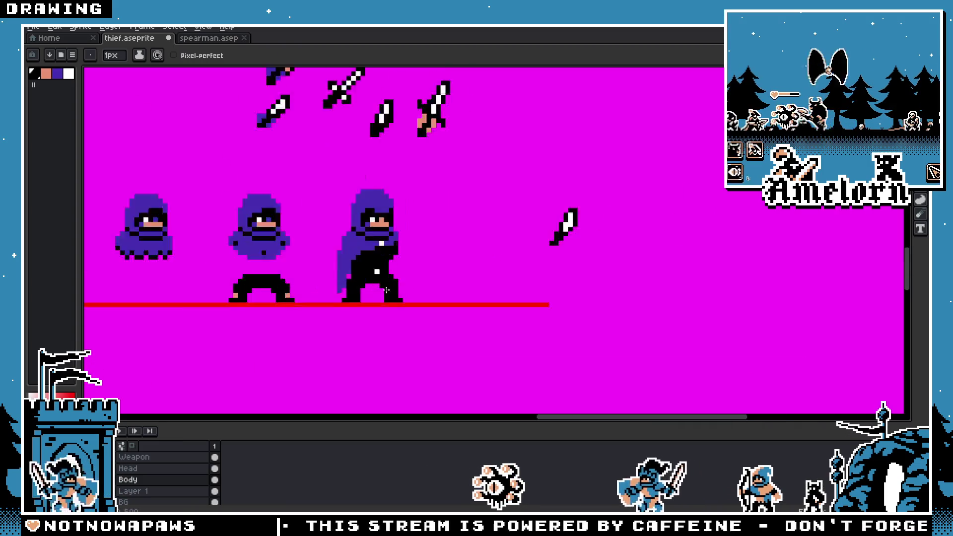
scroll(386, 250, "down", 3)
scroll(432, 295, "up", 2)
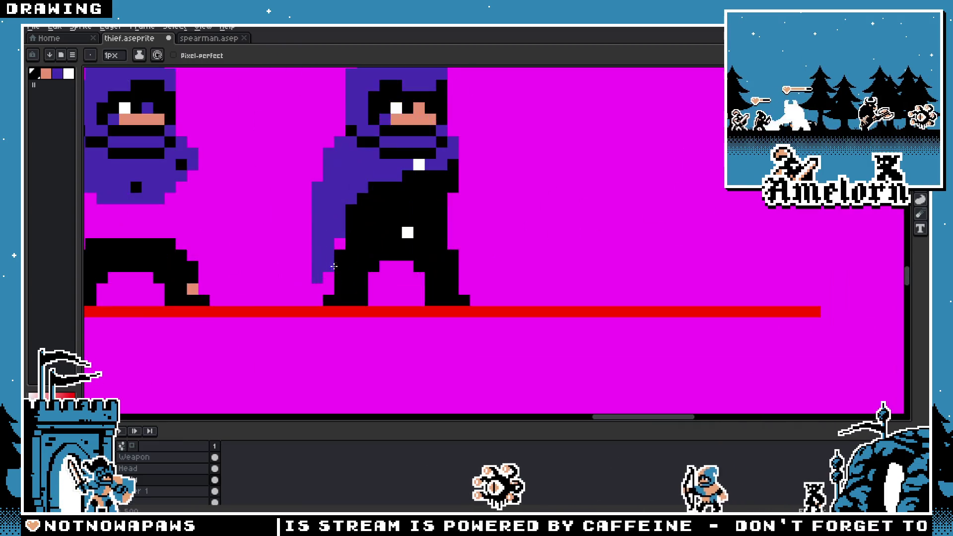
scroll(431, 295, "up", 1)
scroll(431, 295, "down", 3)
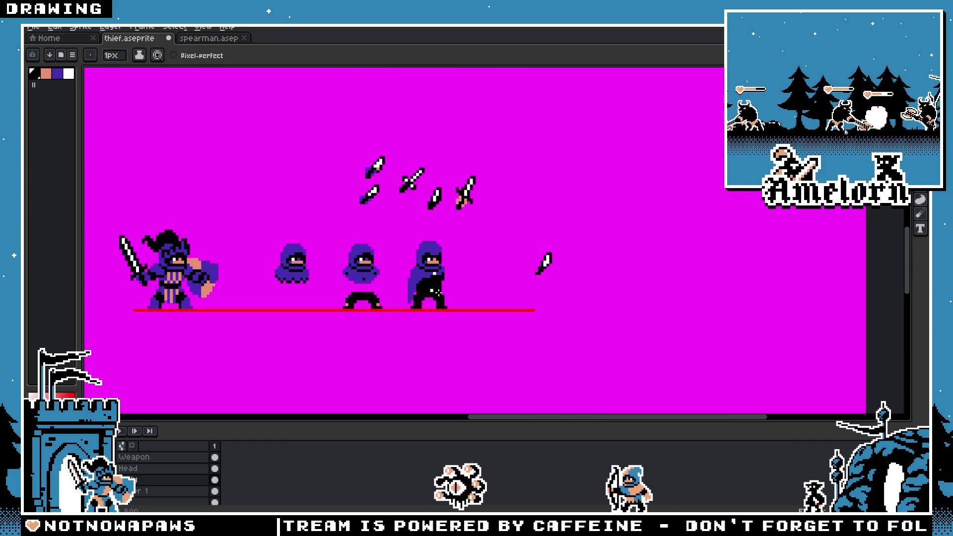
scroll(430, 289, "up", 3)
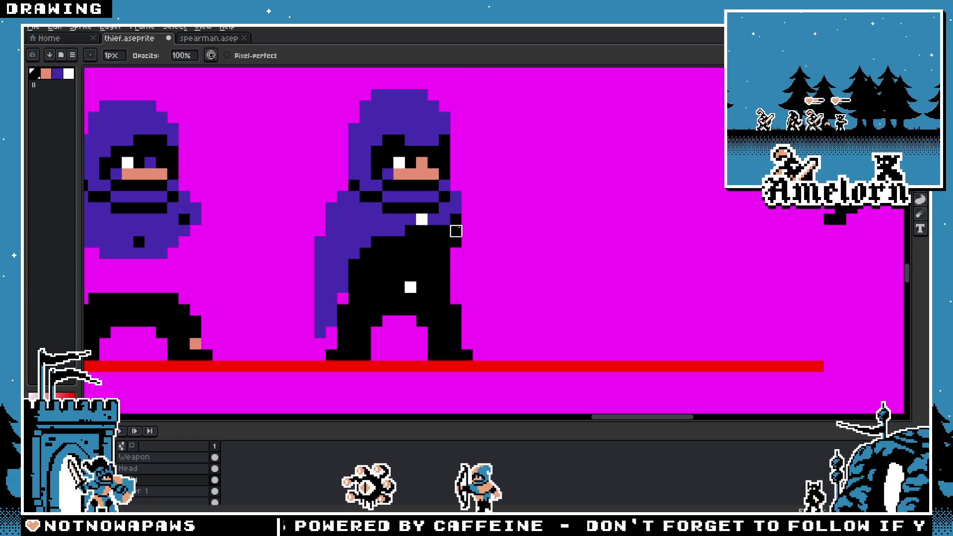
key("alt")
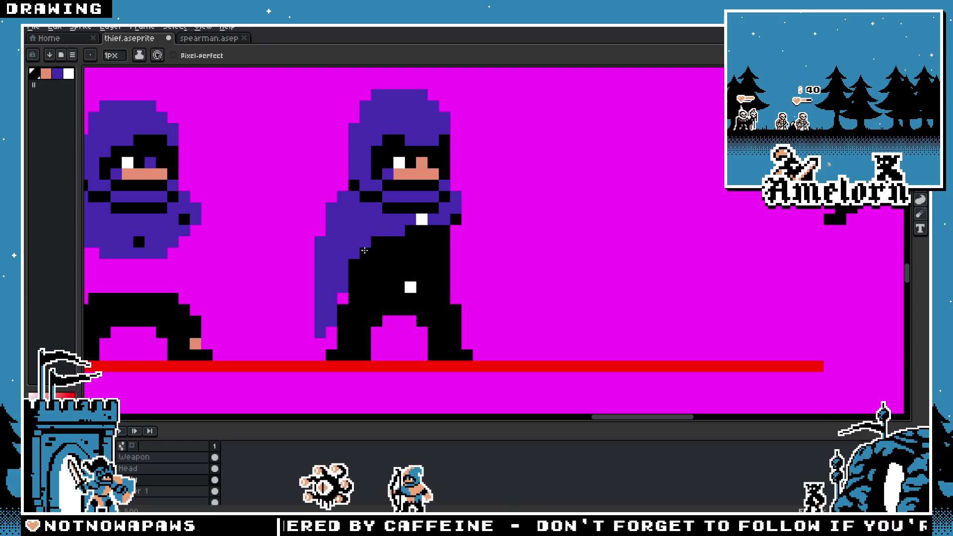
scroll(342, 300, "down", 5)
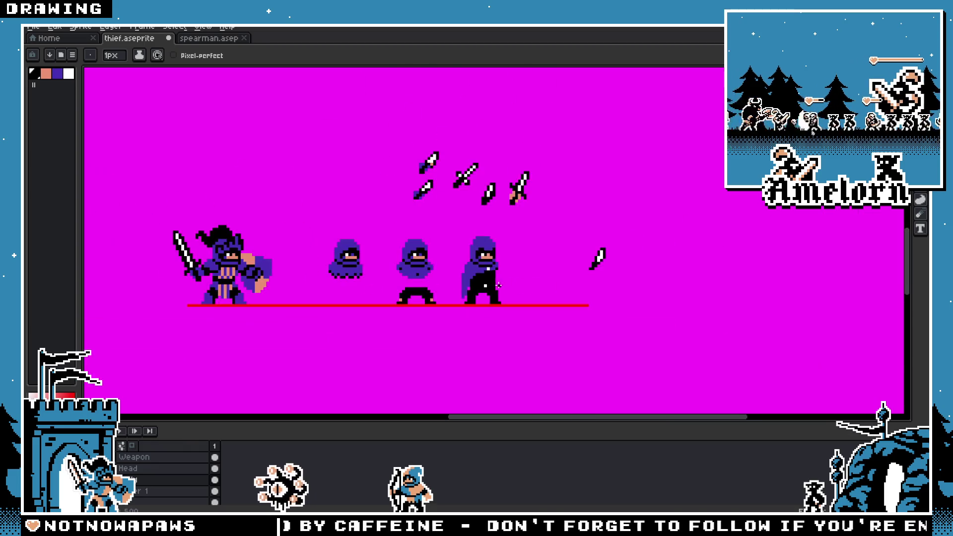
scroll(486, 281, "up", 3)
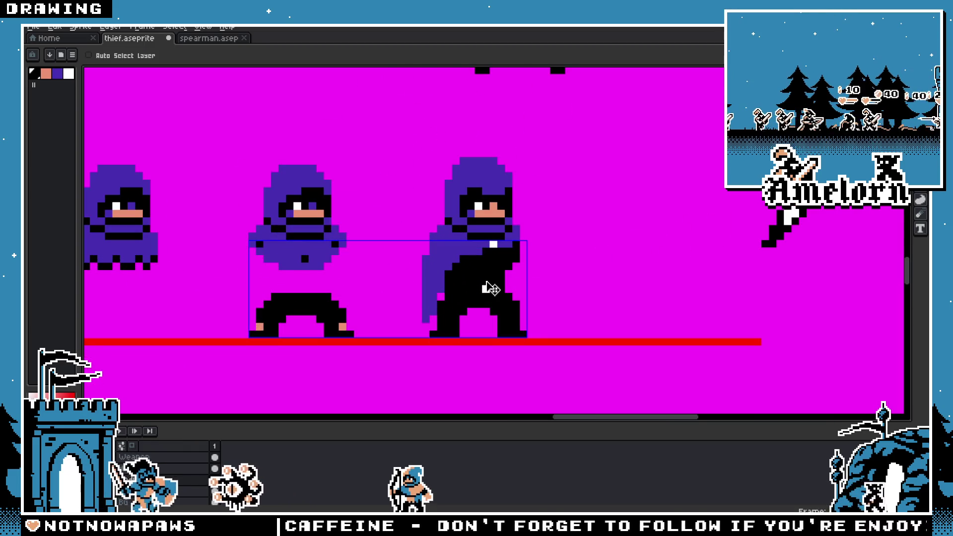
Step: Undo the torso fill, delete the third thief's legs with a rectangular selection, and sample black
key("ctrl+z")
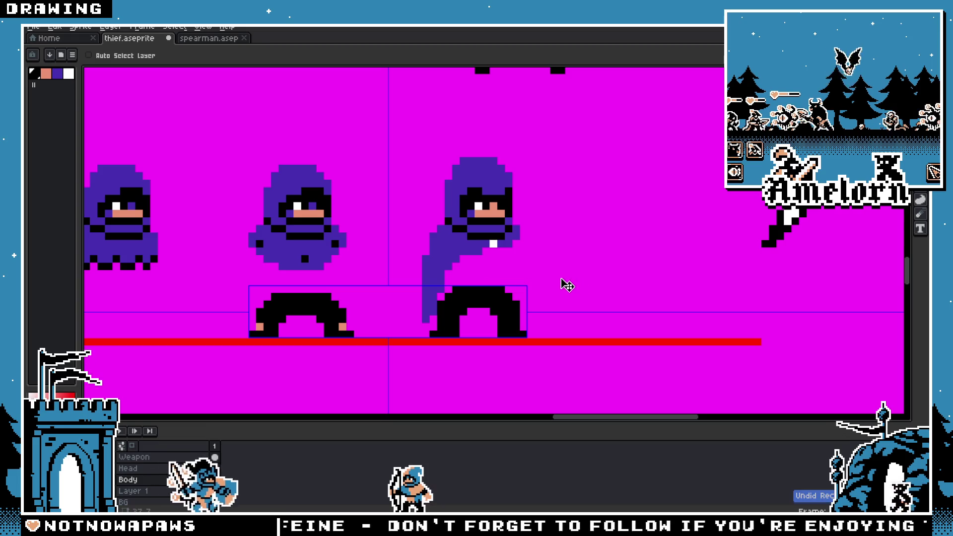
left_click_drag(437, 323, 550, 278)
key("m")
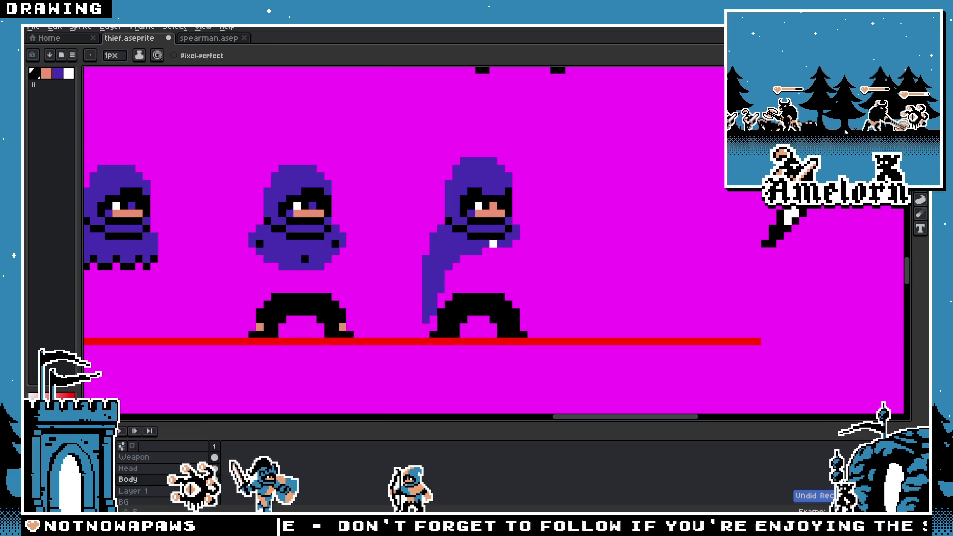
left_click_drag(584, 288, 426, 374)
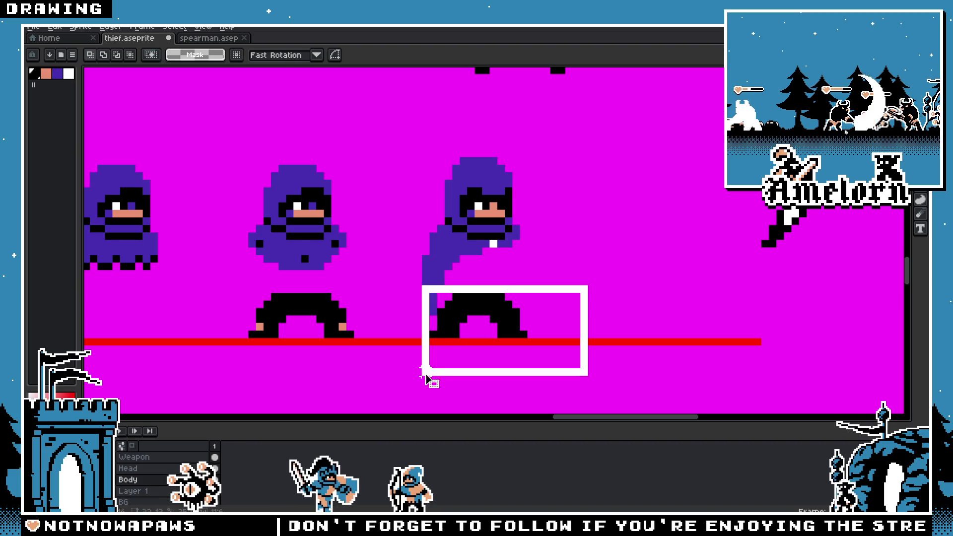
key("Delete")
key("b")
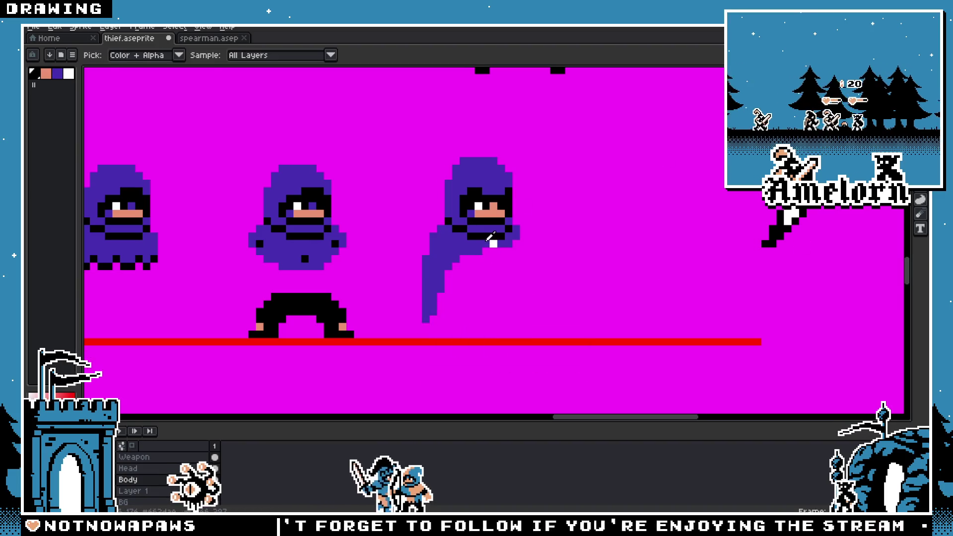
left_click(476, 250, "alt")
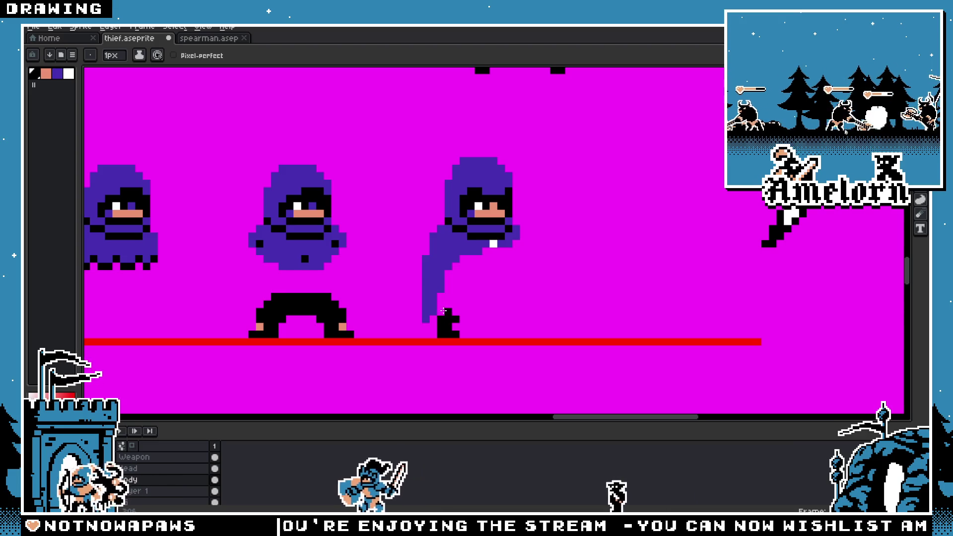
Step: Reshape the top of the third thief's black foot by erasing its upper pixels
left_click_drag(443, 311, 456, 309)
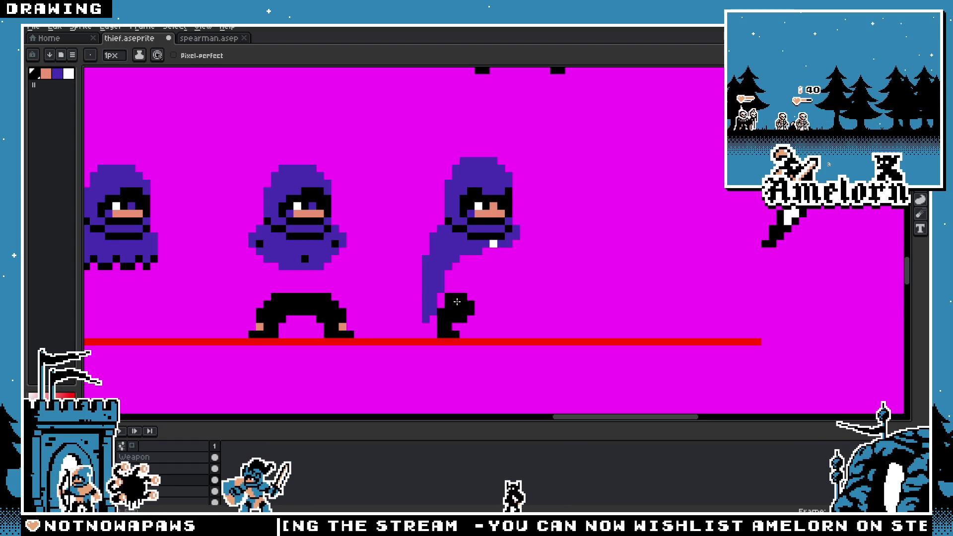
key("ctrl+z")
scroll(463, 295, "up", 3)
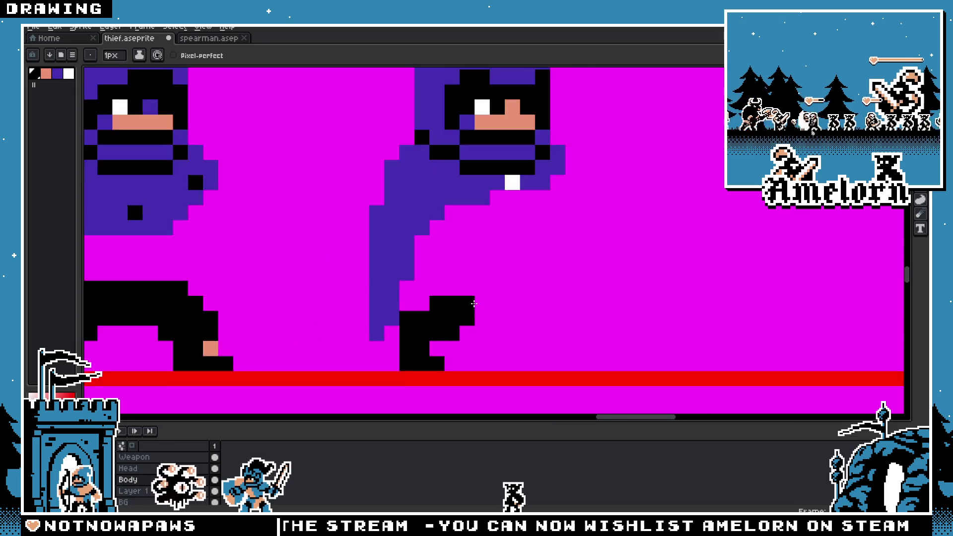
key("e")
left_click_drag(461, 323, 417, 302)
scroll(458, 336, "down", 5)
scroll(459, 335, "up", 5)
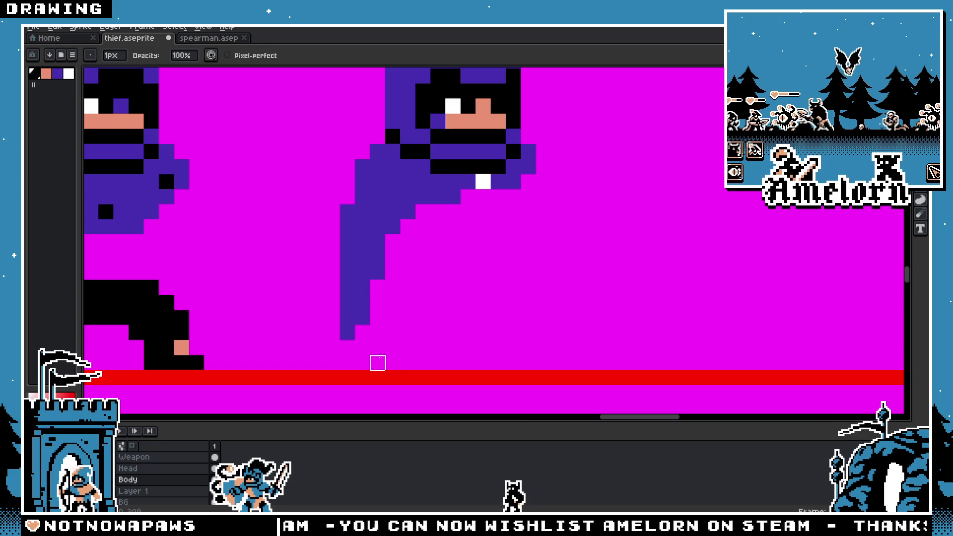
Step: Try black pixels at the foot's base and above the block, then undo them
key("b")
left_click(424, 360)
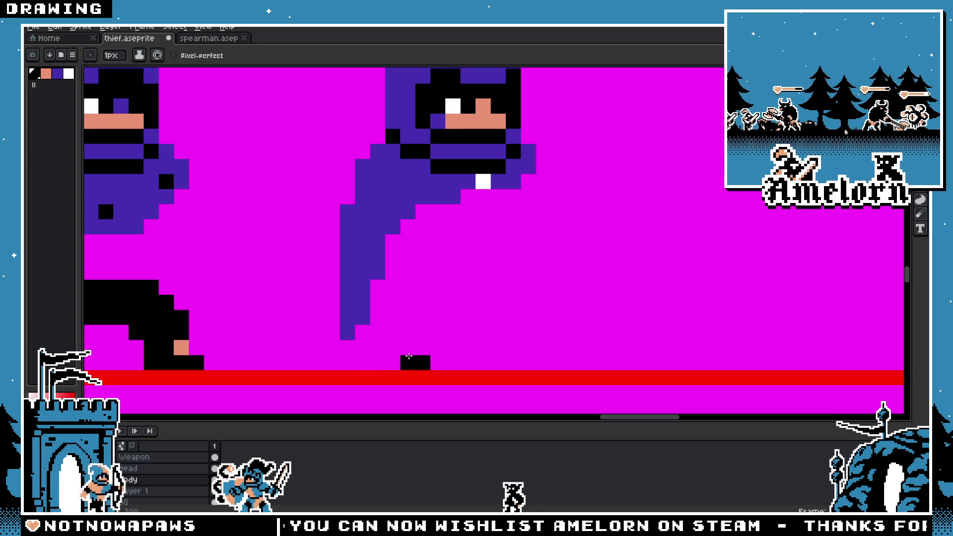
left_click(407, 348)
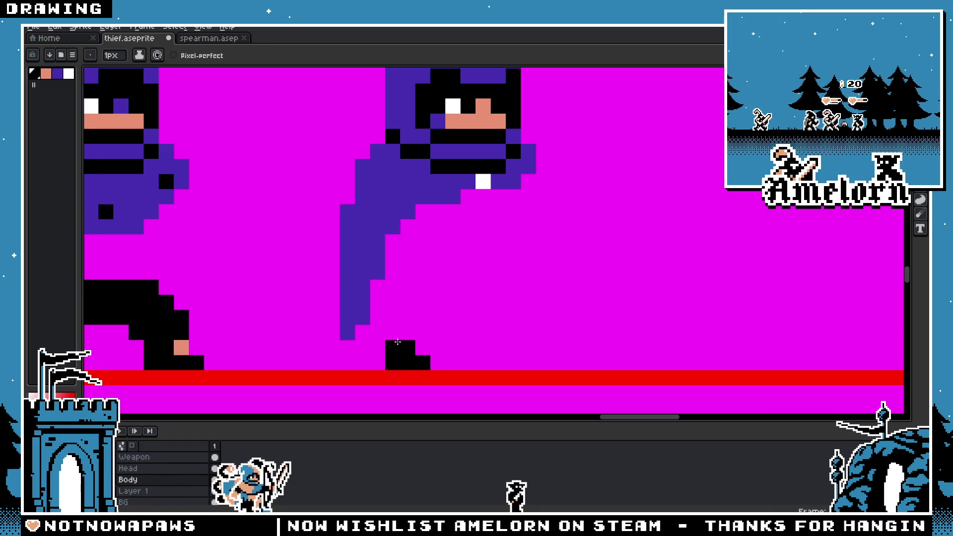
key("ctrl+z")
key("ctrl+z")
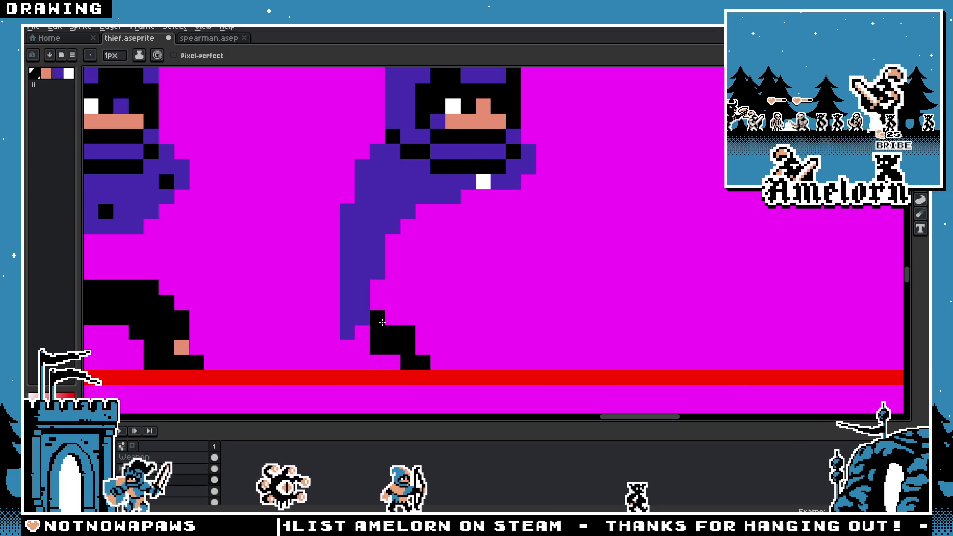
scroll(385, 338, "down", 3)
scroll(378, 334, "up", 3)
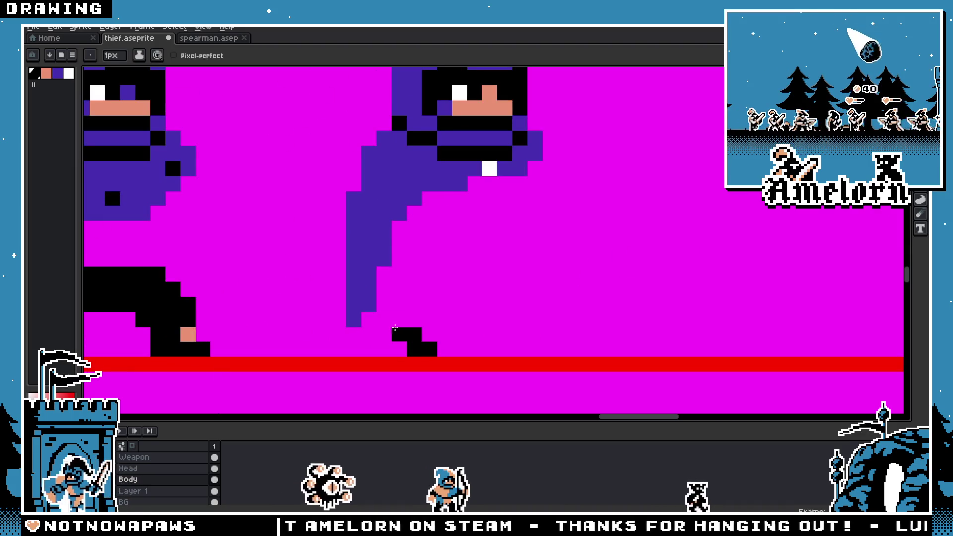
scroll(412, 306, "down", 3)
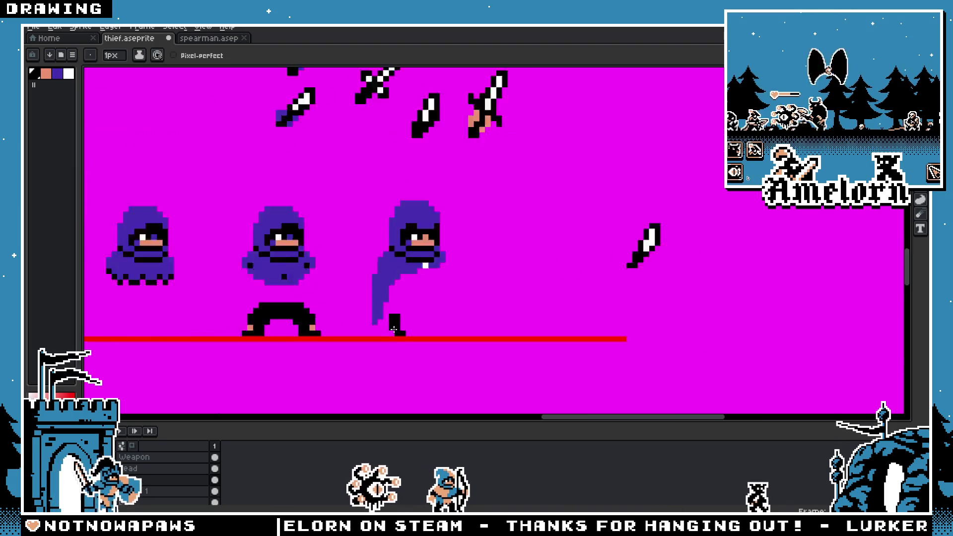
scroll(417, 298, "up", 4)
Step: Add black pixels to the leg's top-right and extend its bottom row left
left_click(423, 293)
left_click(422, 286)
scroll(398, 272, "down", 4)
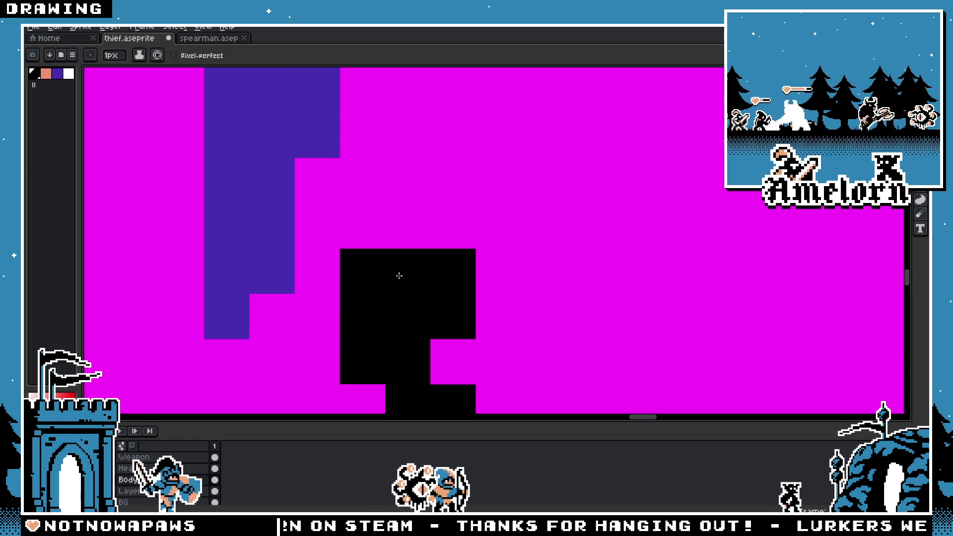
scroll(397, 273, "up", 2)
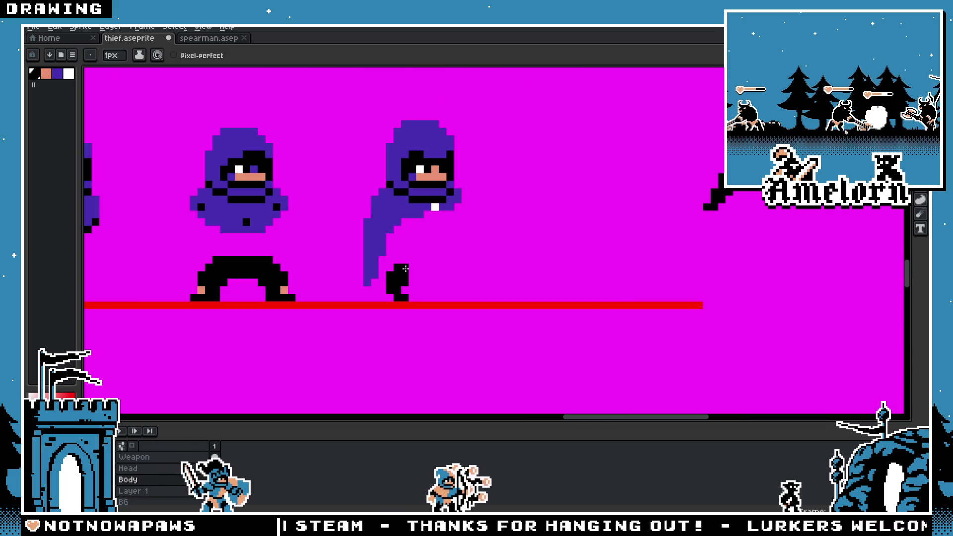
scroll(402, 292, "up", 2)
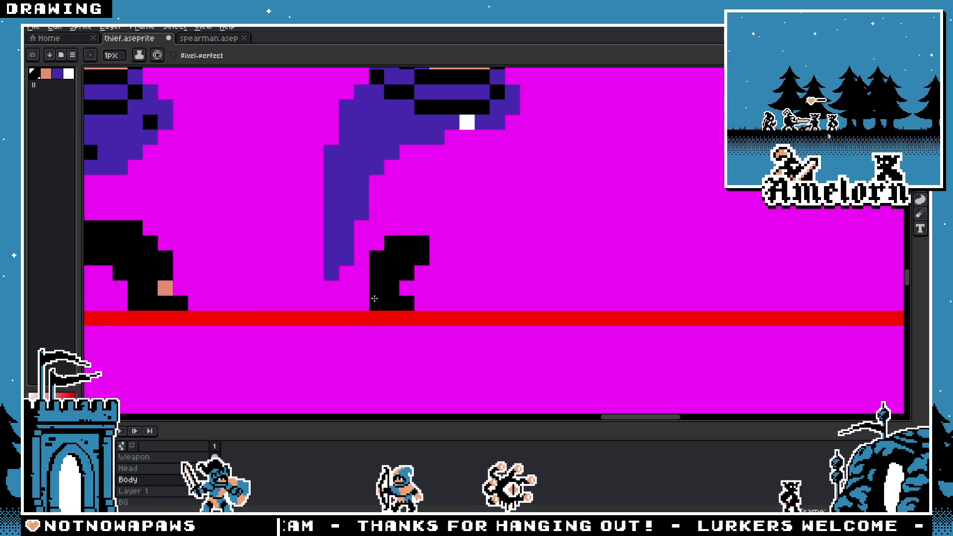
left_click(363, 293)
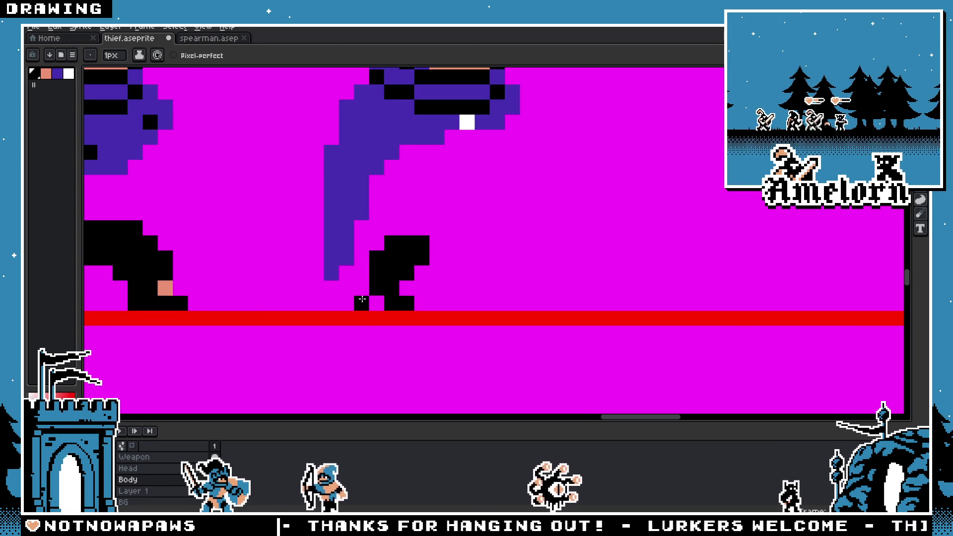
scroll(365, 294, "down", 3)
scroll(391, 292, "up", 2)
scroll(390, 291, "up", 3)
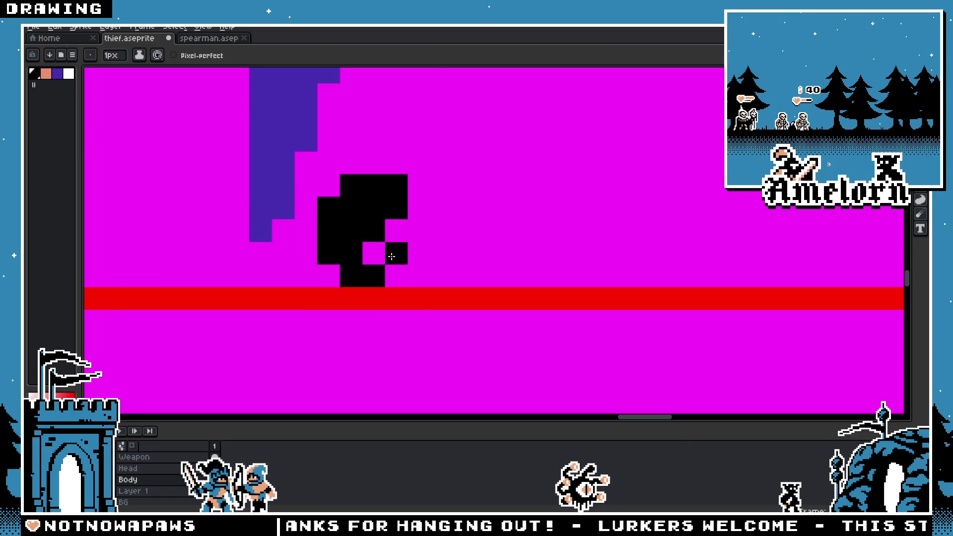
Step: Extend the leg further left and build it taller with black pixels above
left_click(328, 275)
left_click(306, 231)
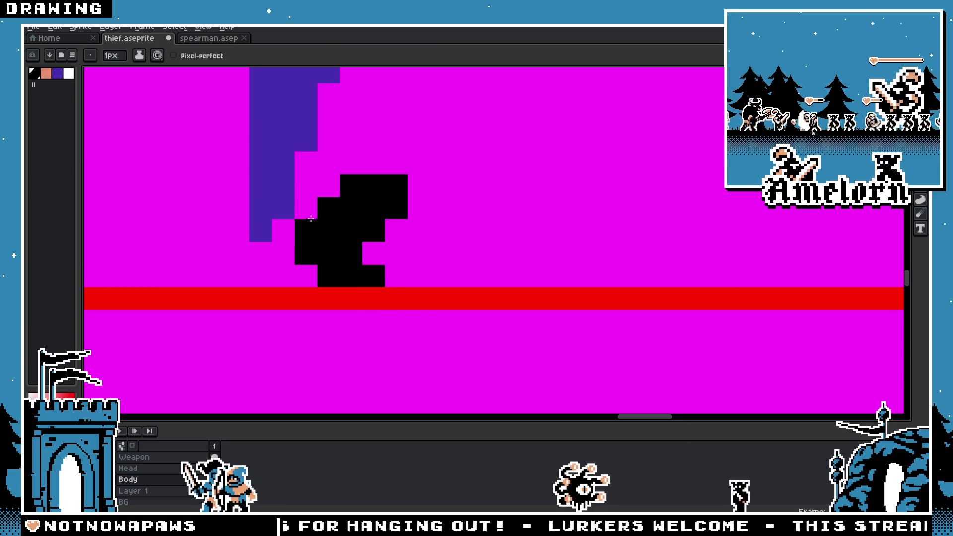
left_click(306, 209)
left_click(328, 185)
scroll(328, 185, "down", 5)
scroll(361, 297, "up", 5)
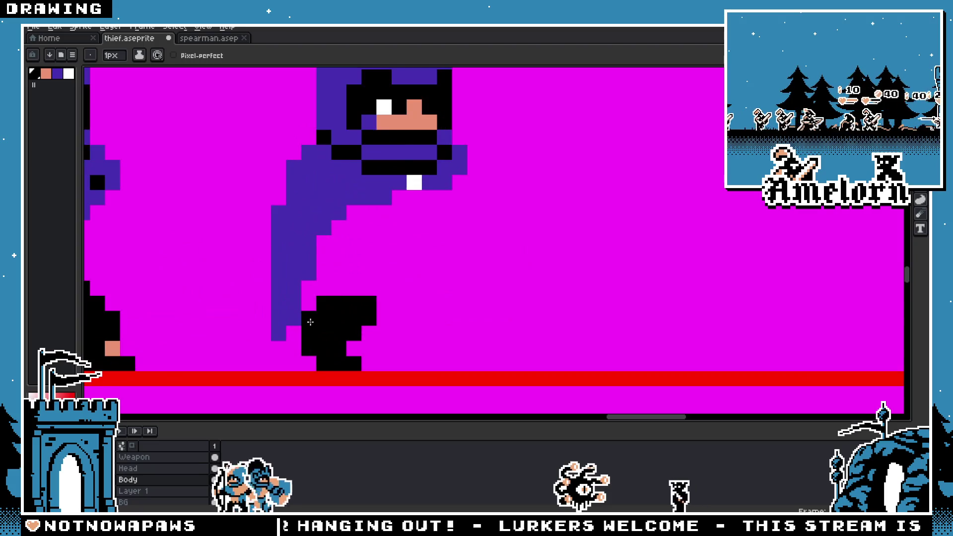
scroll(308, 347, "down", 5)
scroll(277, 341, "up", 5)
left_click(330, 308, "alt")
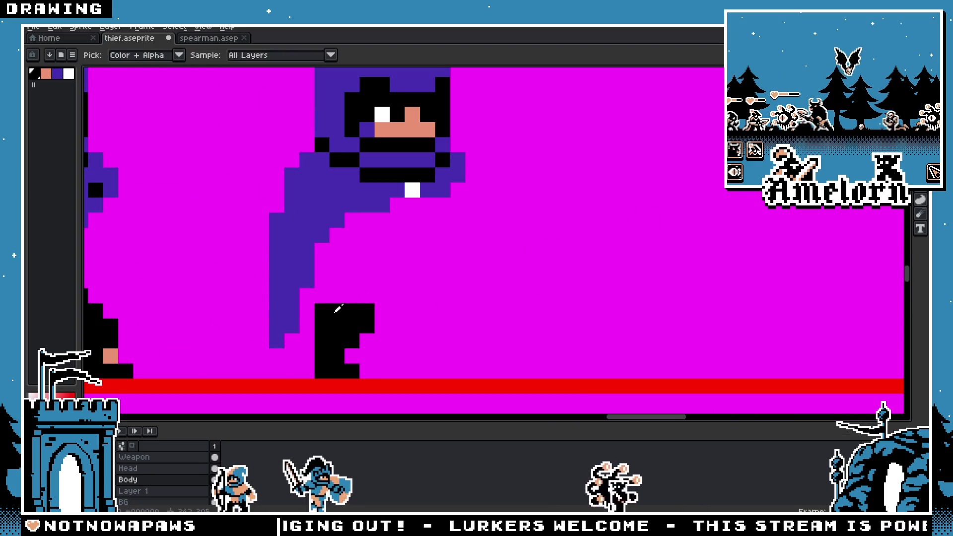
left_click(498, 366)
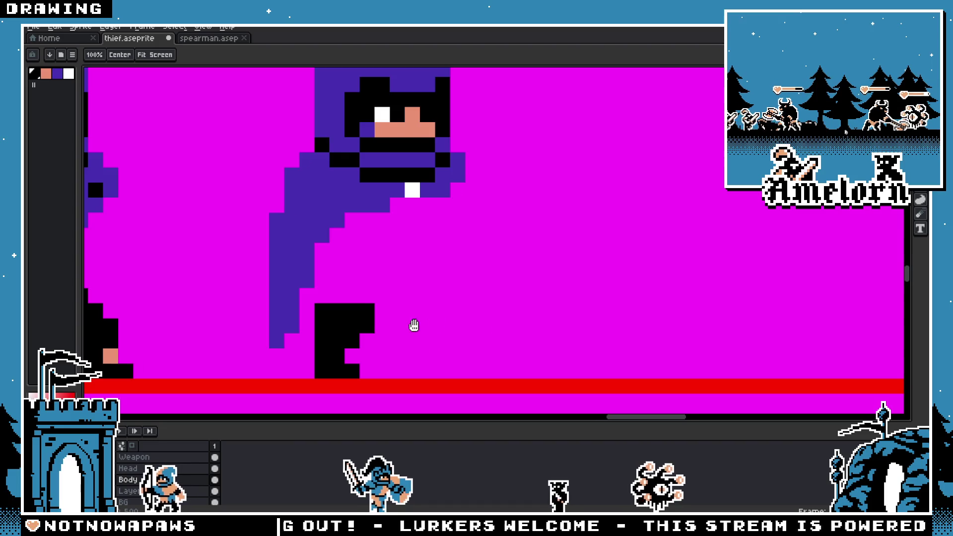
Step: Undo the stray pixel and copy a leg shape onto the third thief
key("ctrl+z")
key("m")
left_click_drag(423, 247, 316, 355)
scroll(358, 341, "right", 3)
left_click_drag(224, 335, 606, 334)
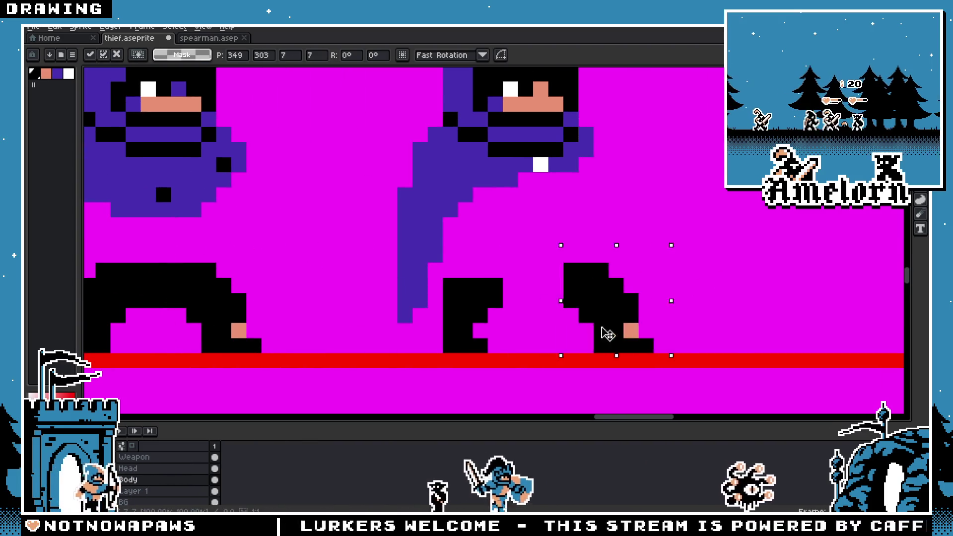
key("i")
Step: Select the third thief's back and front legs, then add a black pixel to the front leg
key("b")
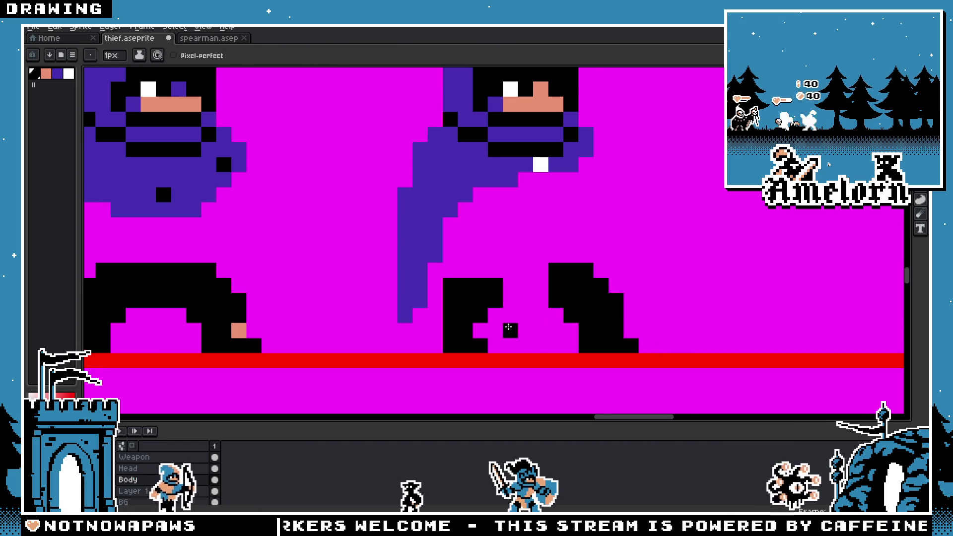
scroll(507, 323, "down", 3)
scroll(478, 329, "up", 2)
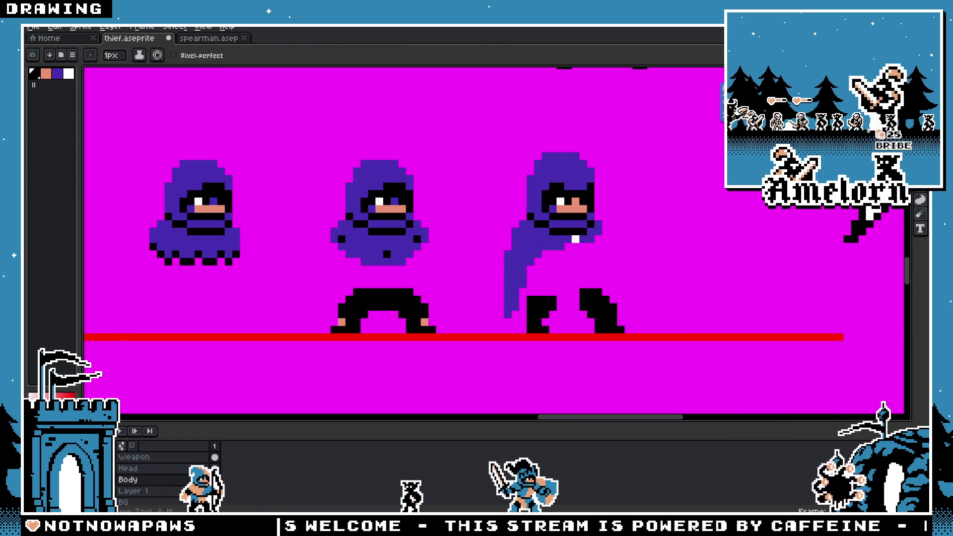
left_click(921, 94)
left_click_drag(626, 287, 555, 336)
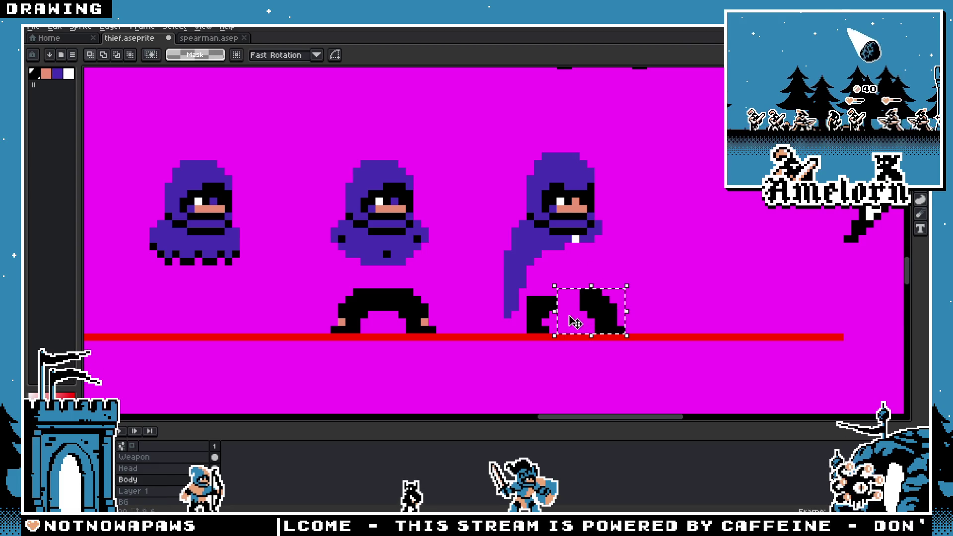
left_click_drag(569, 284, 524, 331)
scroll(555, 311, "up", 1)
key("b")
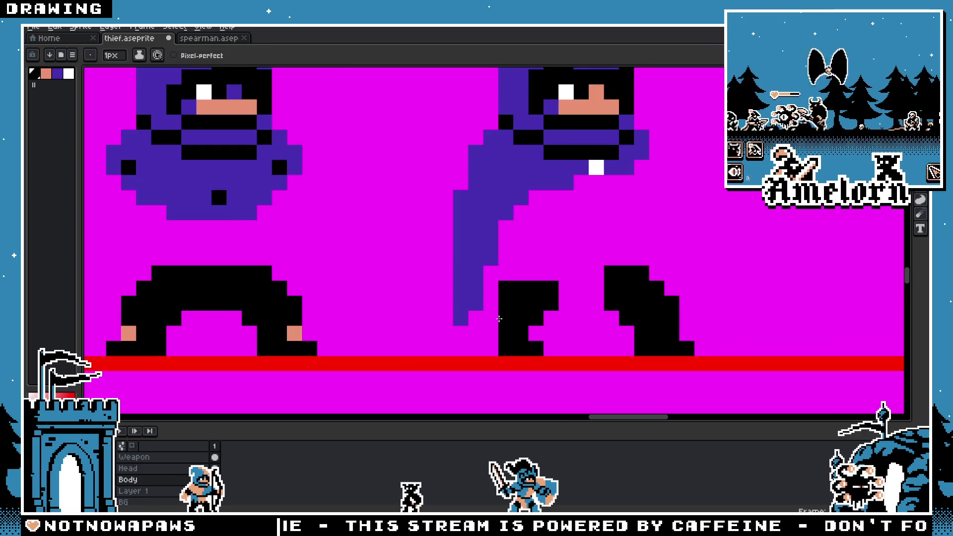
scroll(480, 324, "down", 3)
scroll(483, 330, "up", 3)
left_click(483, 330)
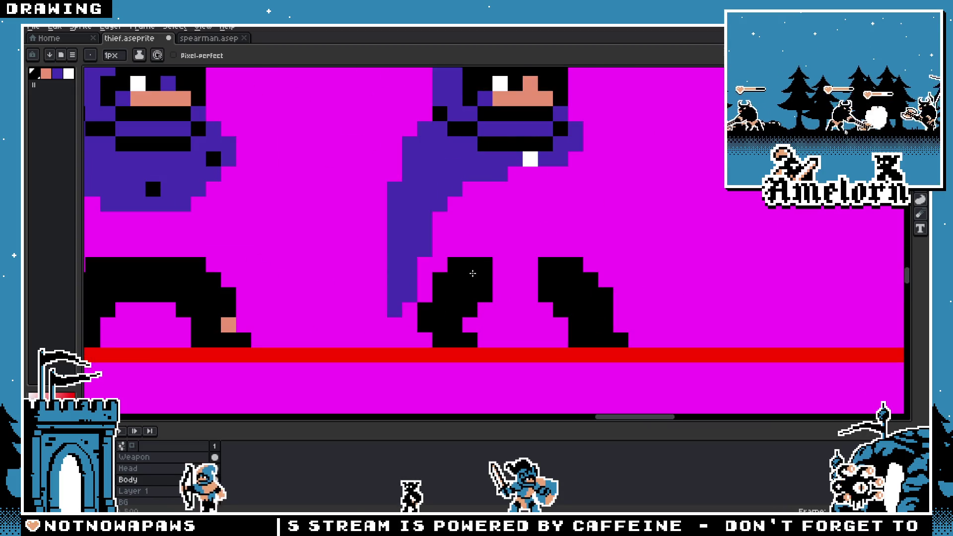
Step: Try shifting the selected foot left, then undo it and clear the selection
scroll(472, 273, "down", 3)
scroll(575, 326, "up", 1)
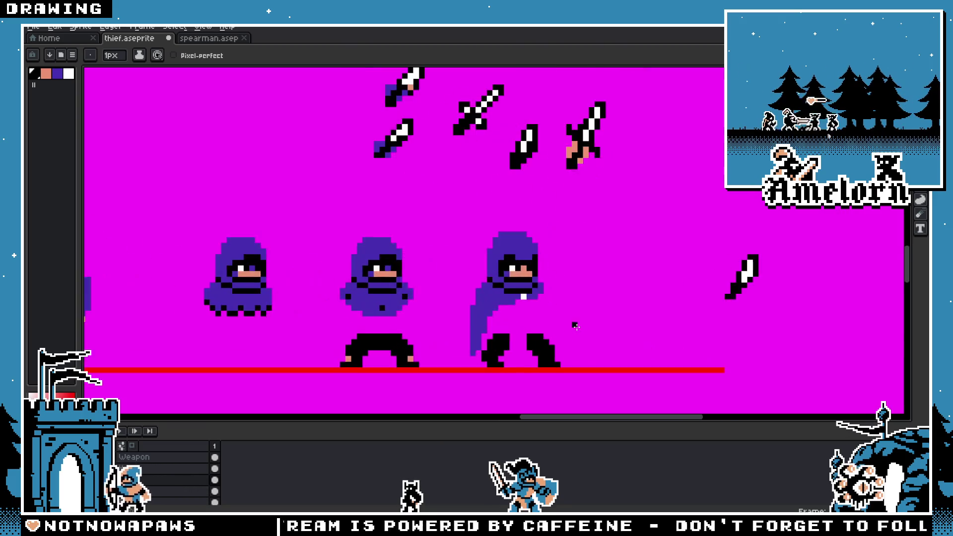
scroll(576, 326, "up", 3)
scroll(529, 297, "down", 4)
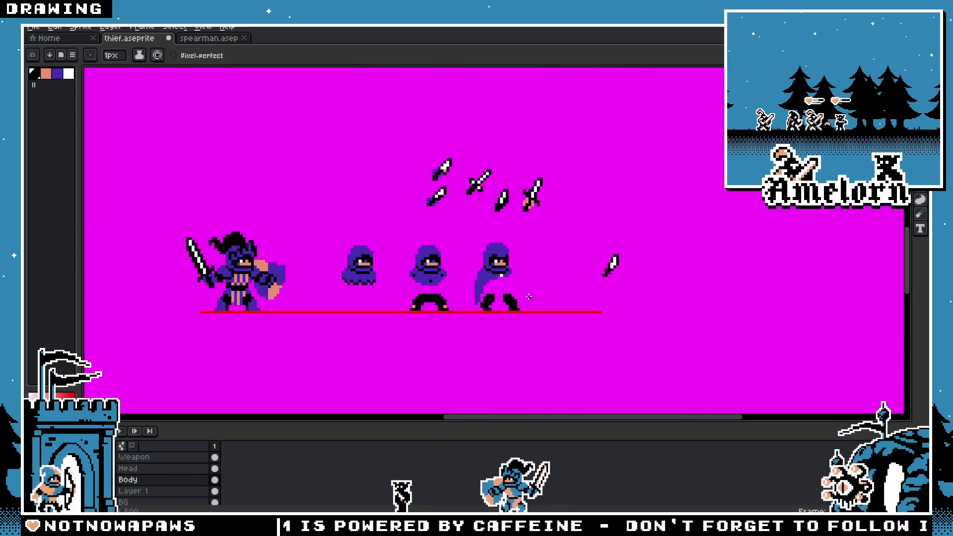
scroll(529, 297, "up", 1)
key("space")
mouse_move(540, 239)
left_mouse_down()
mouse_move(574, 219)
mouse_move(464, 351)
left_mouse_up()
scroll(574, 218, "up", 1)
scroll(574, 251, "up", 1)
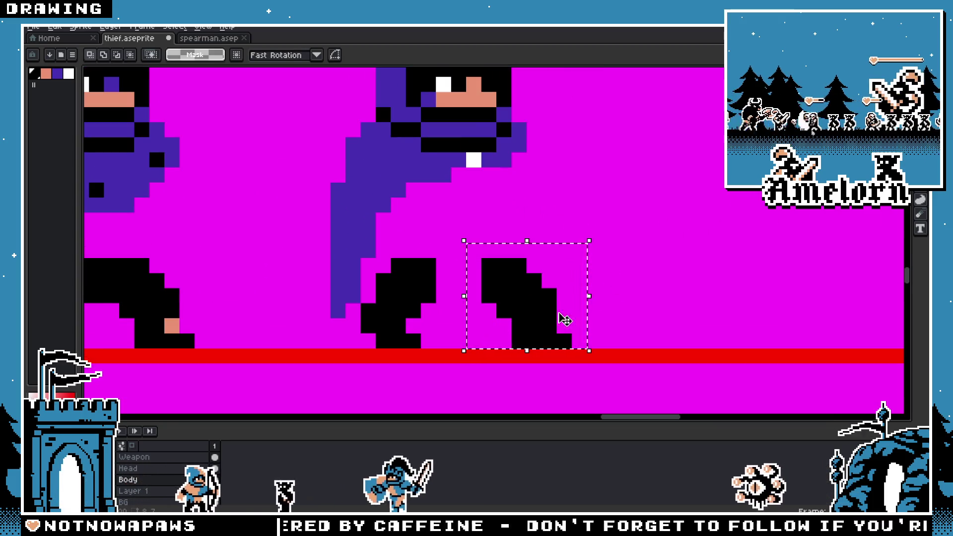
left_click_drag(565, 320, 521, 323)
key("ctrl+z")
key("ctrl+d")
Step: Preview the animation, then nudge the third thief's head one pixel right and down on the Head layer
scroll(495, 266, "down", 3)
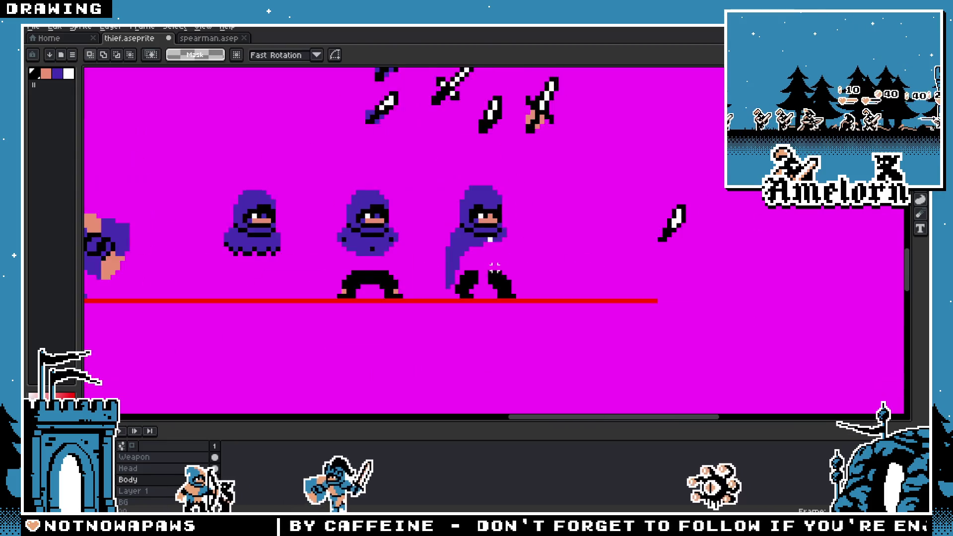
key("Return")
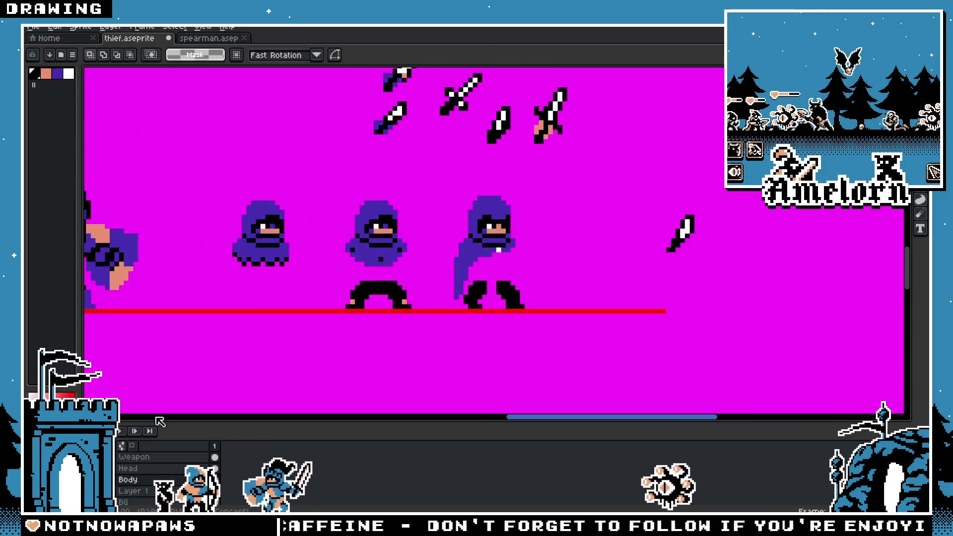
left_click(128, 468)
mouse_move(537, 188)
left_mouse_down()
mouse_move(468, 230)
mouse_move(414, 311)
left_mouse_up()
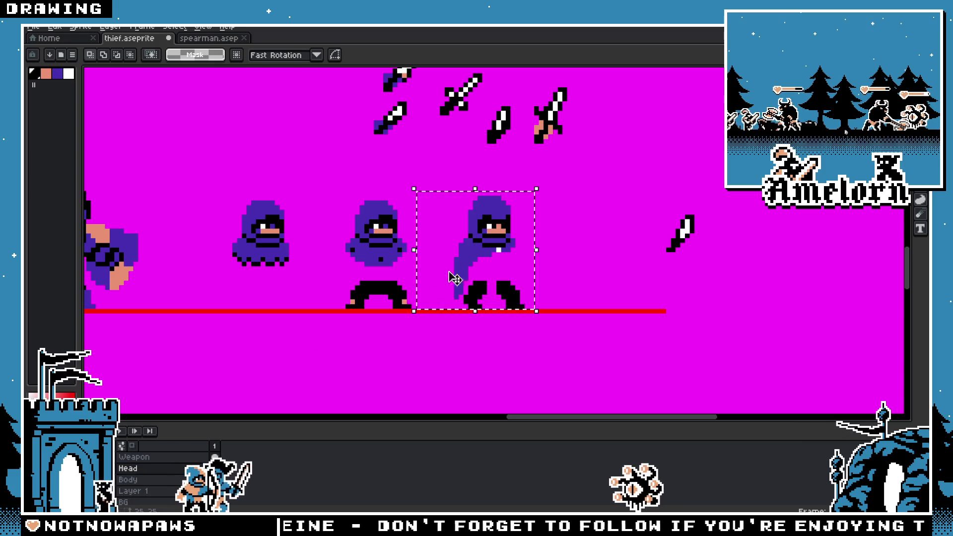
key("Right")
key("Down")
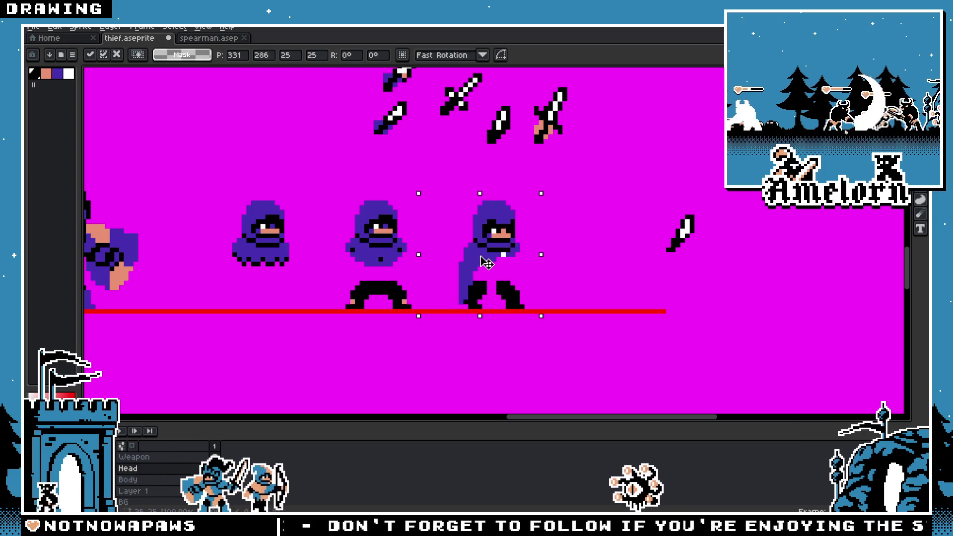
key("Return")
Step: Move the whole third thief slightly up and left and commit its position
scroll(527, 265, "down", 3)
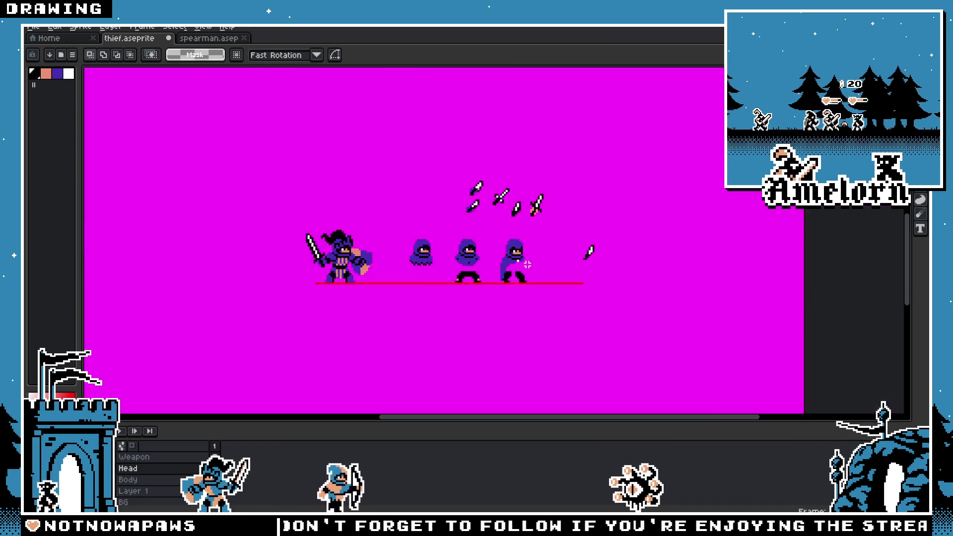
scroll(527, 265, "down", 2)
scroll(538, 268, "up", 10)
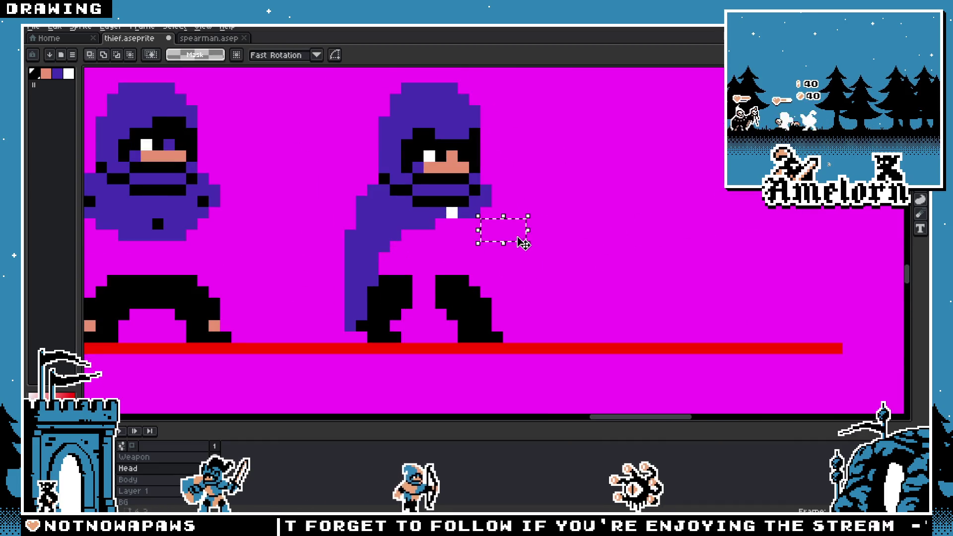
scroll(536, 247, "down", 2)
left_click_drag(575, 139, 413, 339)
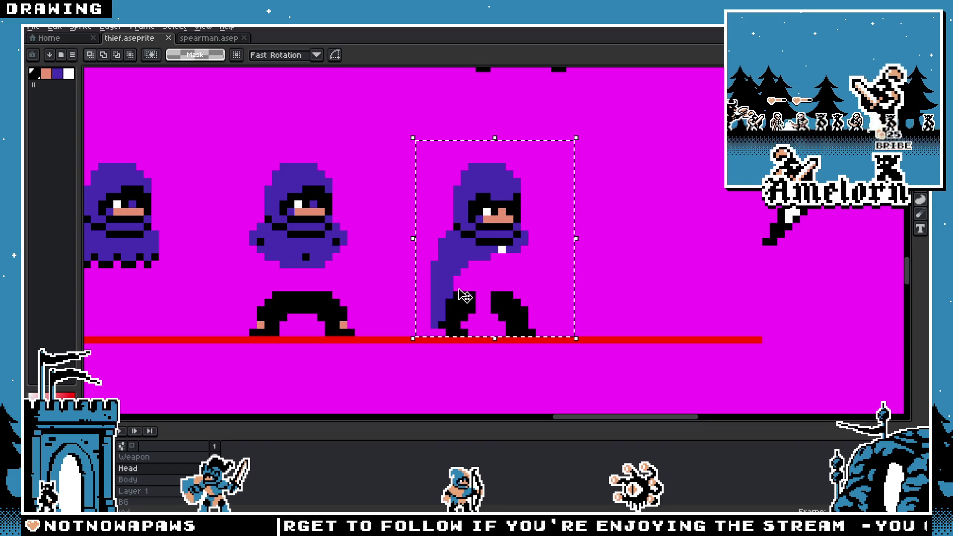
mouse_move(464, 296)
left_mouse_down()
mouse_move(453, 282)
mouse_move(454, 300)
mouse_move(464, 299)
mouse_move(452, 285)
mouse_move(461, 288)
left_mouse_up()
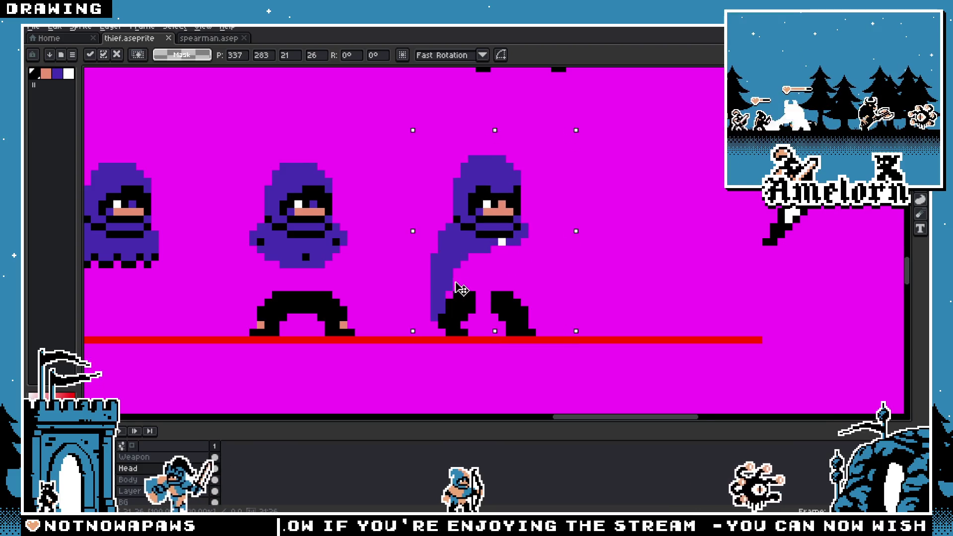
left_click(615, 257)
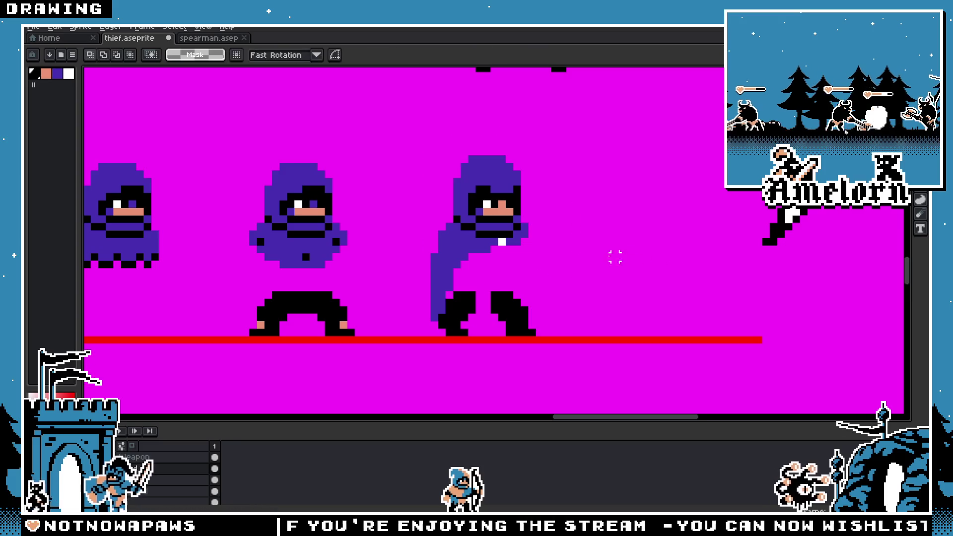
Step: Compare eye heights across all sprites, selecting and deselecting the right thief
scroll(616, 257, "down", 2)
scroll(629, 260, "up", 1)
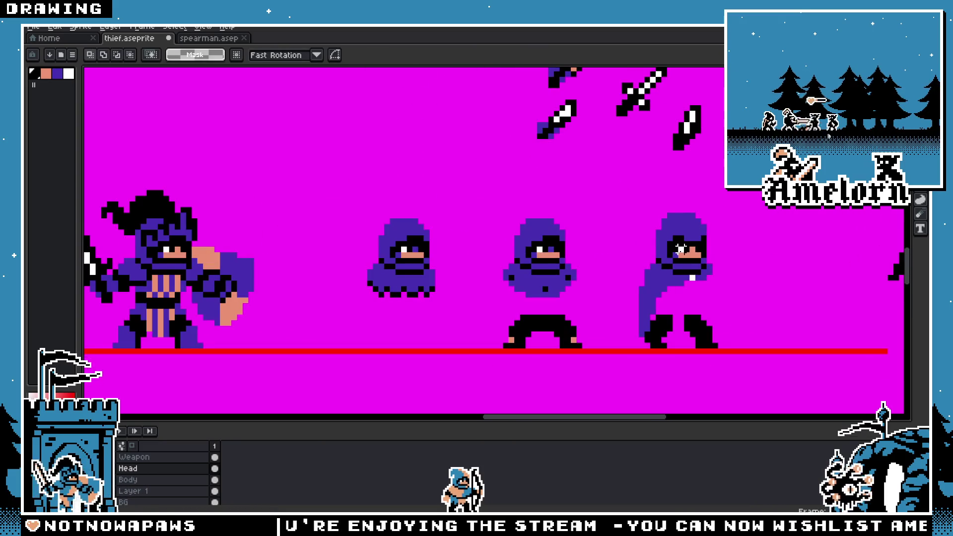
left_click_drag(685, 247, 138, 254)
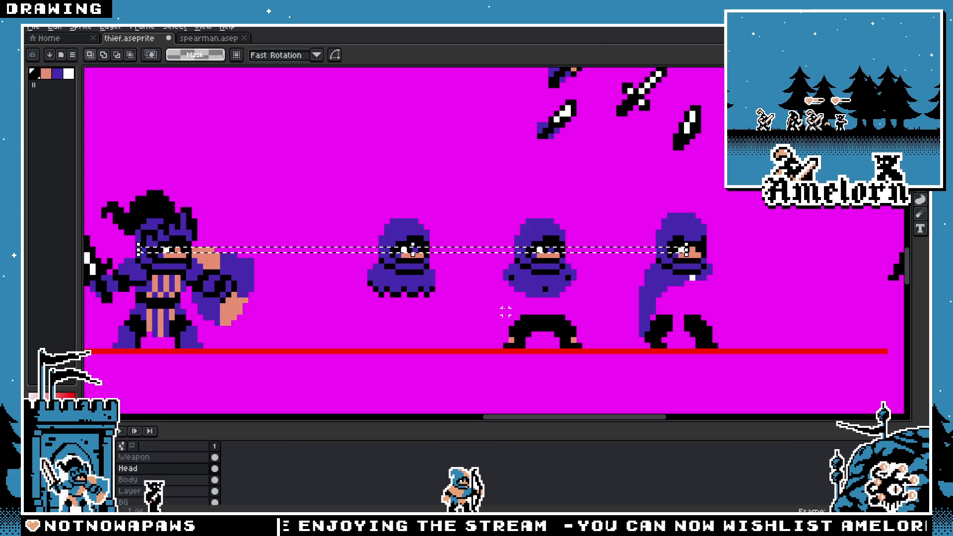
mouse_move(748, 194)
left_mouse_down()
mouse_move(603, 327)
mouse_move(597, 345)
left_mouse_up()
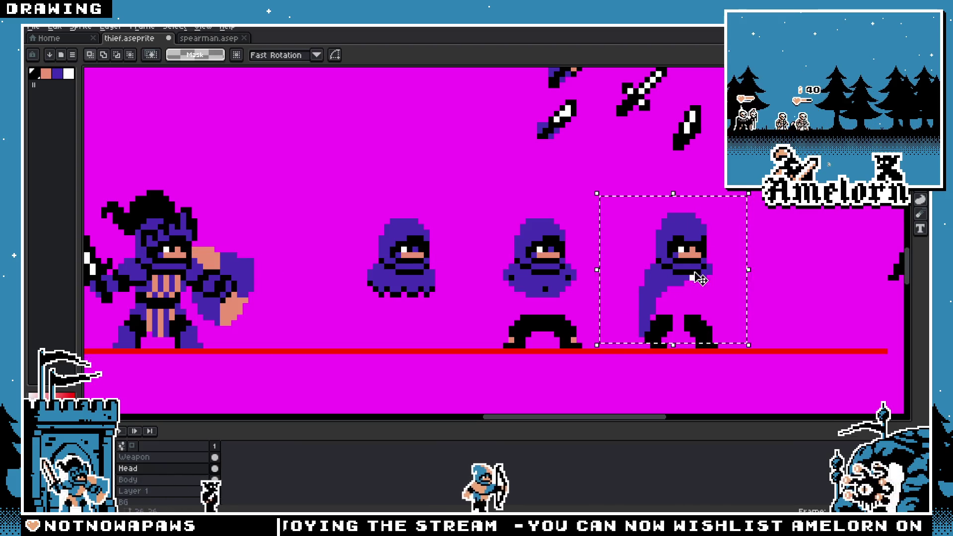
key("ctrl+d")
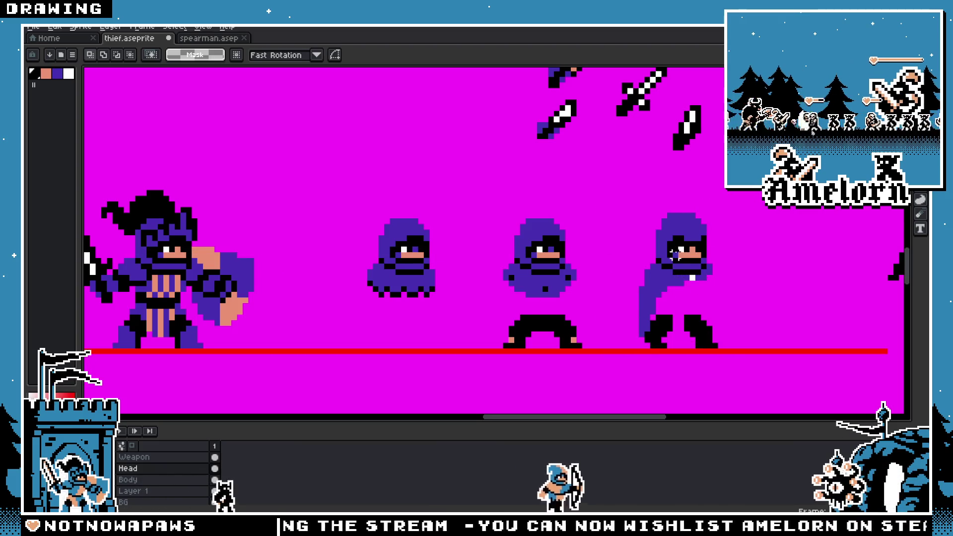
left_click_drag(690, 249, 315, 248)
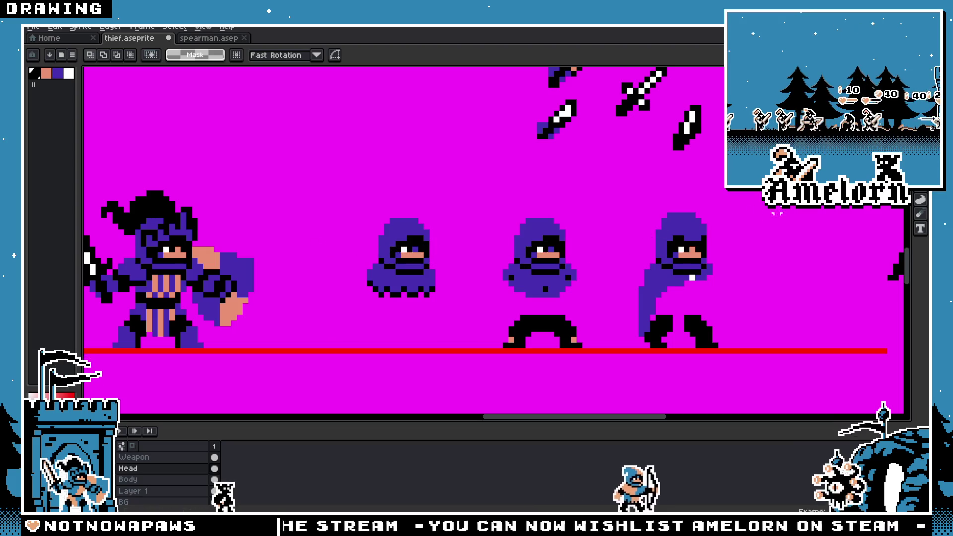
left_click_drag(777, 208, 613, 336)
left_click_drag(764, 200, 602, 345)
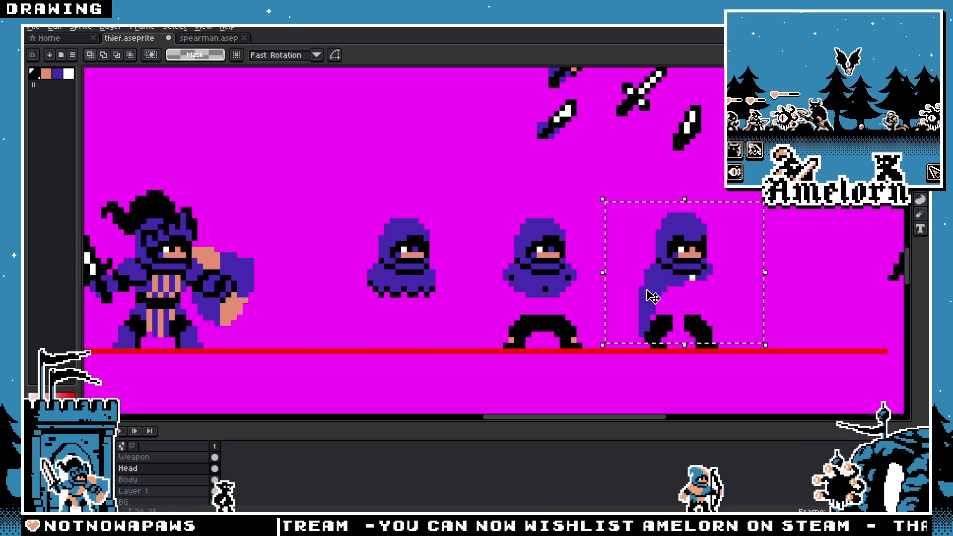
left_click(815, 293)
scroll(622, 296, "up", 1)
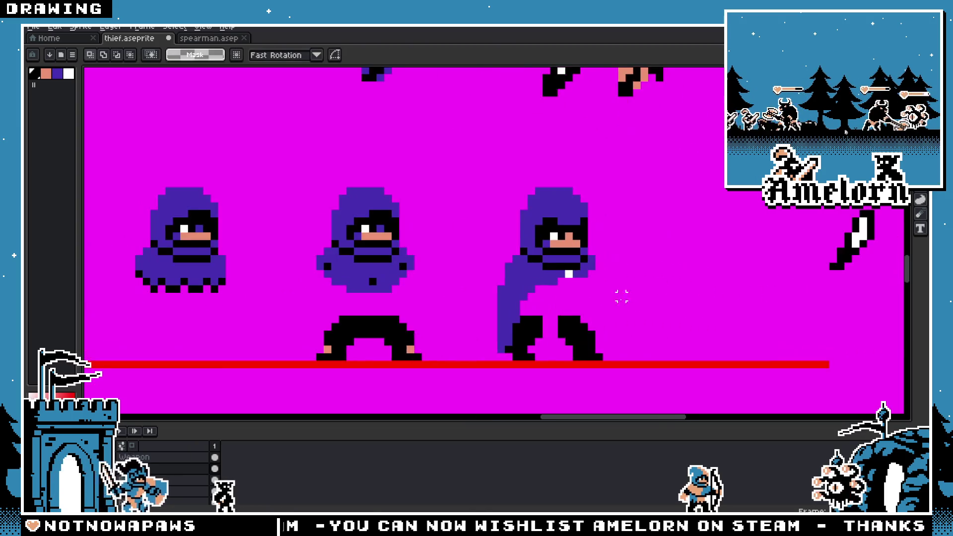
scroll(594, 319, "up", 1)
key("b")
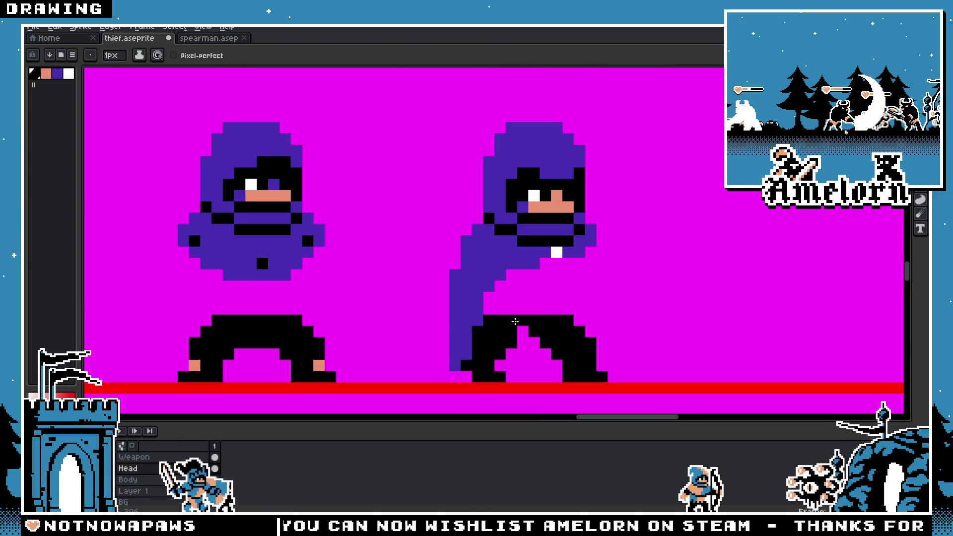
left_click_drag(515, 322, 512, 281)
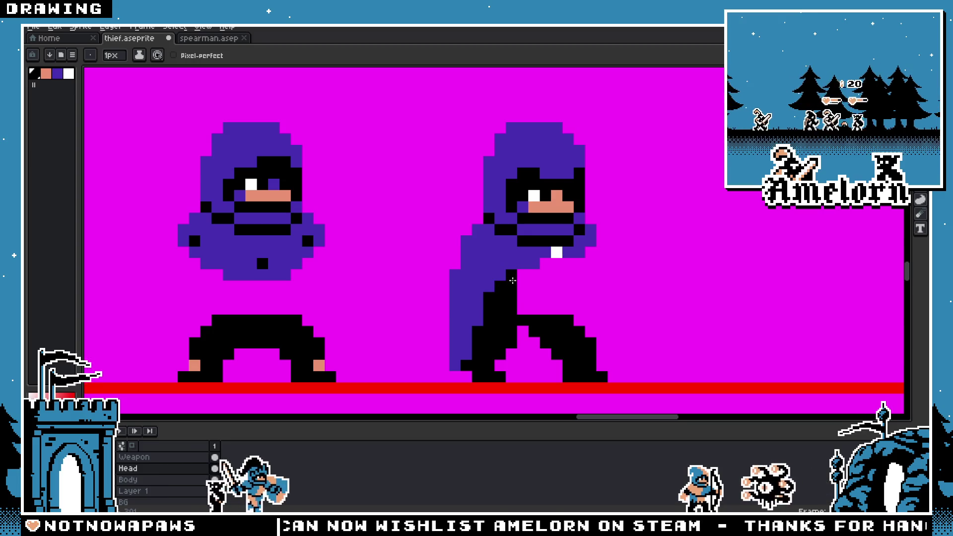
key("ctrl+z")
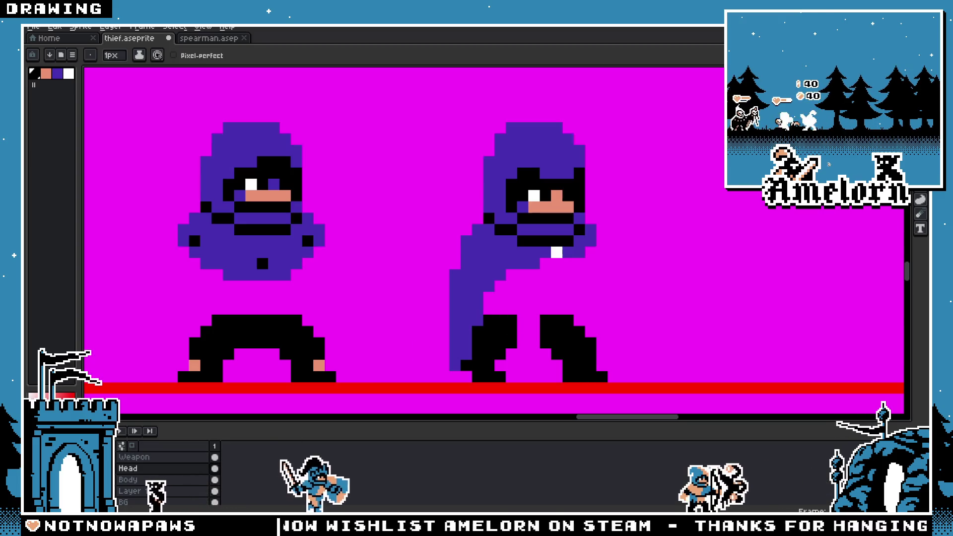
left_click(149, 479)
mouse_move(512, 285)
left_mouse_down()
mouse_move(499, 347)
mouse_move(534, 298)
mouse_move(547, 311)
mouse_move(546, 285)
left_mouse_up()
left_click(564, 287)
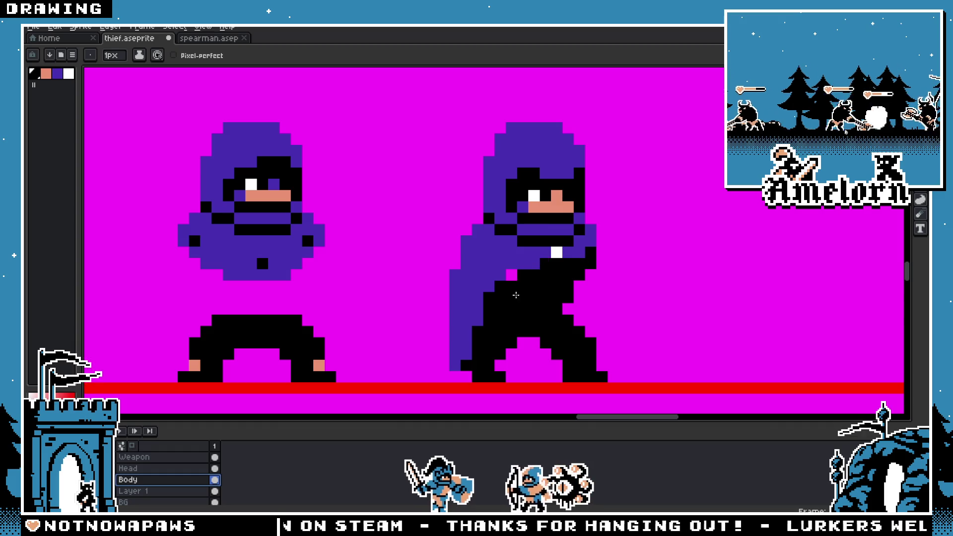
scroll(500, 293, "down", 4)
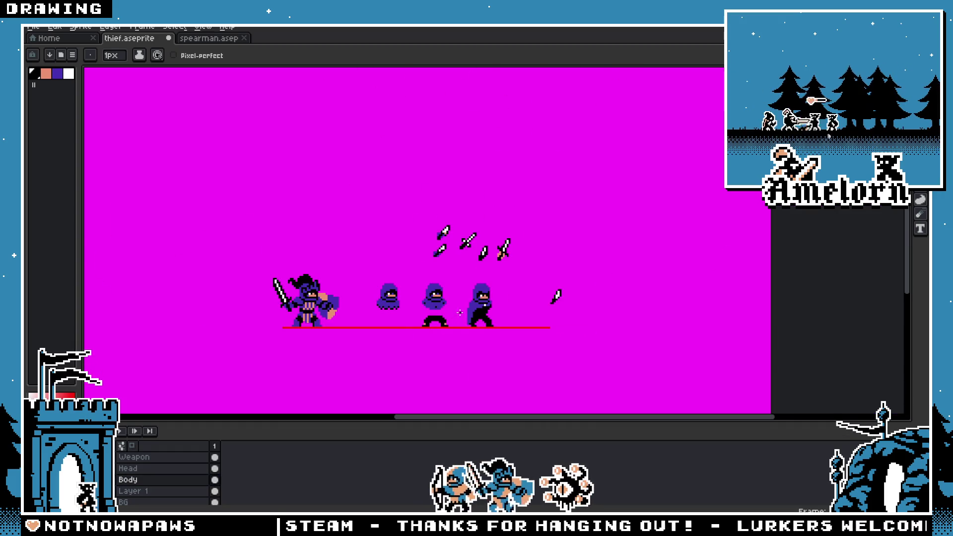
scroll(459, 313, "up", 8)
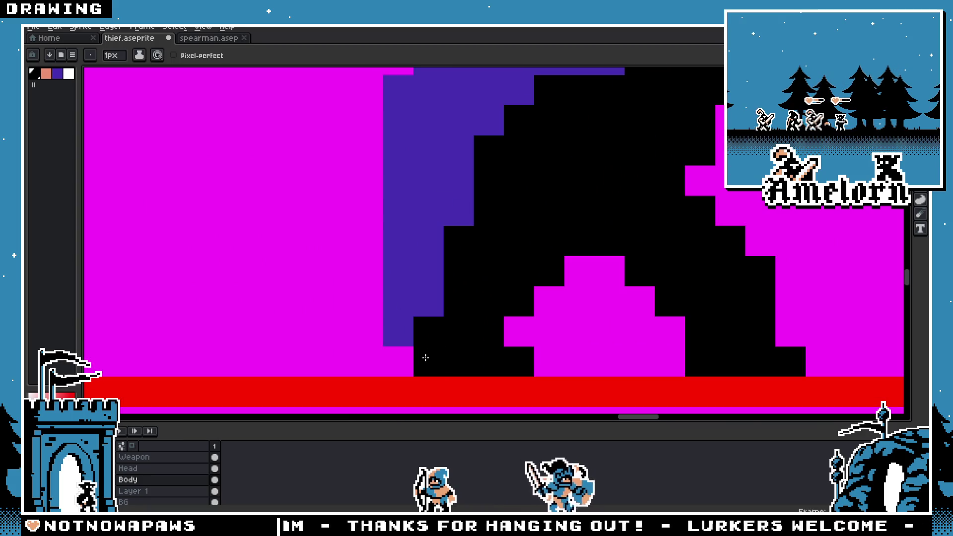
scroll(352, 332, "down", 8)
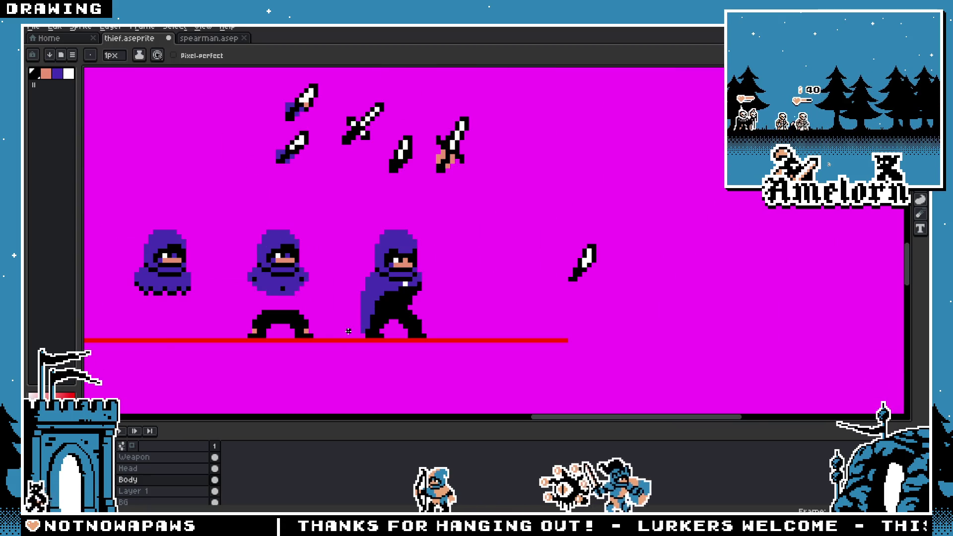
scroll(353, 331, "up", 3)
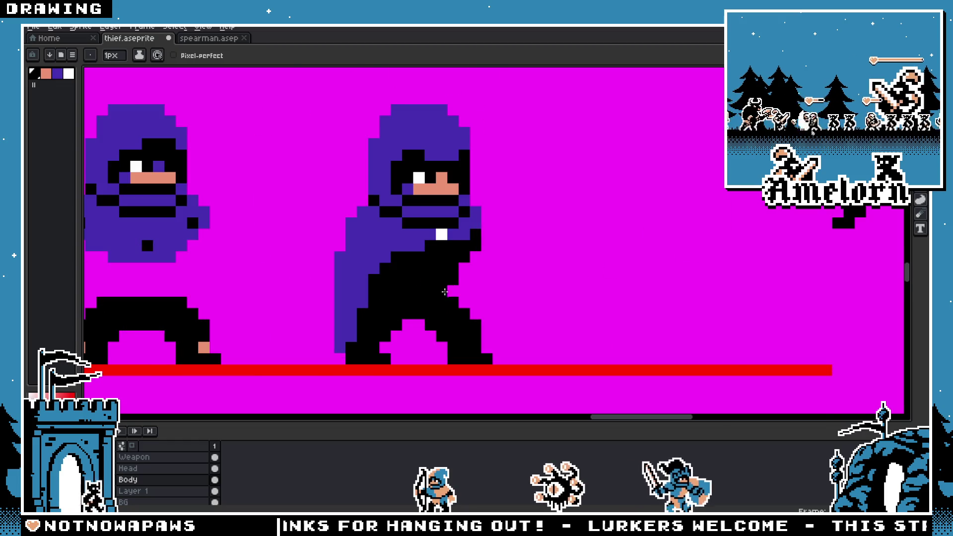
scroll(413, 281, "down", 5)
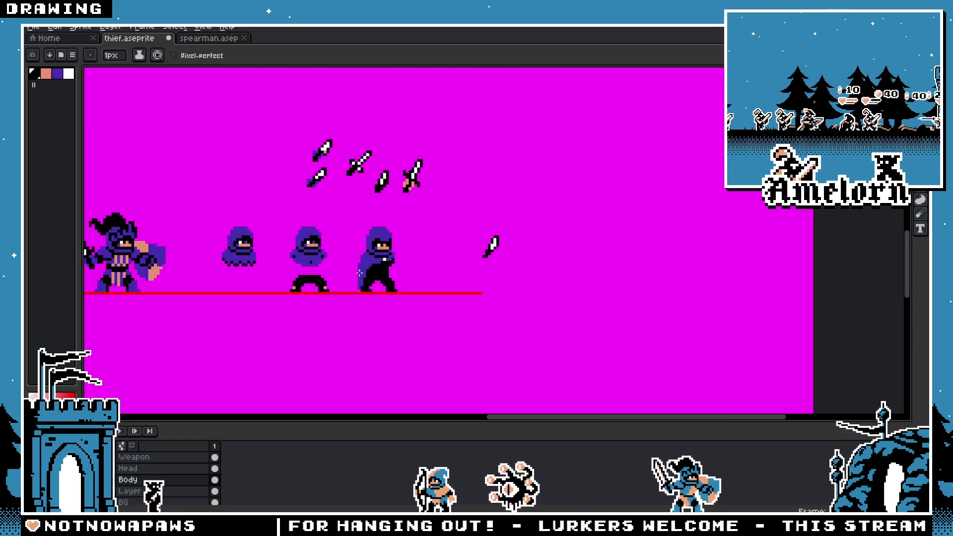
scroll(395, 270, "up", 6)
scroll(395, 270, "down", 2)
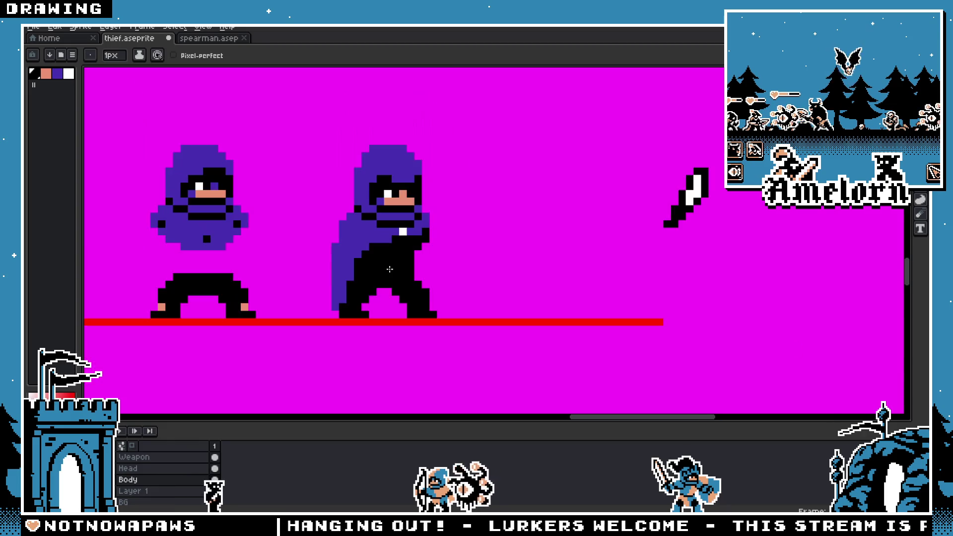
scroll(420, 305, "up", 1)
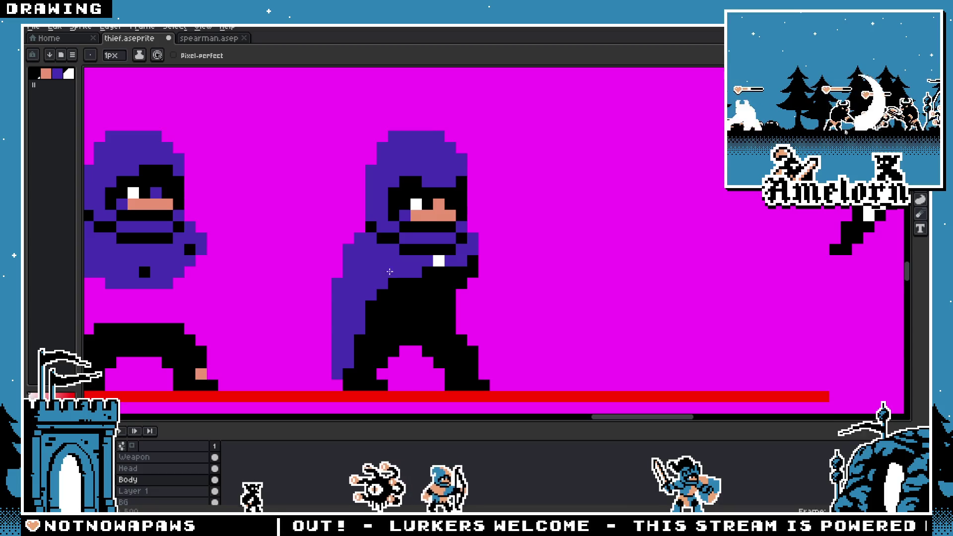
Step: Paint peach skin pixels on the cloaked thief's black torso to start the midriff
left_click(404, 306)
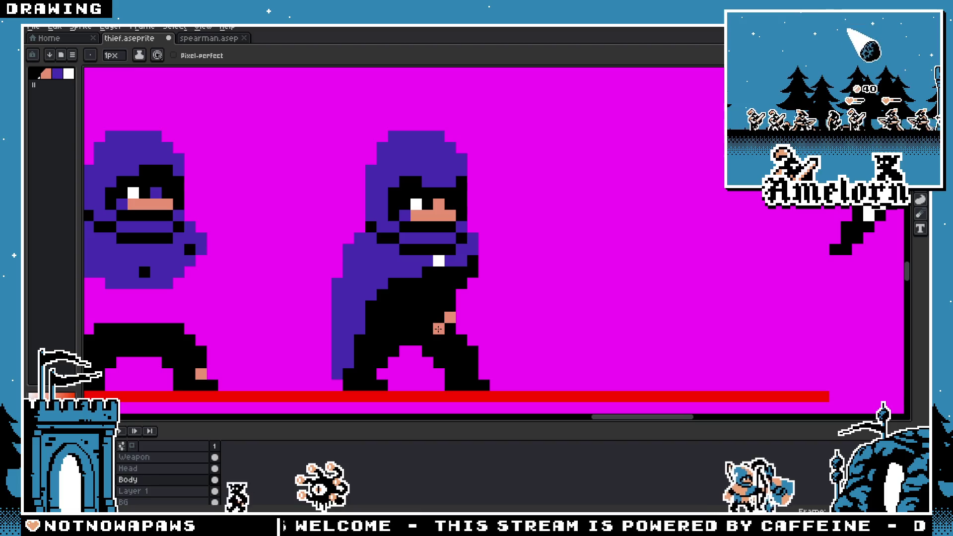
scroll(369, 322, "down", 5)
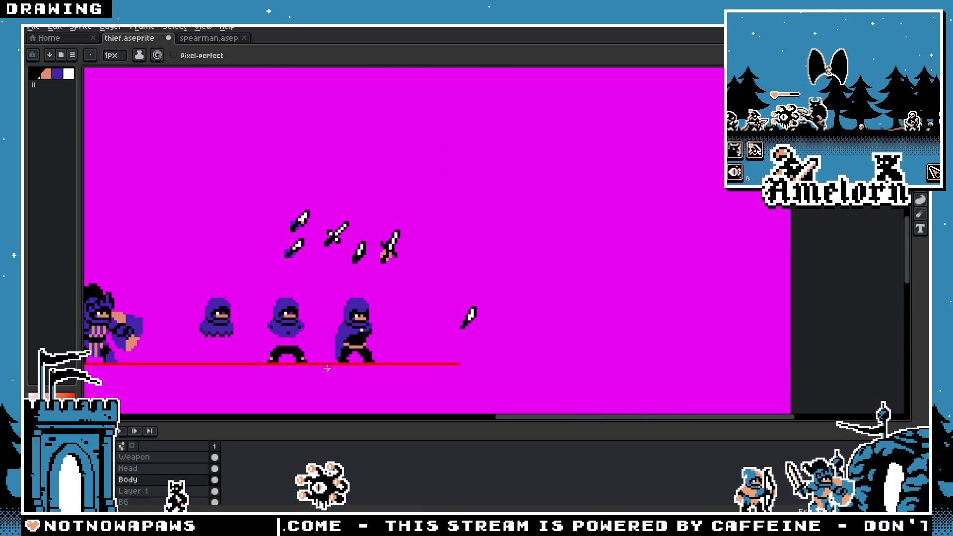
scroll(417, 344, "up", 5)
key("v")
key("b")
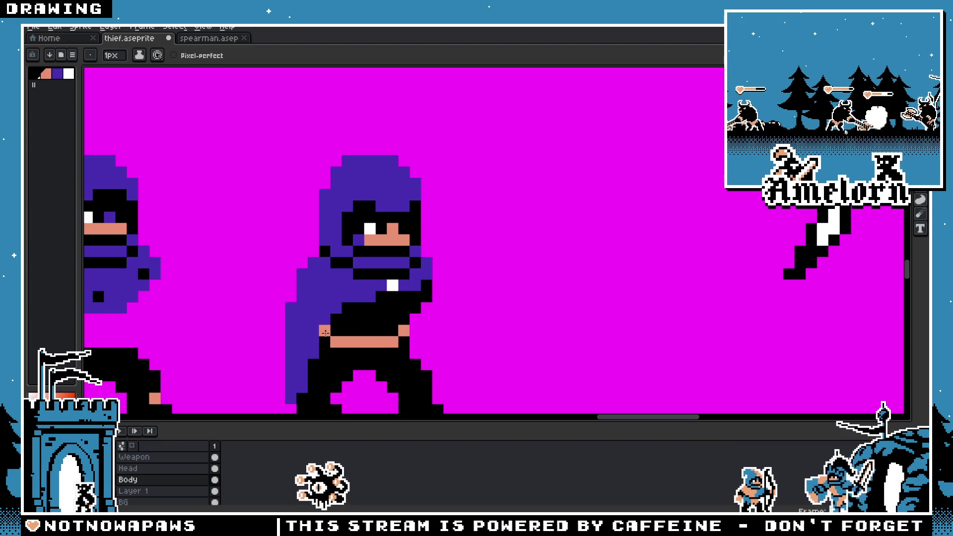
scroll(325, 333, "down", 4)
scroll(403, 386, "up", 4)
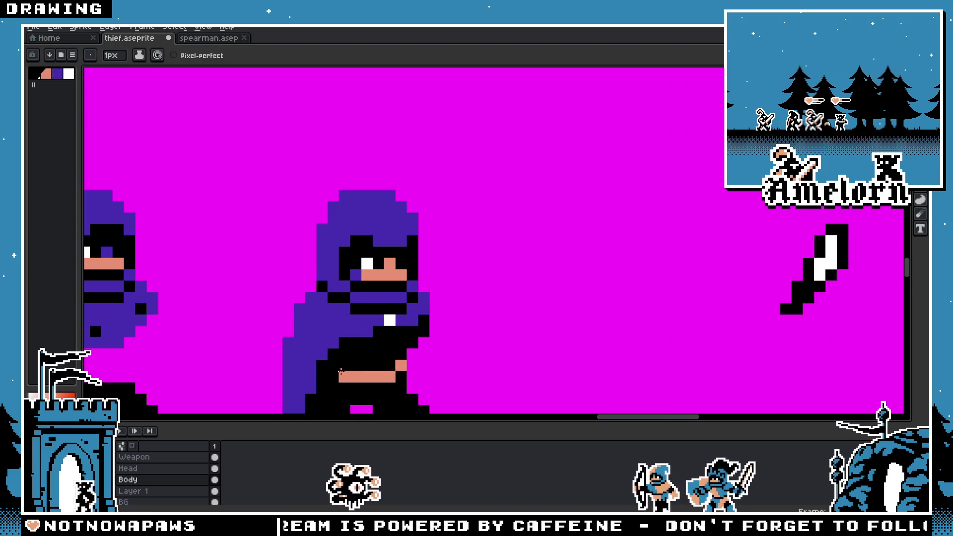
scroll(319, 365, "down", 5)
key("h")
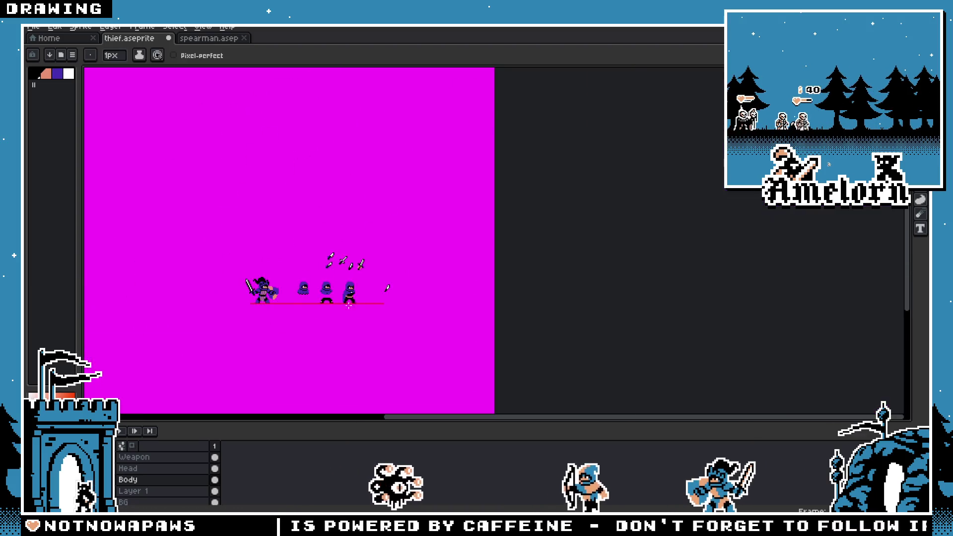
scroll(370, 318, "up", 5)
scroll(370, 318, "up", 1)
key("b")
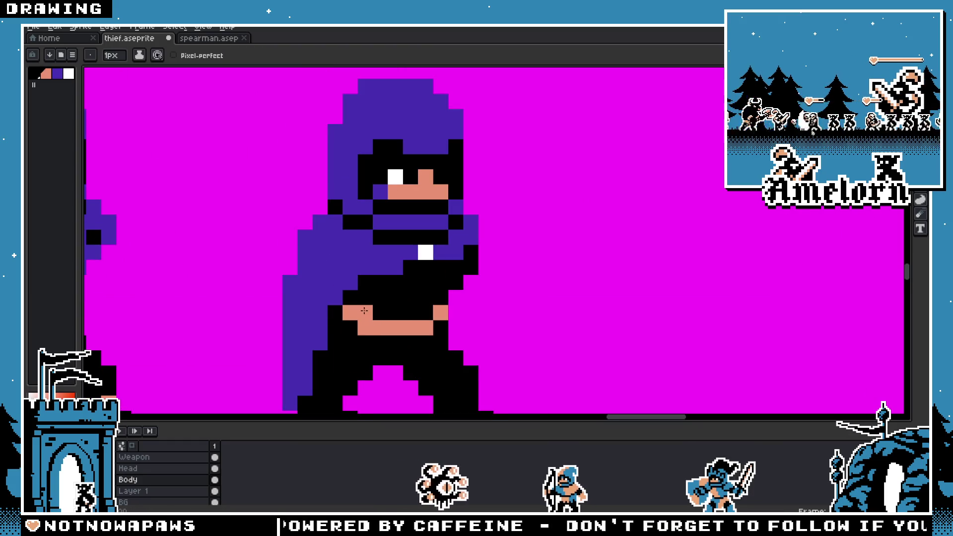
scroll(367, 330, "down", 3)
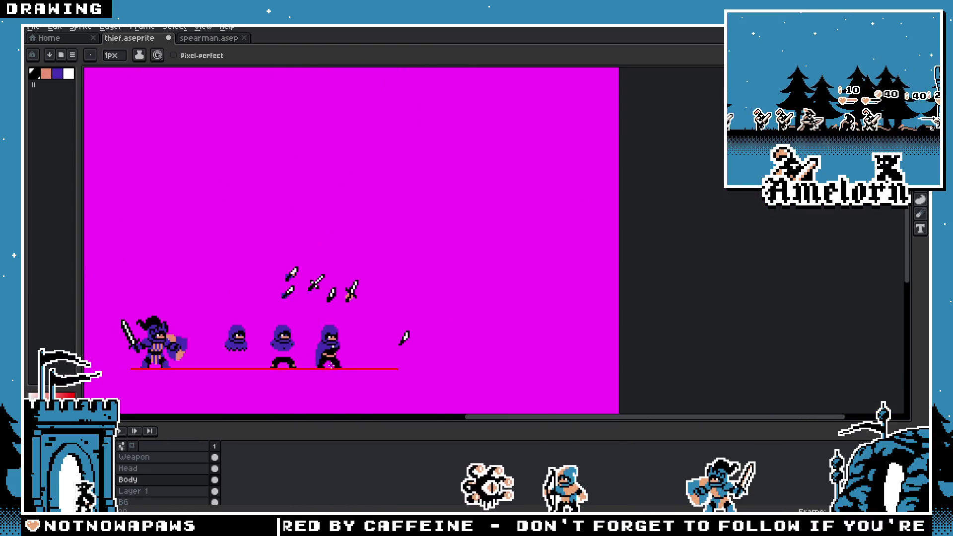
scroll(337, 360, "up", 1)
scroll(337, 360, "up", 1)
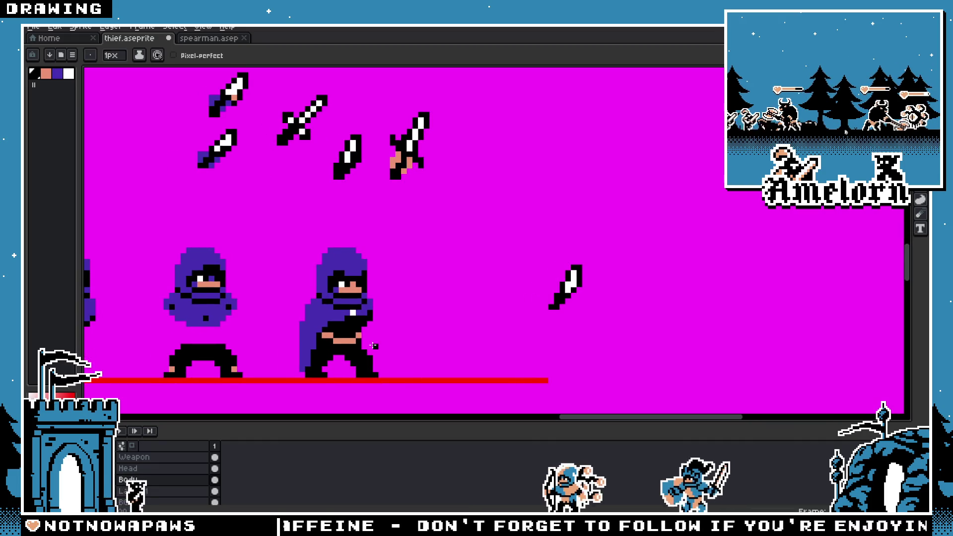
scroll(367, 333, "up", 3)
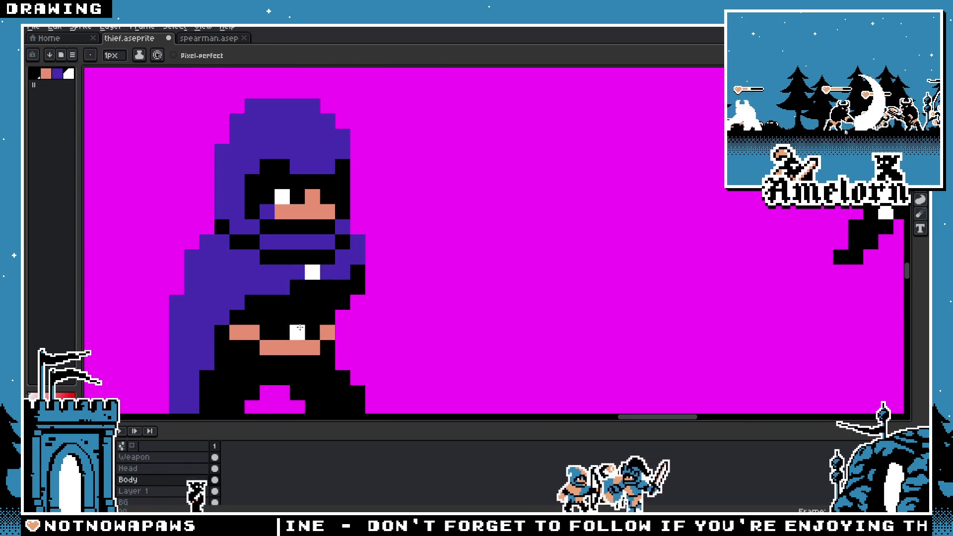
Step: Sample the cloak's purple from the canvas and make the Head layer active
left_click(325, 272, "alt")
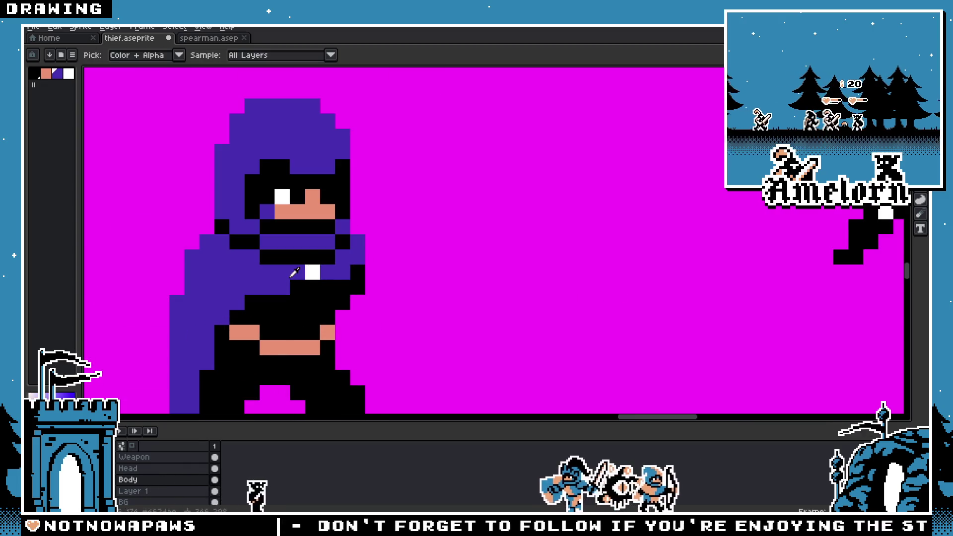
left_click(128, 468)
scroll(213, 300, "down", 3)
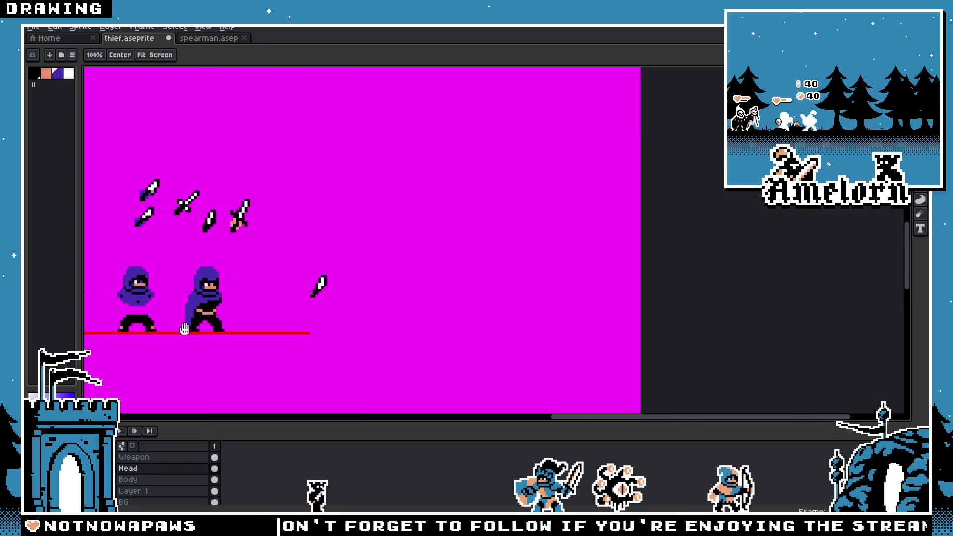
scroll(307, 216, "up", 3)
scroll(308, 212, "down", 3)
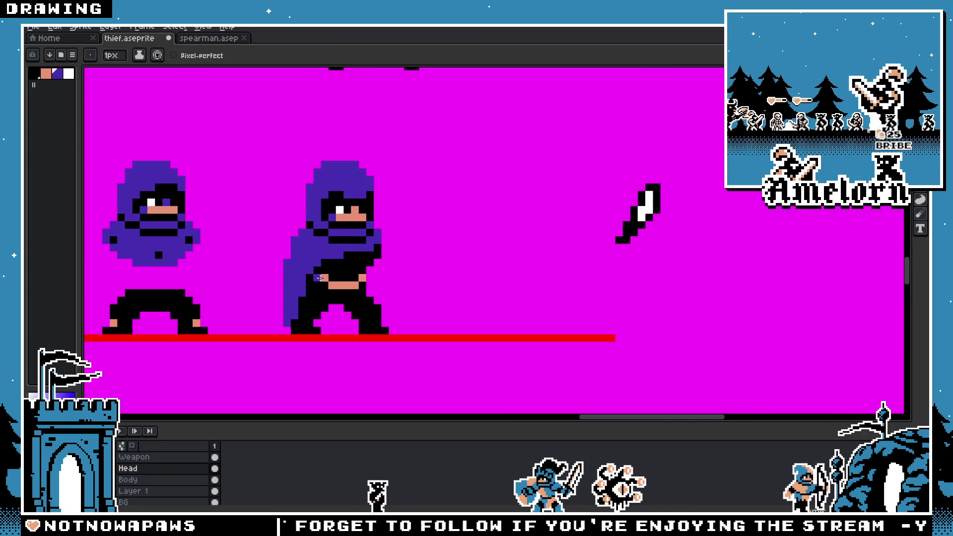
scroll(278, 278, "up", 2)
scroll(258, 326, "down", 1)
scroll(298, 291, "up", 3)
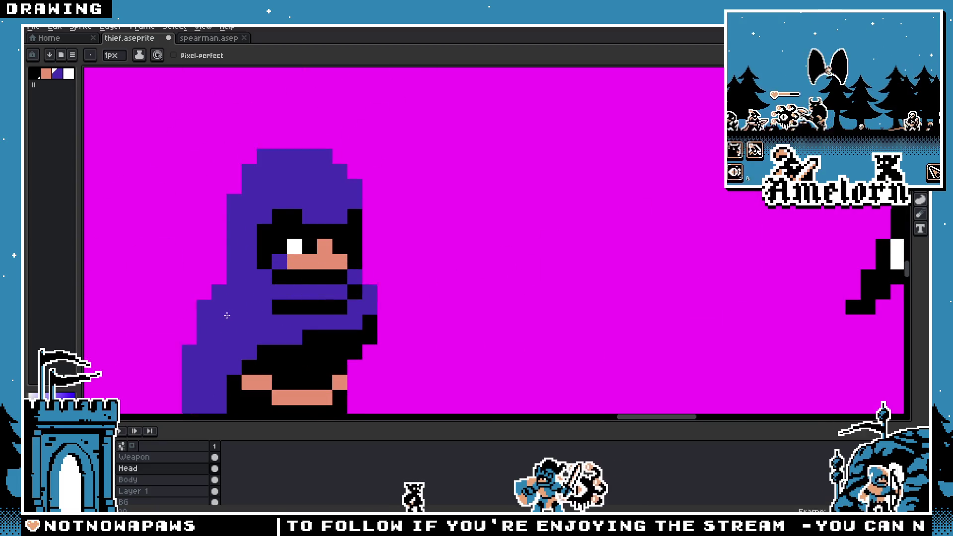
scroll(226, 316, "down", 3)
scroll(293, 259, "up", 2)
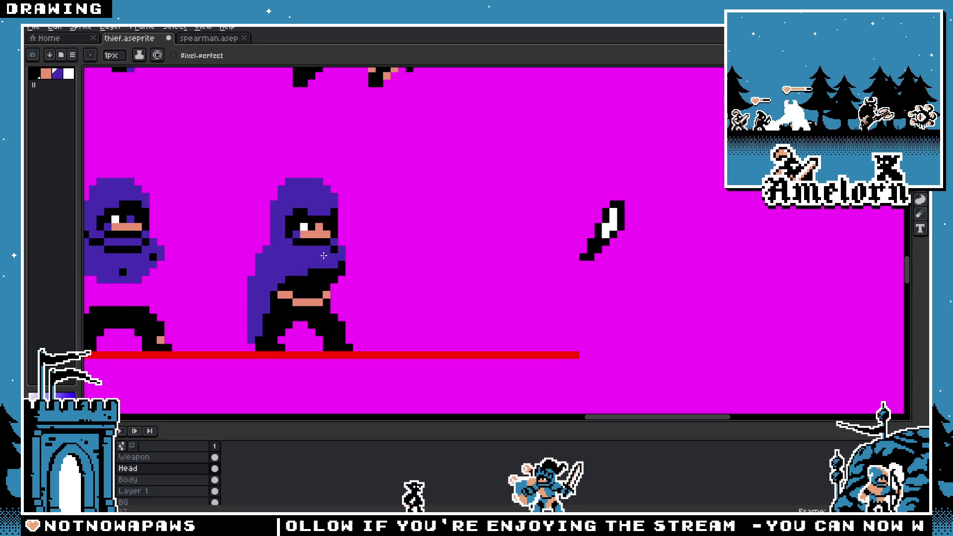
scroll(332, 252, "down", 2)
key("ctrl")
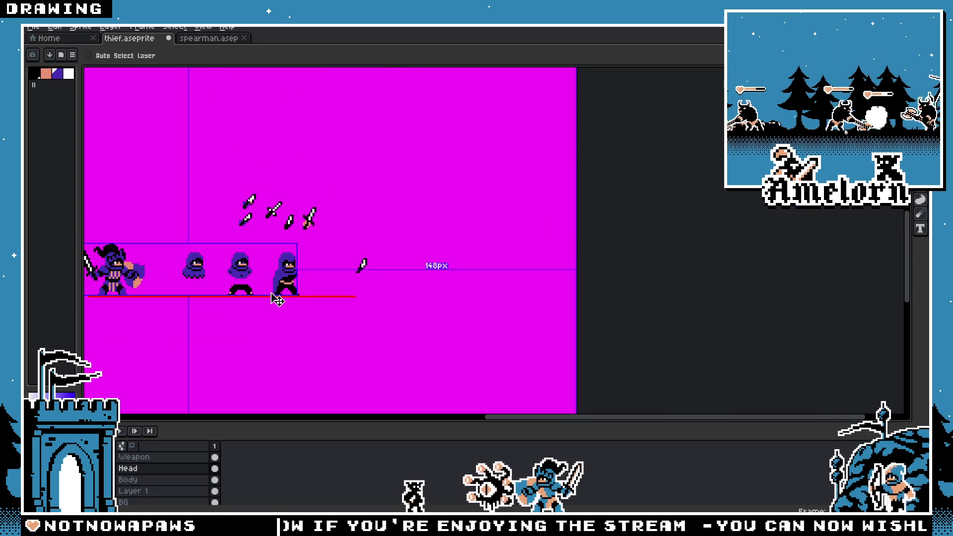
scroll(277, 298, "up", 5)
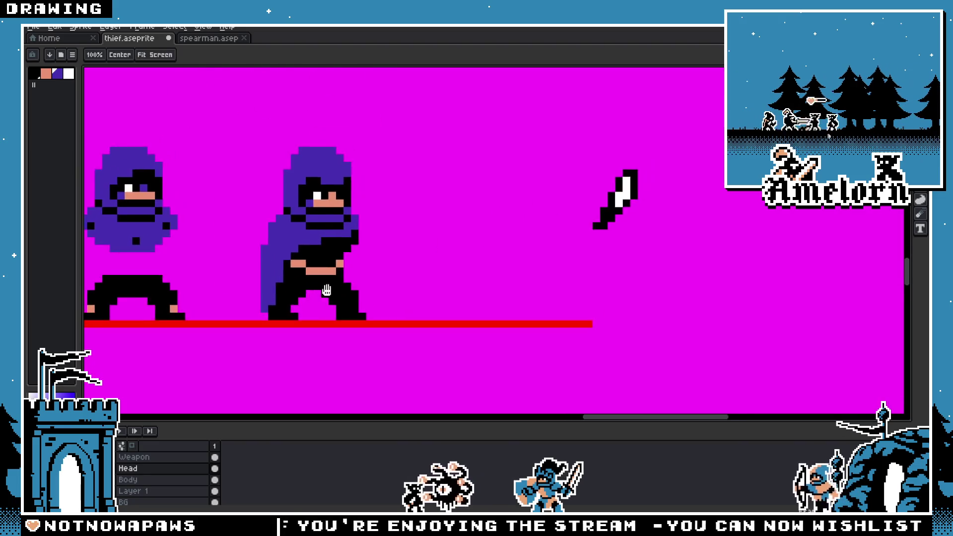
Step: Sample white from the thief's eye, select the Body layer, and paint a pixel between the feet
left_click(248, 358, "alt")
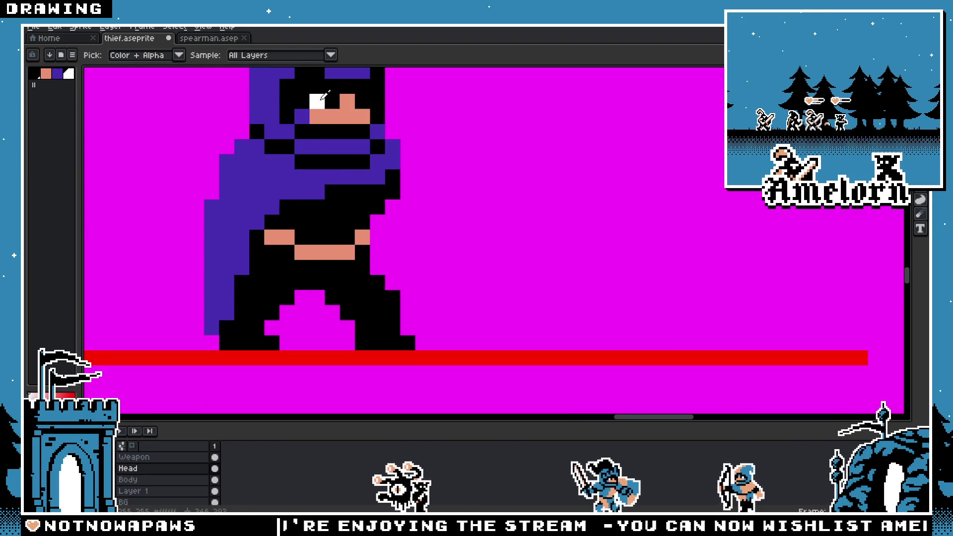
left_click(149, 479)
scroll(192, 322, "down", 5)
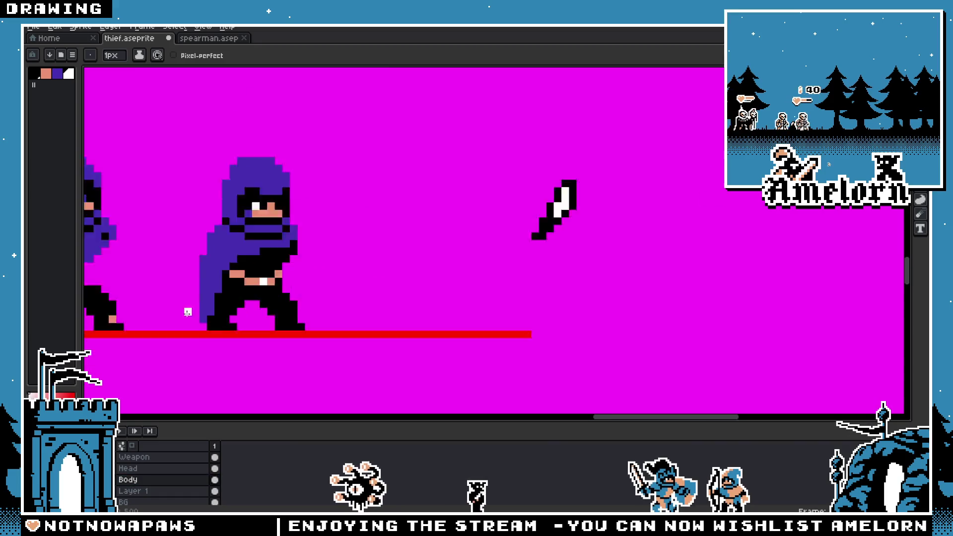
scroll(192, 322, "up", 6)
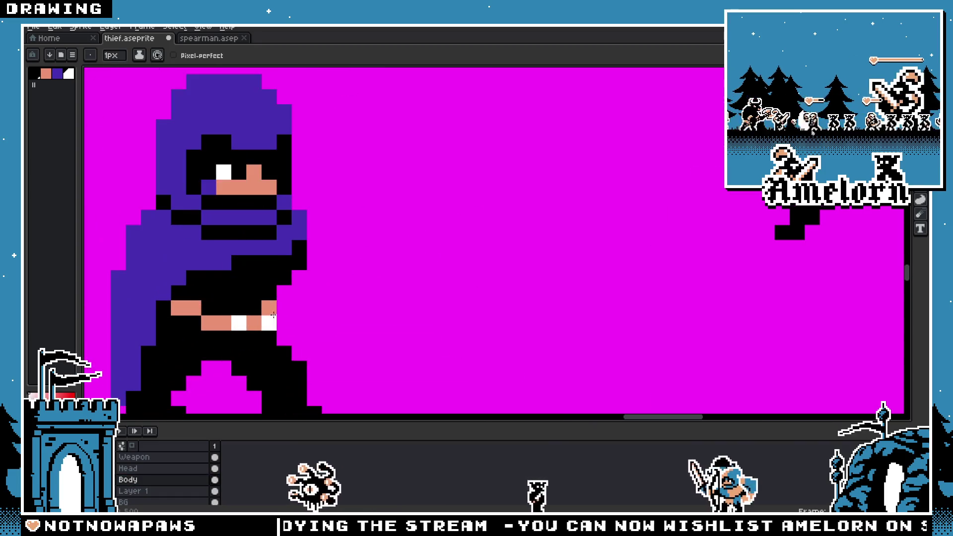
scroll(490, 209, "down", 4)
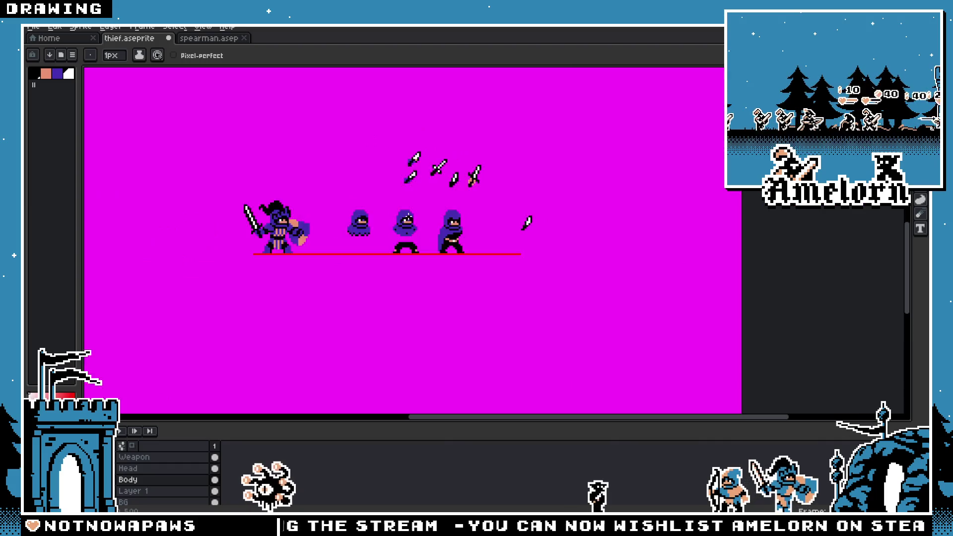
scroll(423, 212, "up", 1)
scroll(423, 212, "up", 2)
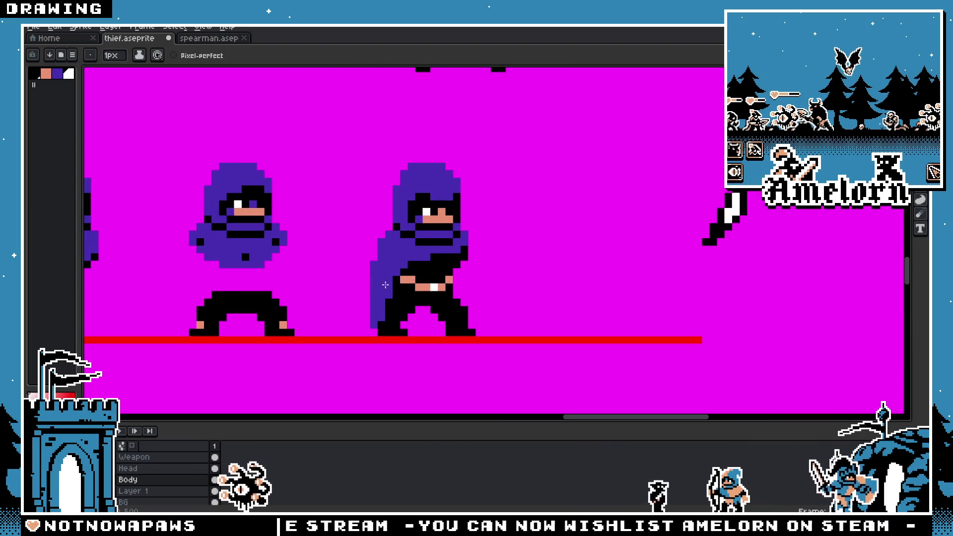
scroll(394, 274, "up", 2)
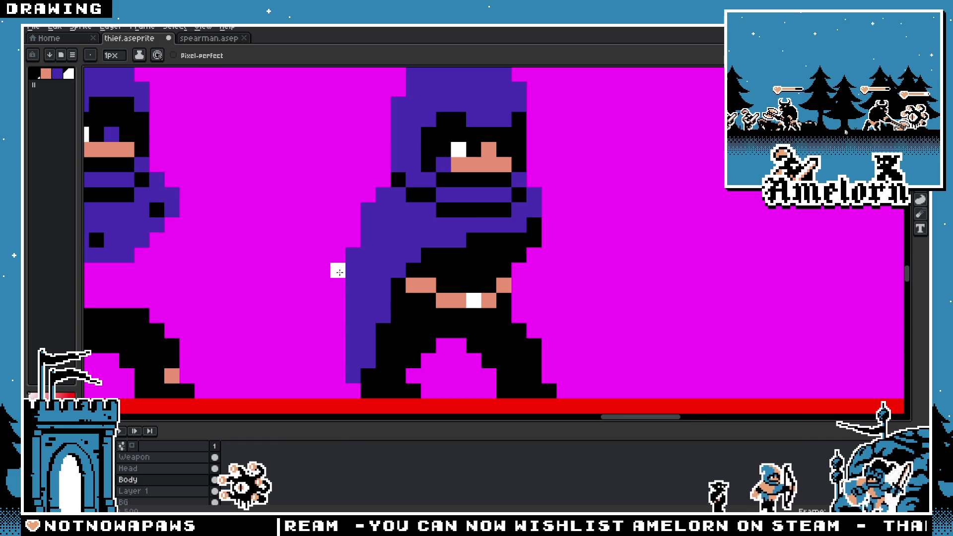
scroll(339, 272, "down", 2)
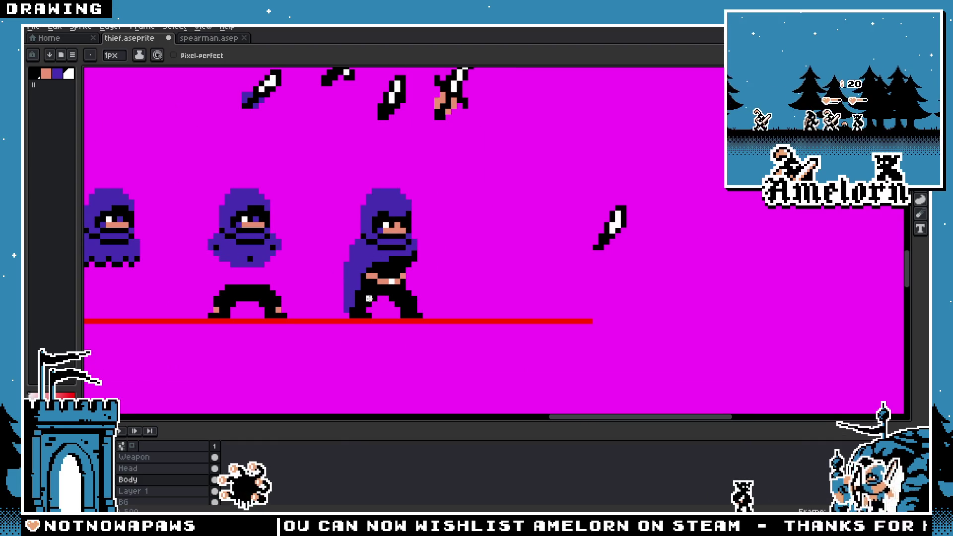
scroll(415, 254, "up", 2)
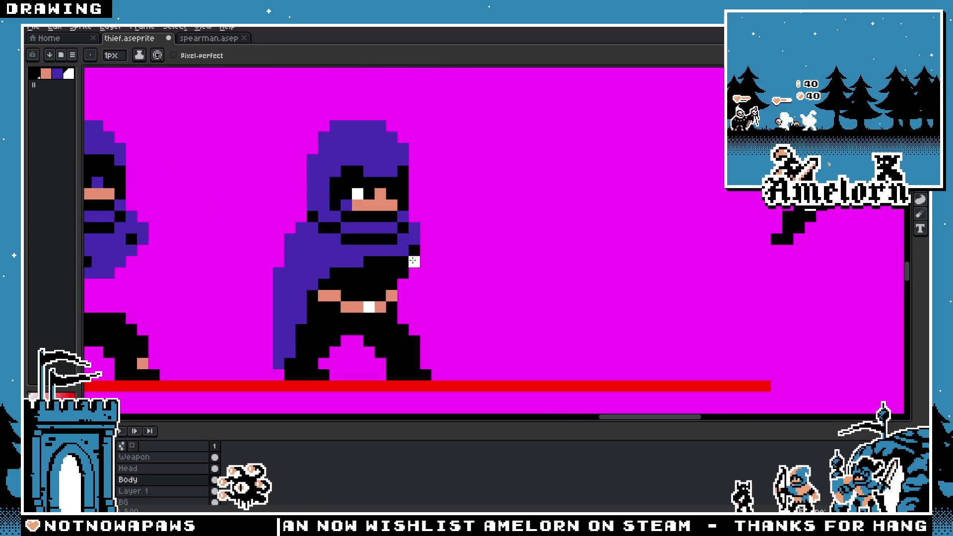
key("i")
key("b")
left_click(337, 372)
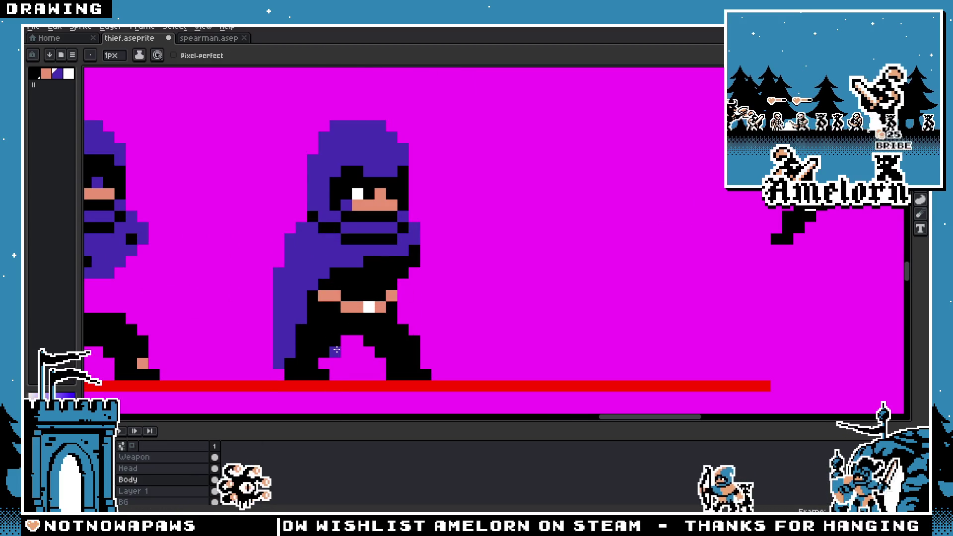
Step: Switch between the Eraser, Move, Hand and Pencil tools while zooming in to inspect the belt
scroll(340, 358, "down", 3)
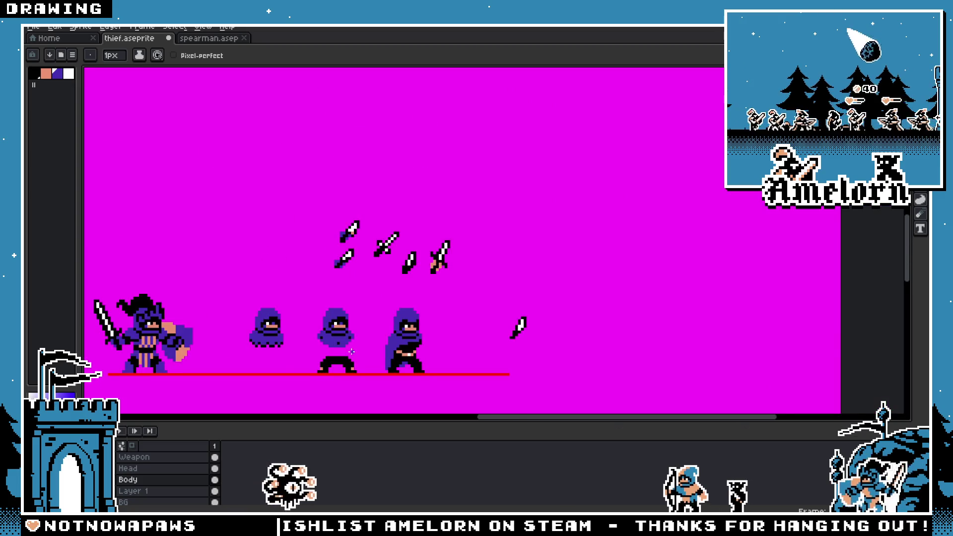
scroll(352, 352, "up", 3)
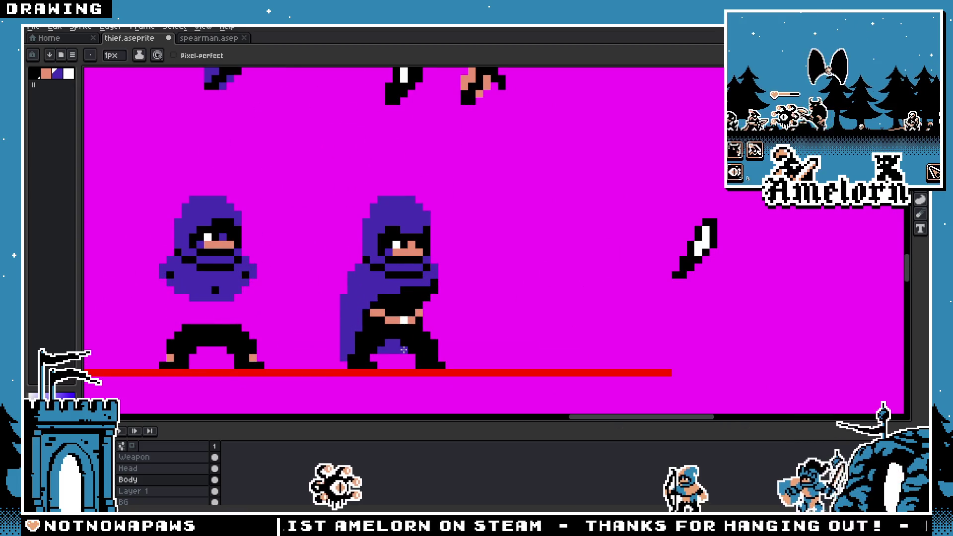
scroll(403, 350, "down", 3)
scroll(378, 347, "up", 4)
key("e")
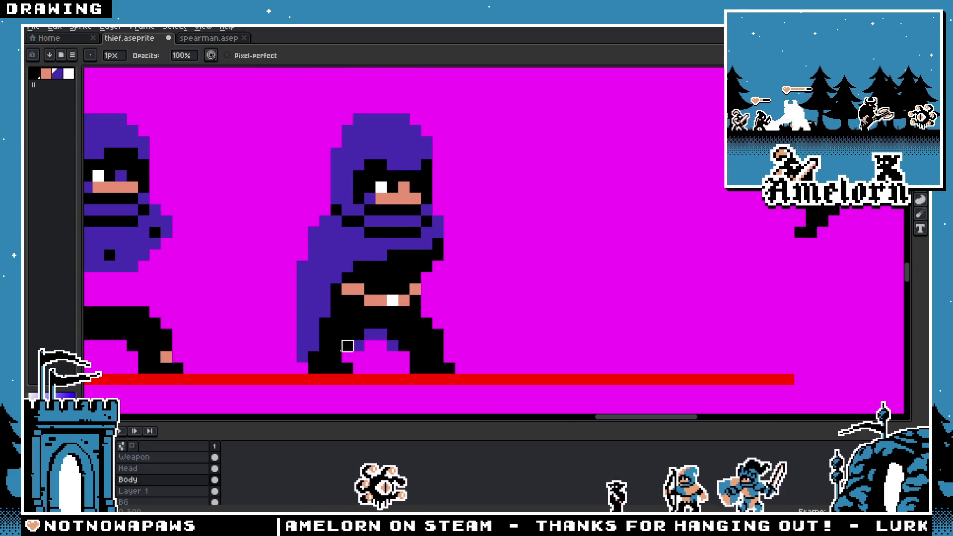
scroll(347, 346, "down", 3)
scroll(335, 358, "up", 3)
scroll(291, 358, "down", 3)
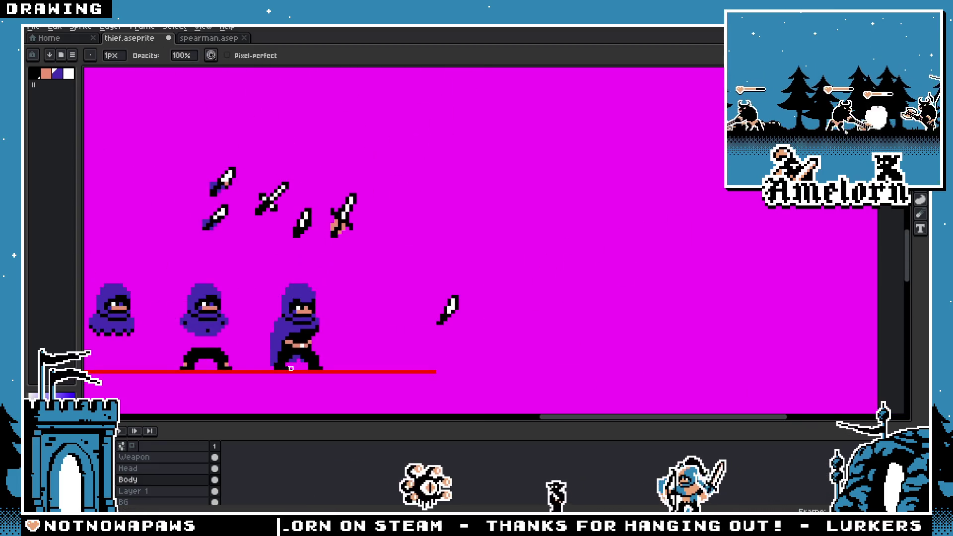
scroll(370, 335, "up", 4)
key("v")
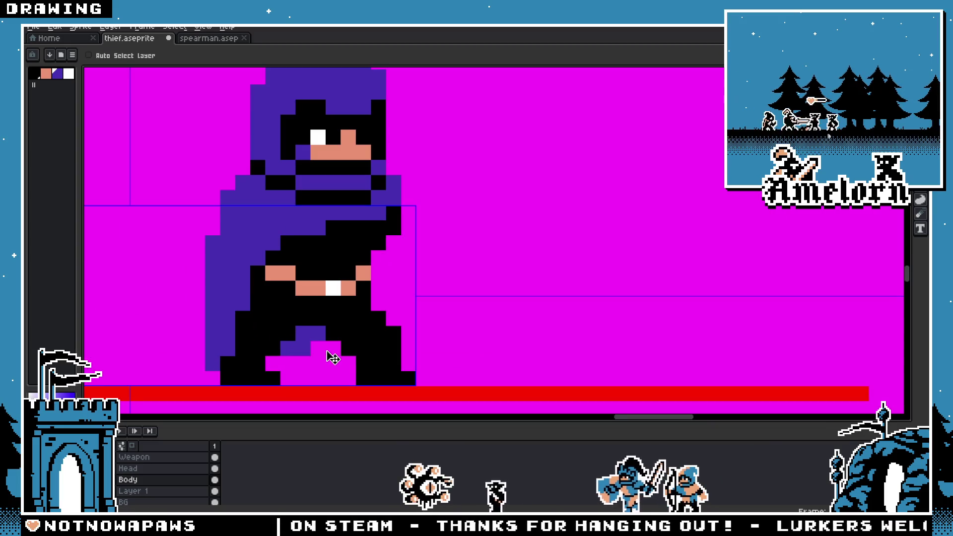
scroll(332, 358, "down", 3)
scroll(347, 342, "up", 3)
key("e")
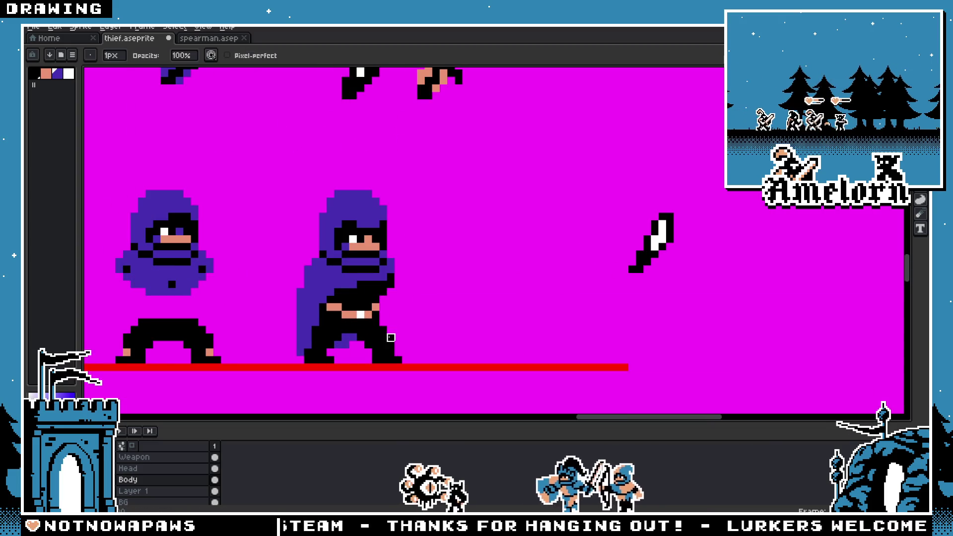
key("b")
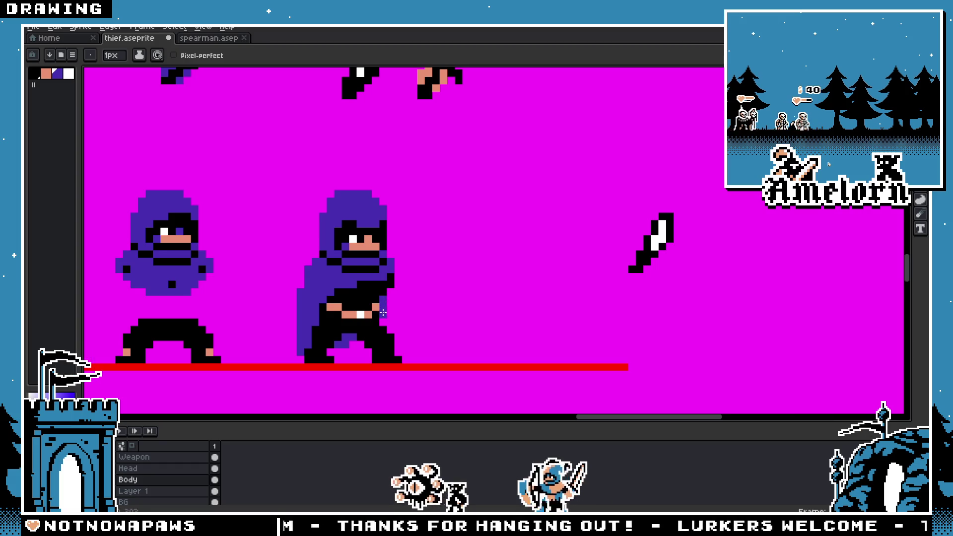
scroll(383, 313, "down", 3)
scroll(357, 328, "up", 4)
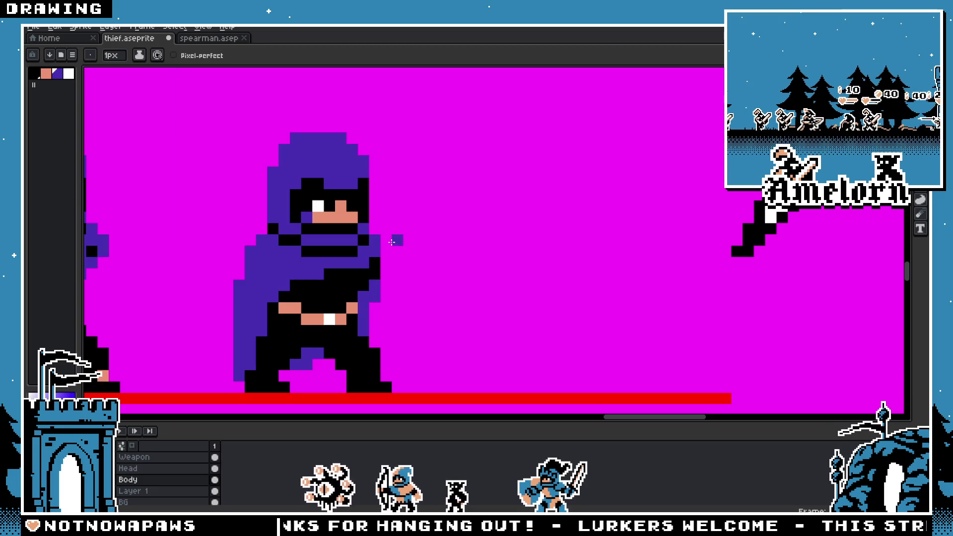
scroll(386, 276, "down", 4)
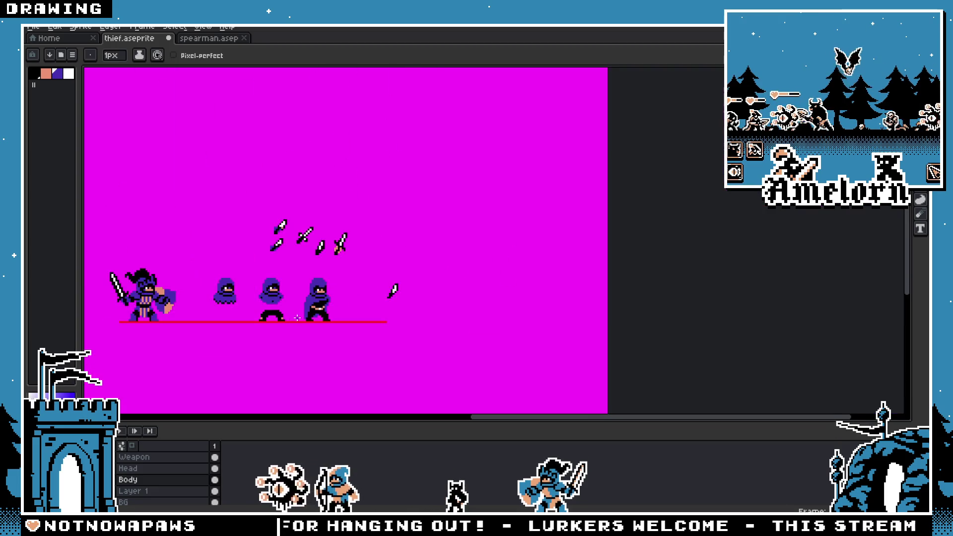
scroll(320, 315, "up", 4)
key("v")
scroll(317, 318, "down", 1)
key("b")
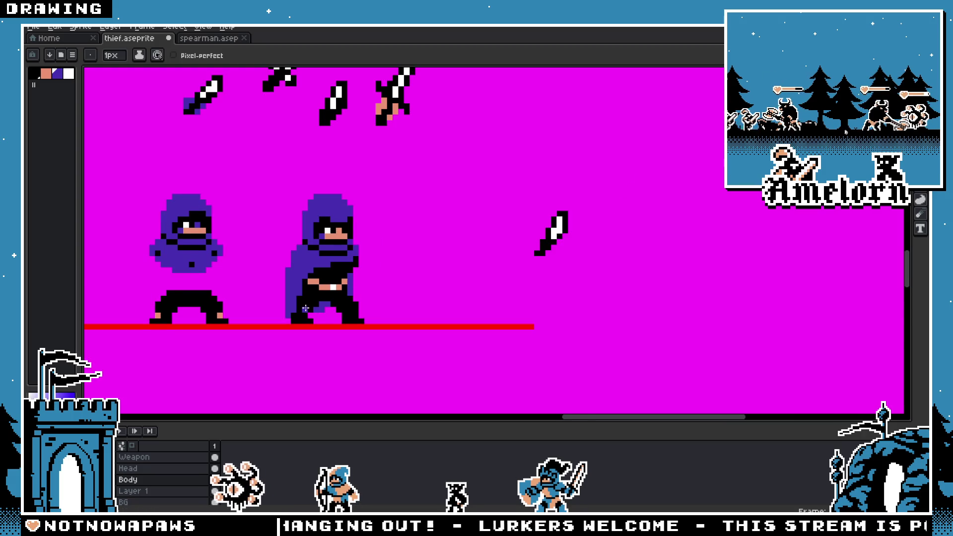
scroll(303, 308, "down", 1)
scroll(337, 273, "up", 4)
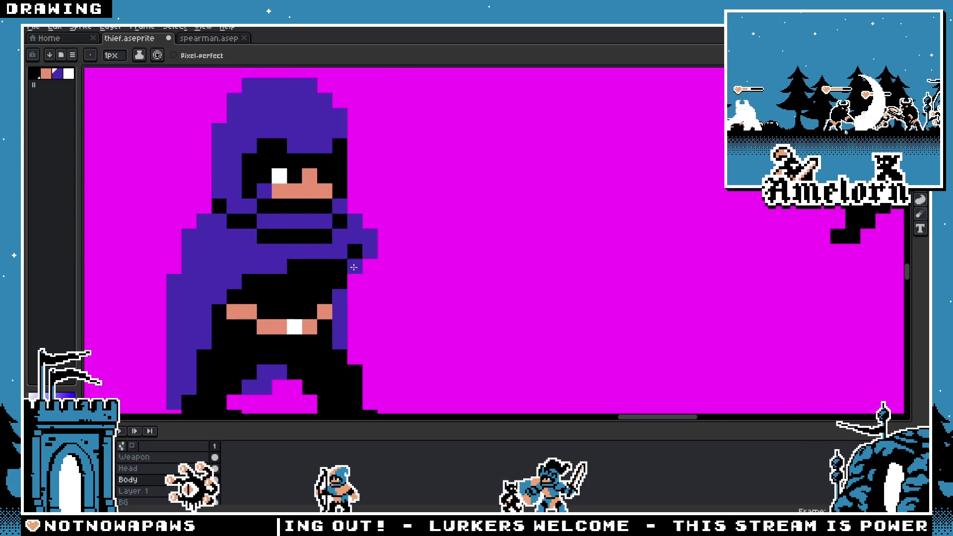
scroll(318, 298, "down", 4)
key("h")
scroll(290, 330, "up", 2)
key("b")
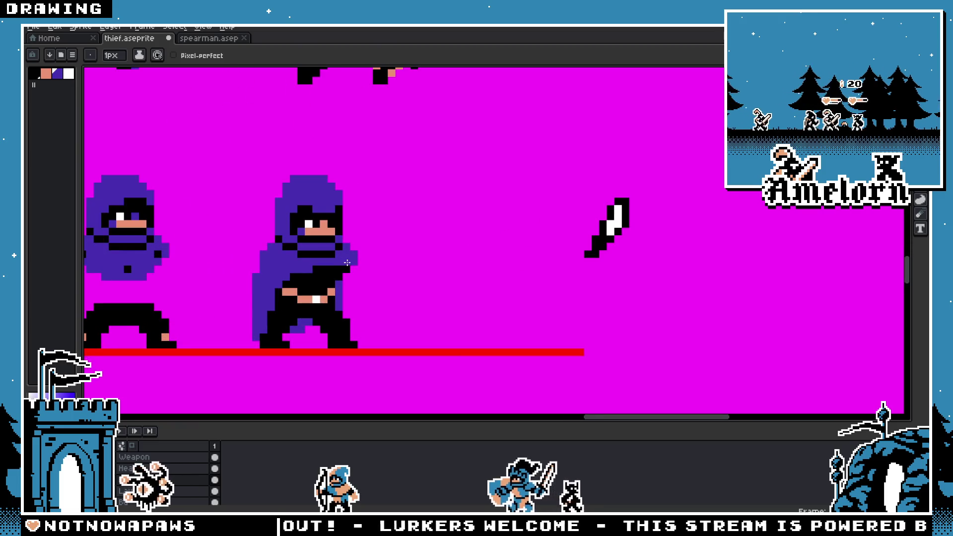
scroll(276, 298, "up", 2)
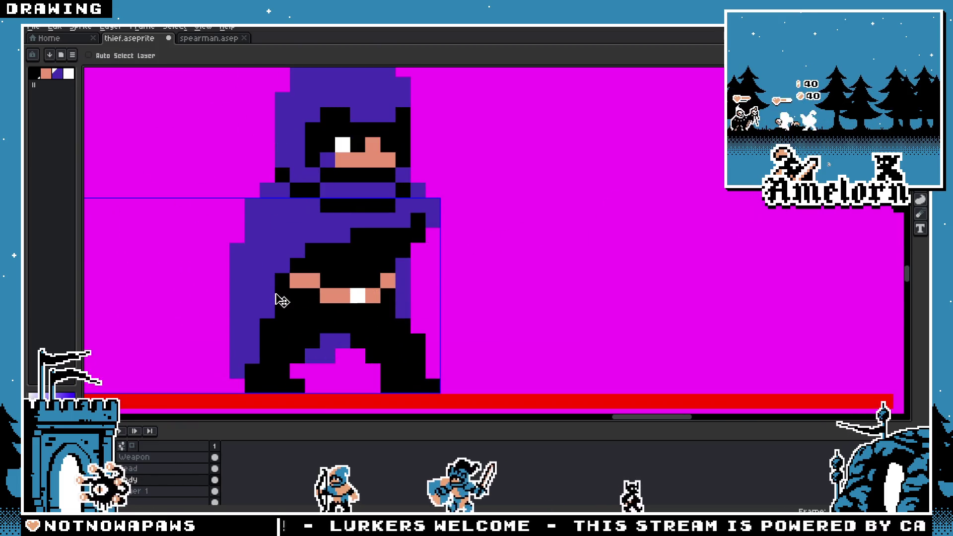
scroll(409, 235, "up", 1)
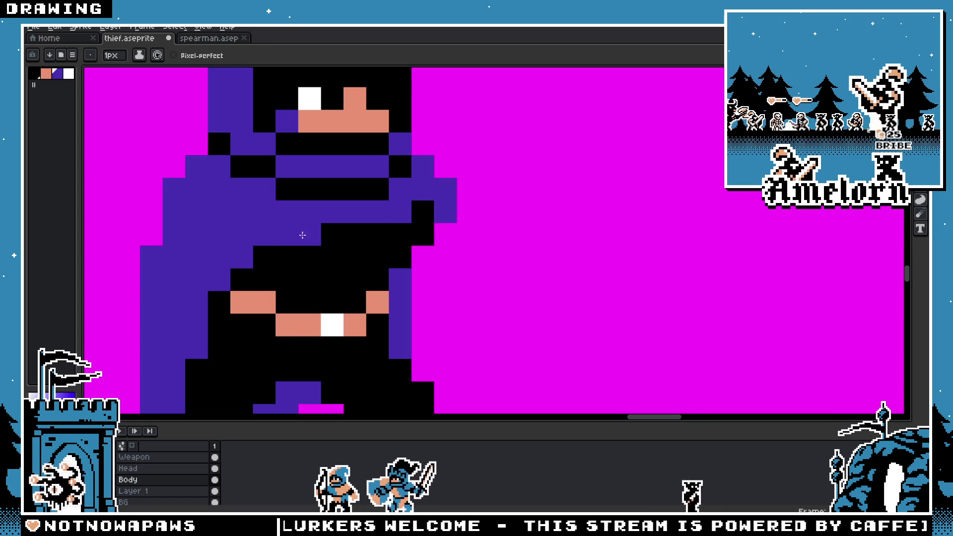
scroll(251, 247, "down", 2)
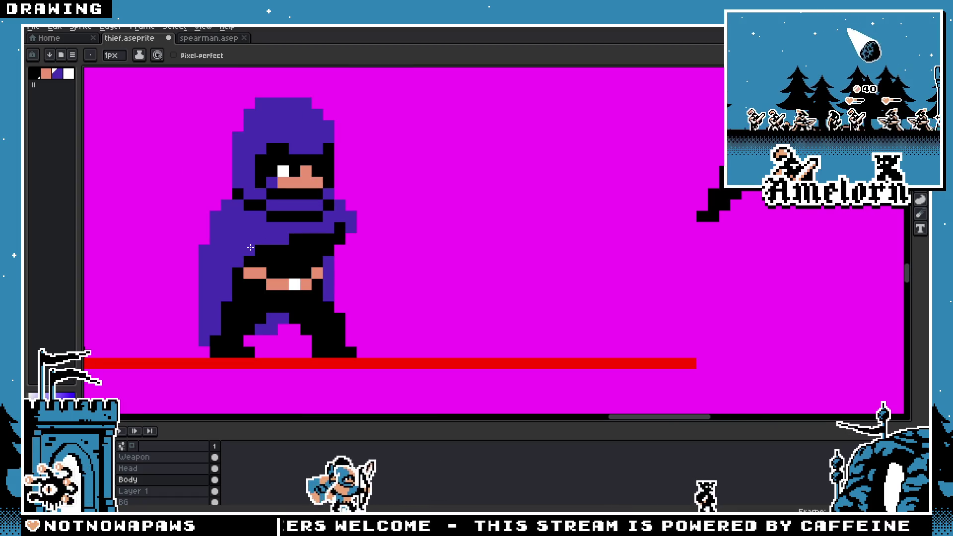
scroll(250, 248, "down", 4)
scroll(324, 291, "up", 6)
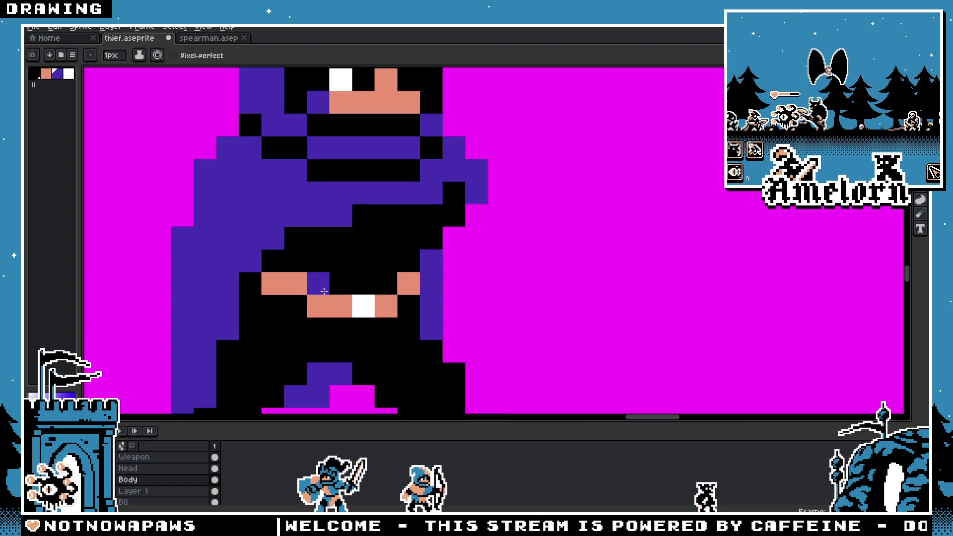
Step: Recolour the stray blue belt pixel black and repaint the two-pixel white buckle centred on the midriff
left_click(317, 283)
left_click(385, 305)
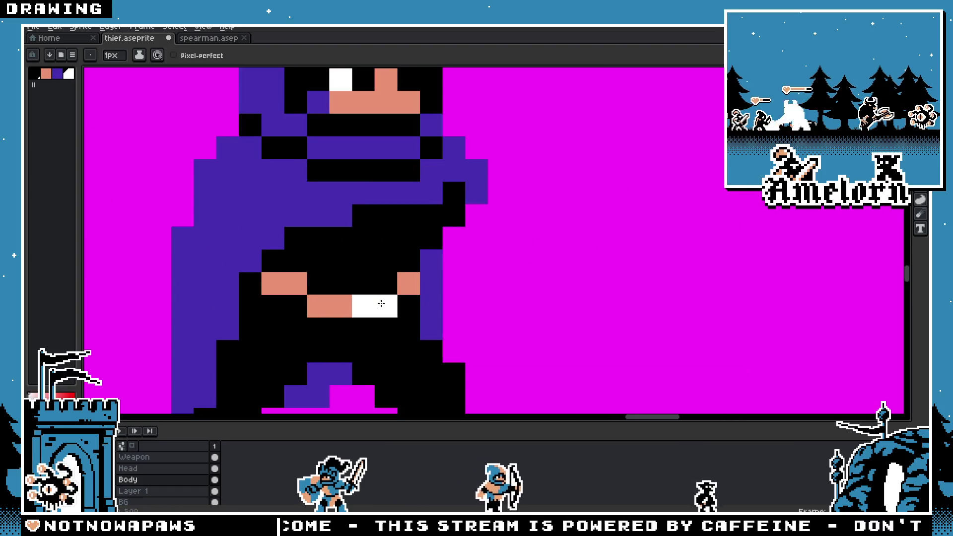
scroll(381, 304, "down", 5)
scroll(324, 323, "up", 4)
left_click(324, 323)
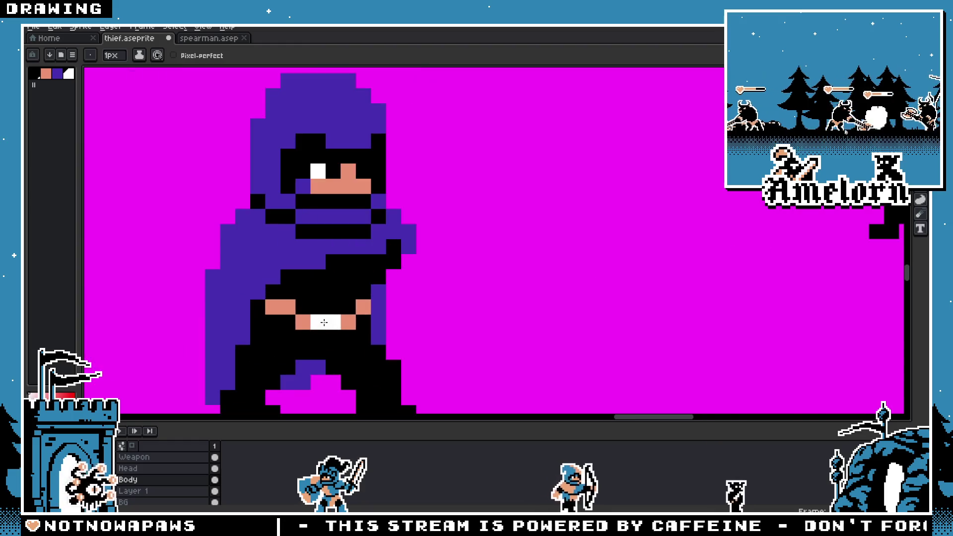
scroll(324, 323, "down", 4)
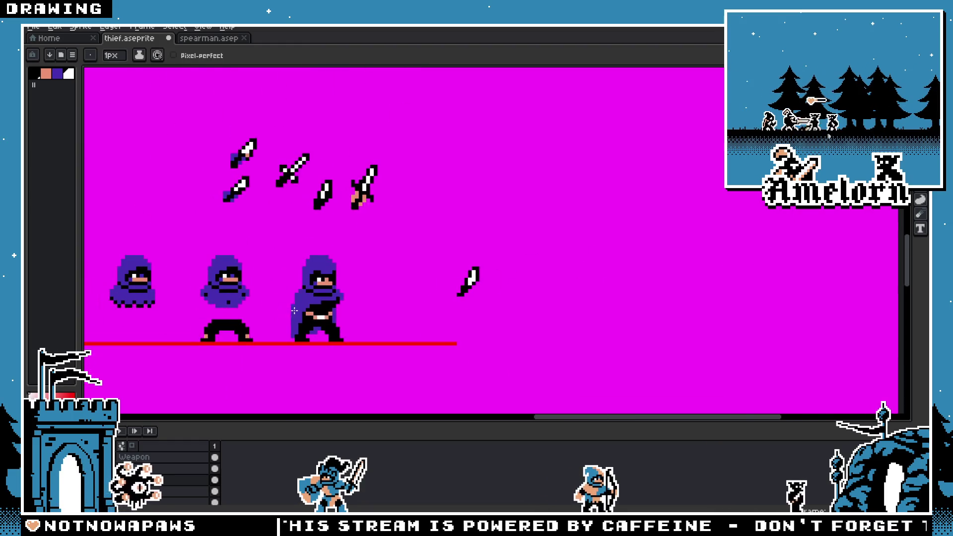
scroll(316, 318, "up", 2)
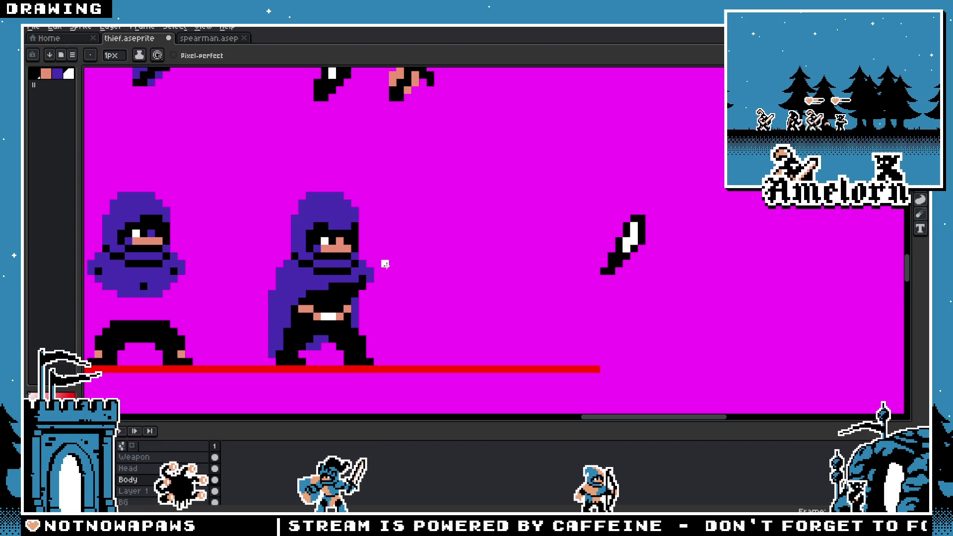
left_click_drag(385, 264, 450, 332)
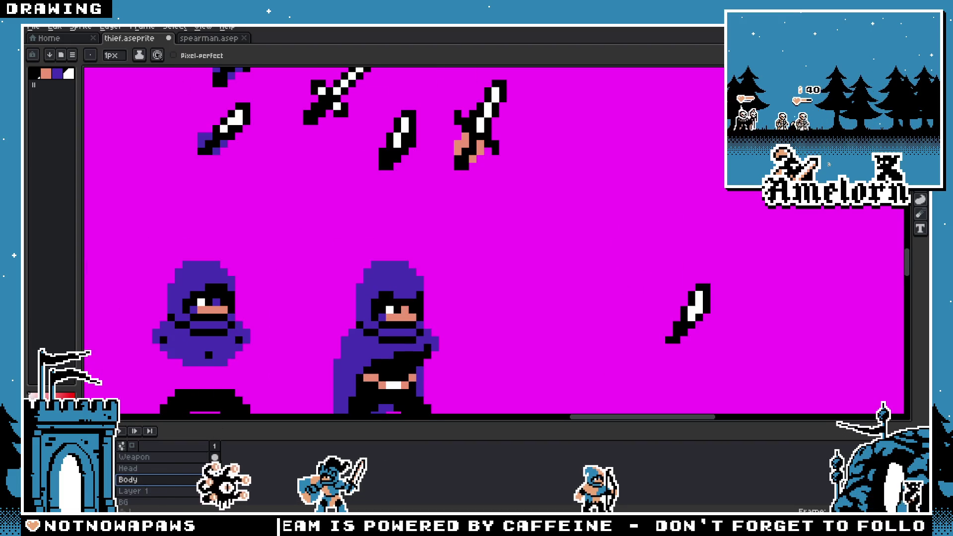
Step: In the spearman sheet, Magic Wand-select the archer's skin-coloured hand
key("ctrl+Tab")
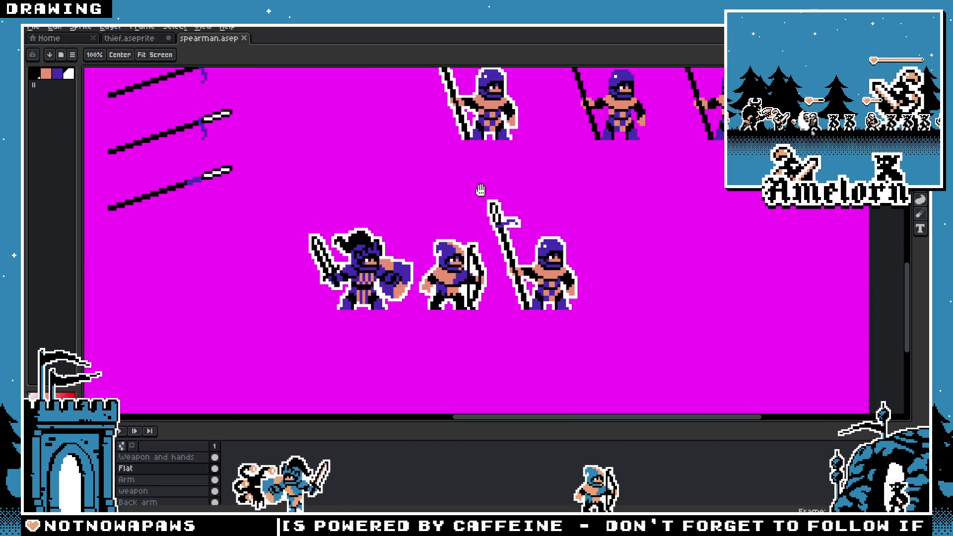
mouse_move(480, 190)
left_mouse_down()
mouse_move(343, 185)
mouse_move(587, 176)
mouse_move(492, 280)
left_mouse_up()
scroll(346, 255, "up", 1)
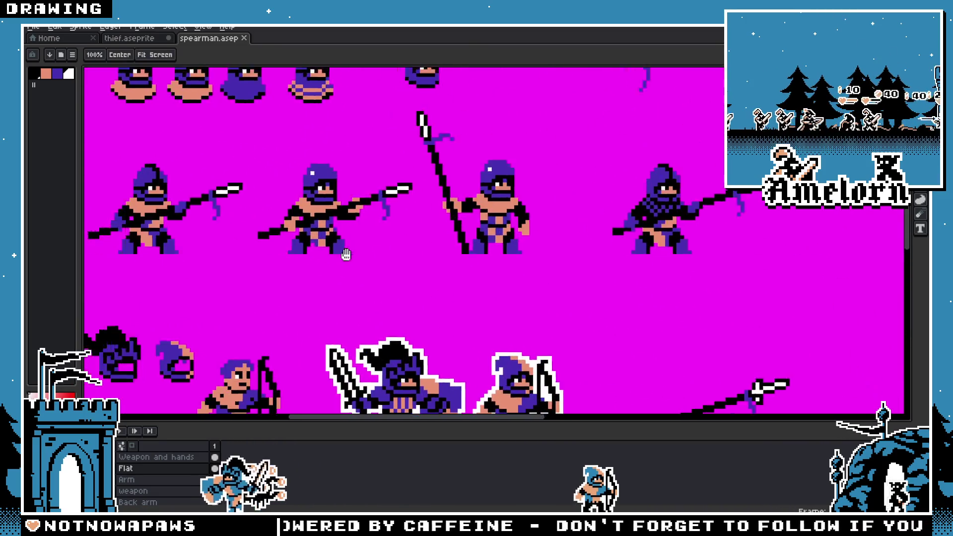
mouse_move(346, 255)
left_mouse_down()
mouse_move(485, 323)
mouse_move(467, 189)
left_mouse_up()
mouse_move(407, 318)
left_mouse_down()
mouse_move(492, 243)
mouse_move(431, 252)
mouse_move(439, 236)
left_mouse_up()
scroll(348, 199, "up", 4)
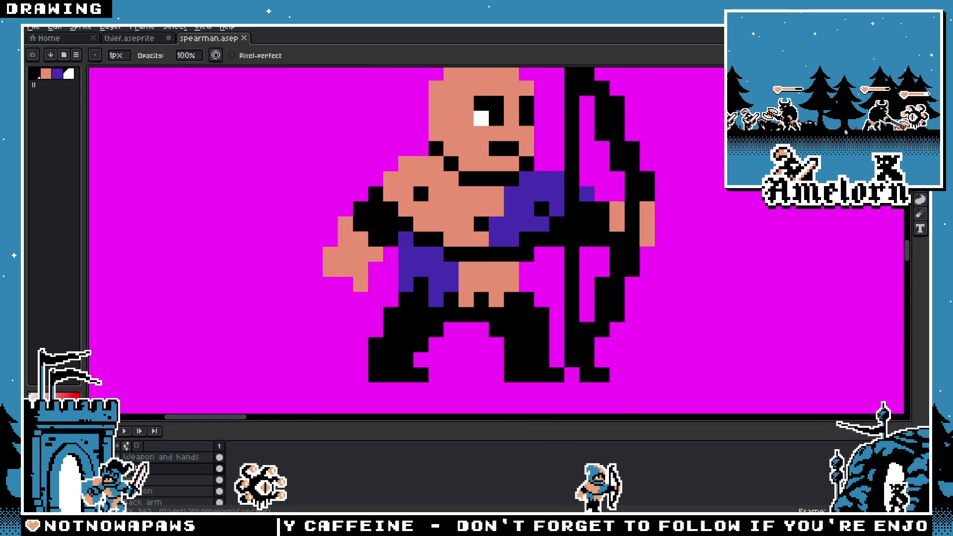
key("m")
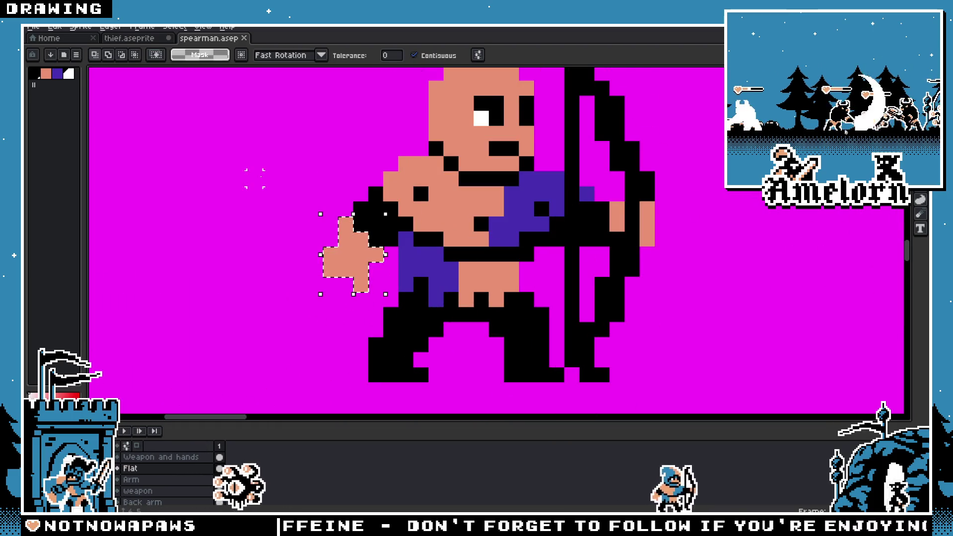
left_click(355, 265)
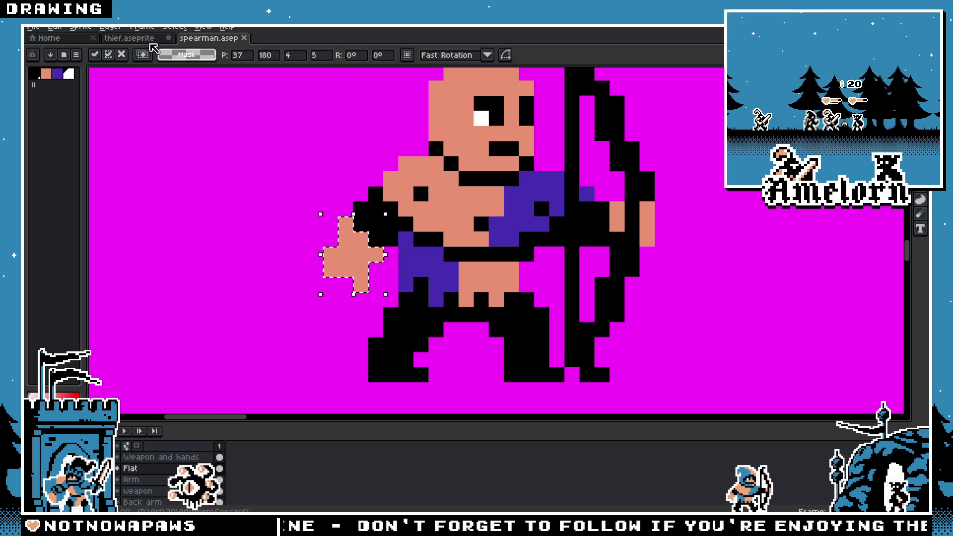
Step: Back in thief.aseprite, rename the new Layer 2 to Arm
key("ctrl+Tab")
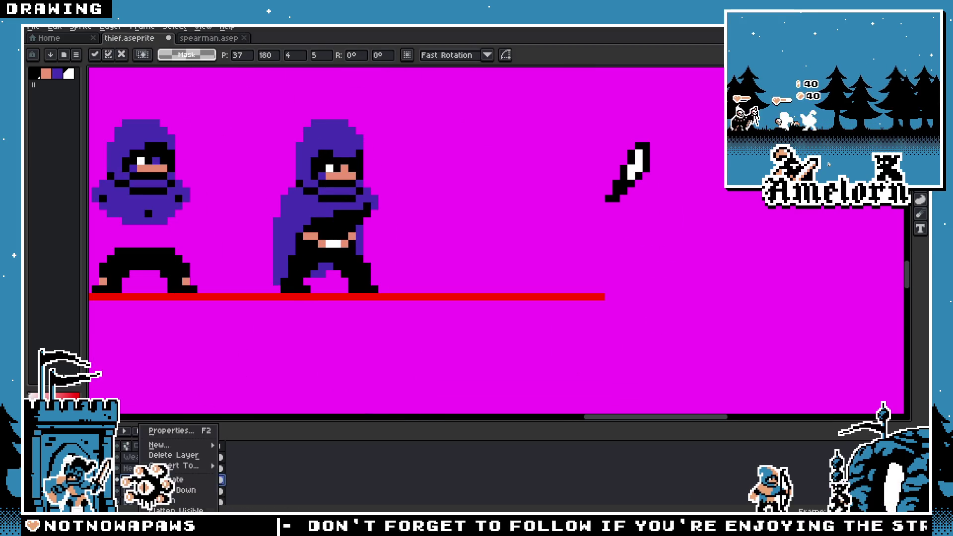
key("Escape")
double_click(189, 481)
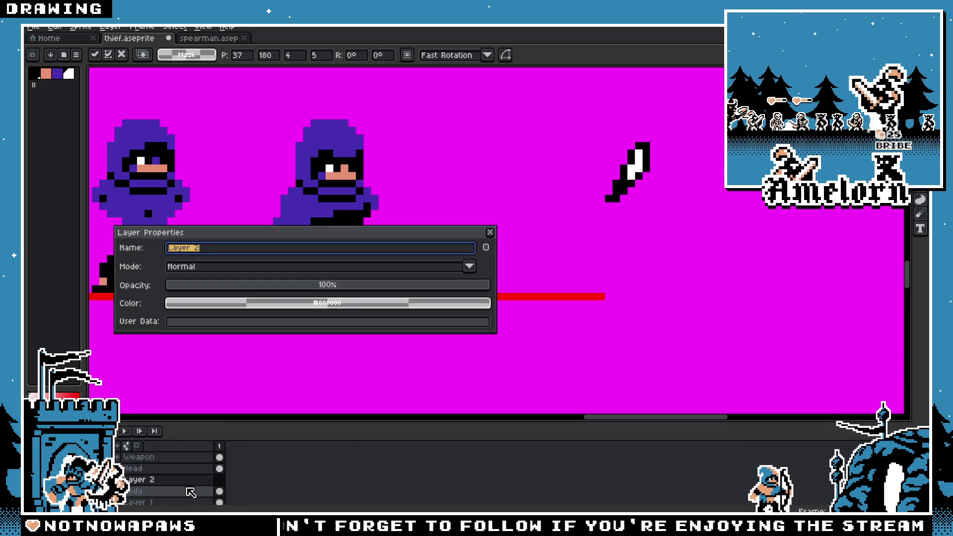
type("Arm")
key("Return")
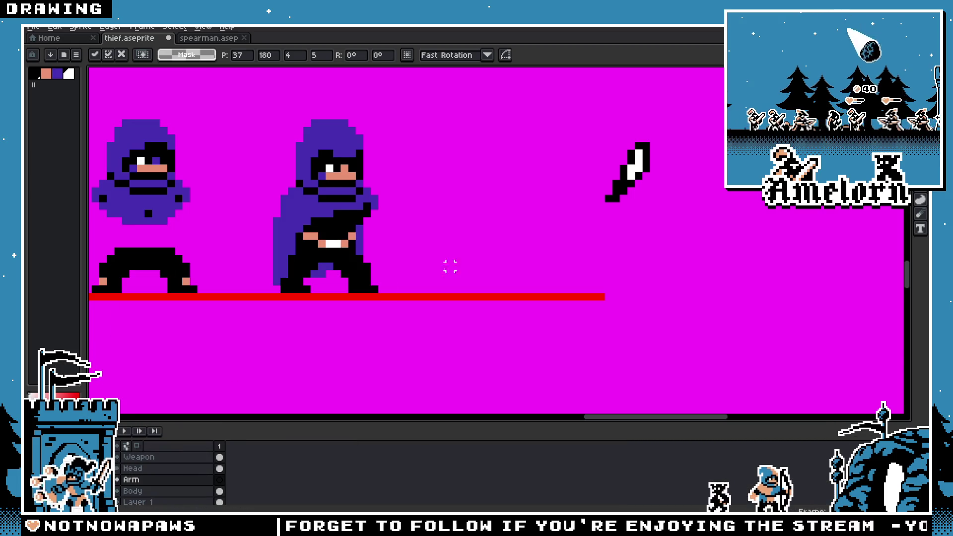
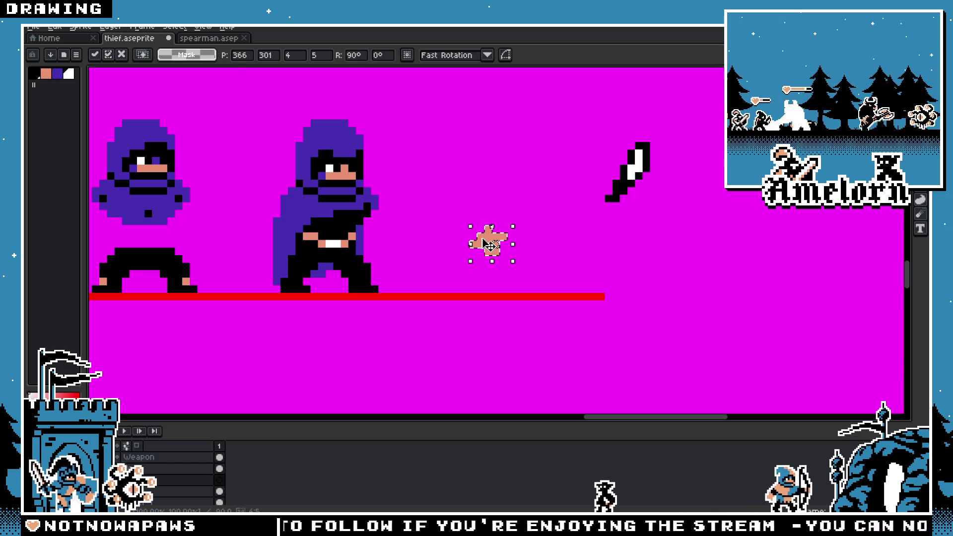
Step: Move the detached hand left beside the thief's body and commit it
left_click_drag(488, 243, 393, 236)
key("Return")
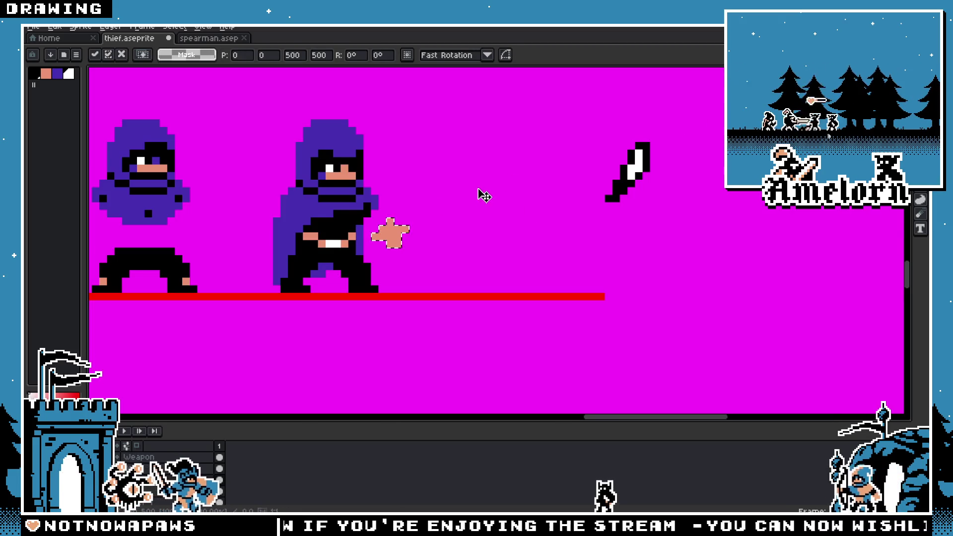
left_click_drag(432, 198, 464, 236)
scroll(465, 236, "up", 1)
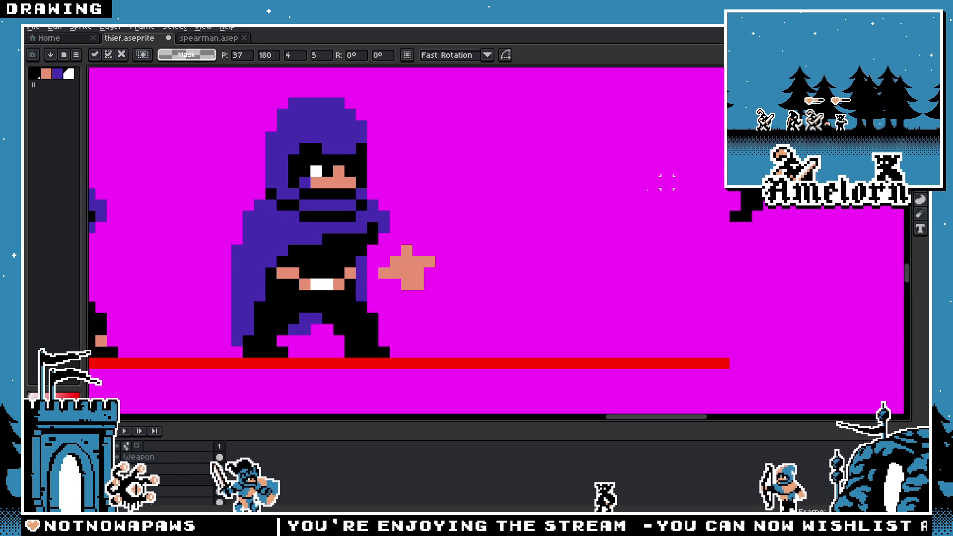
scroll(419, 256, "down", 2)
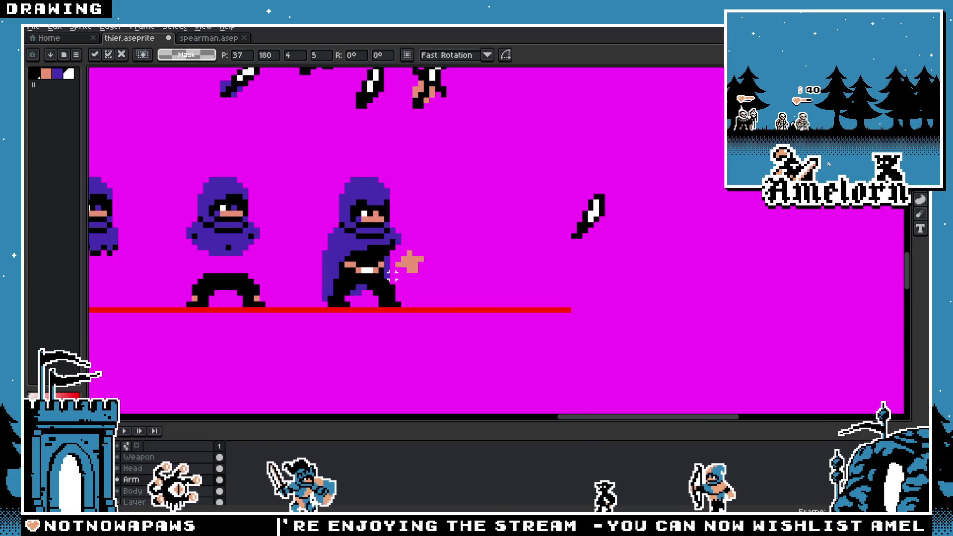
scroll(419, 256, "up", 2)
left_click_drag(432, 294, 325, 286)
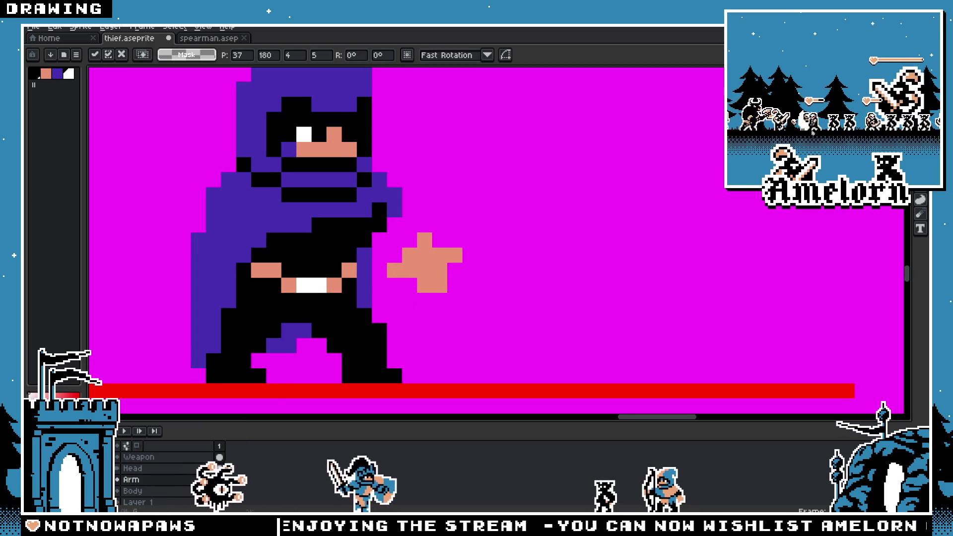
Step: On the Arm layer, add a black pixel extending the thief's arm toward the hand
left_click(147, 480)
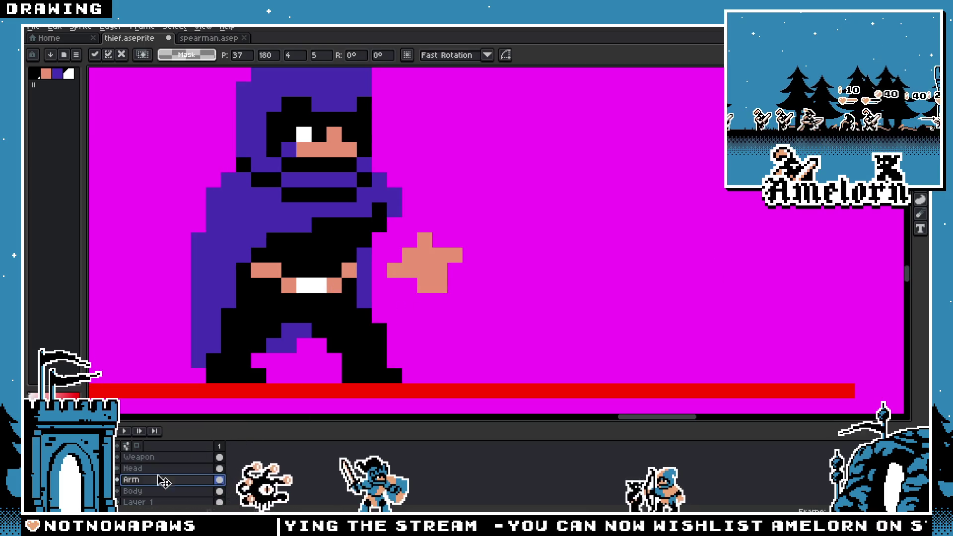
key("b")
left_click(396, 231)
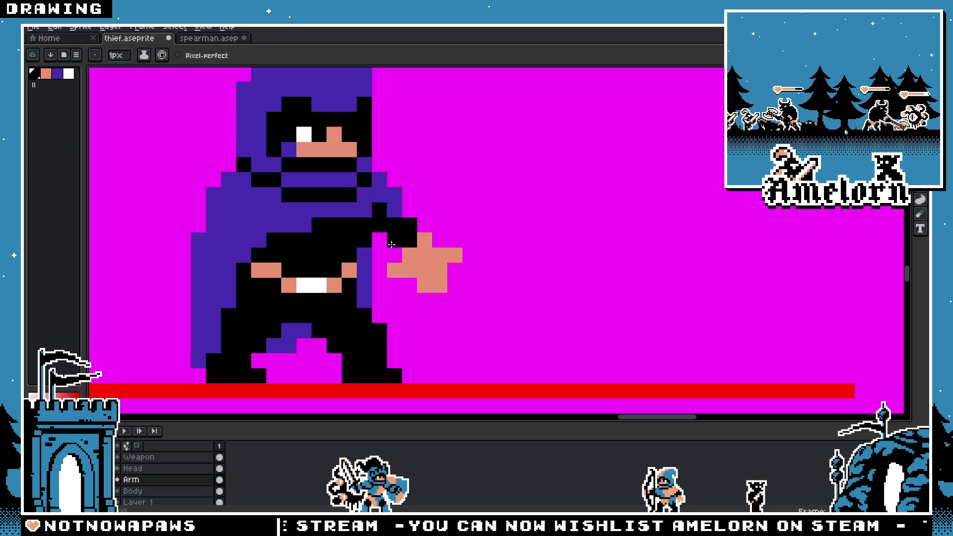
scroll(384, 260, "down", 4)
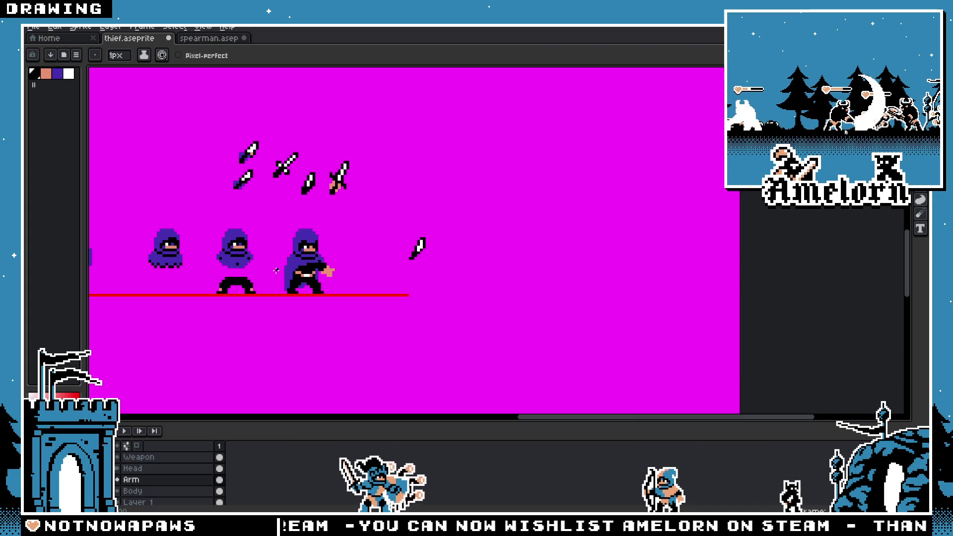
scroll(278, 269, "up", 3)
Step: Re-paste and adjust the hand pixels while checking the F7 live sheet preview
key("ctrl+v")
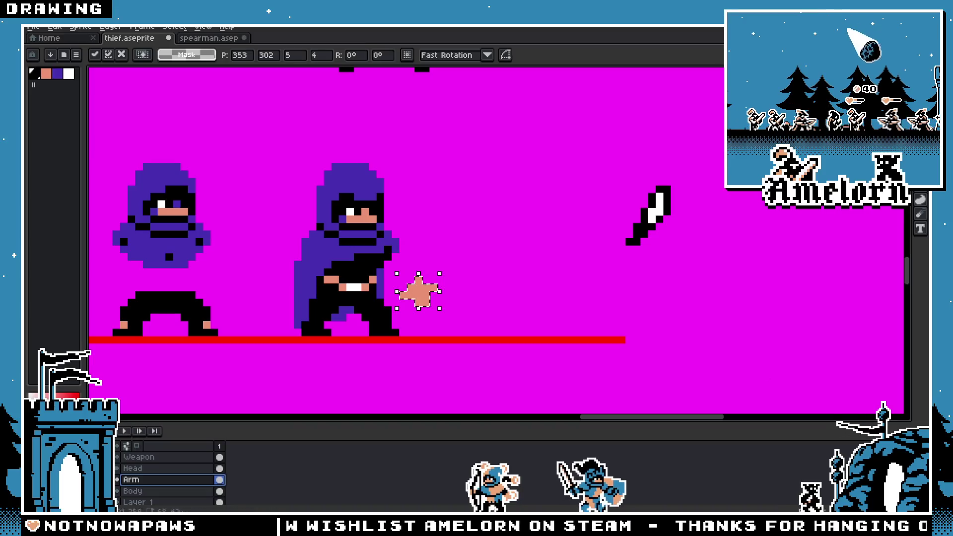
key("F7")
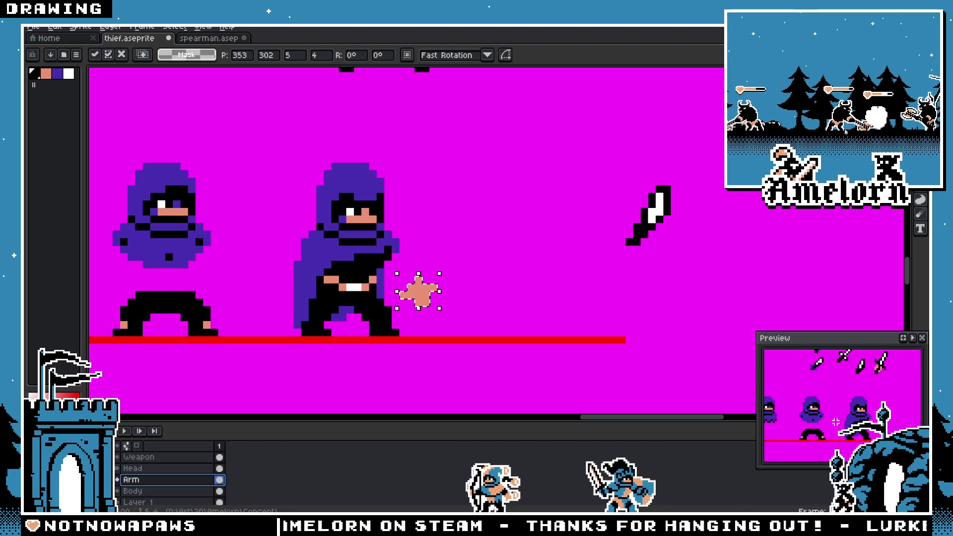
left_click_drag(832, 422, 840, 406)
scroll(831, 402, "down", 2)
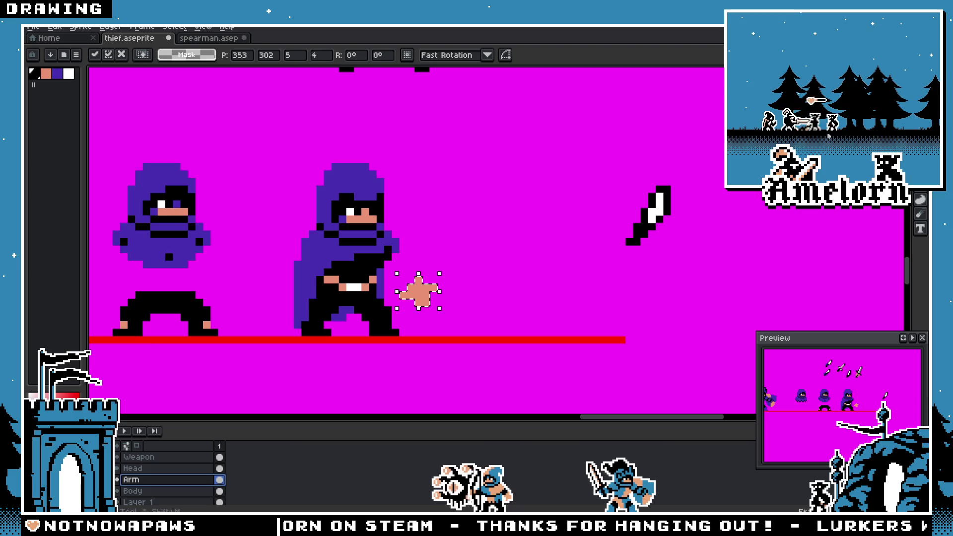
key("Return")
scroll(465, 232, "up", 4)
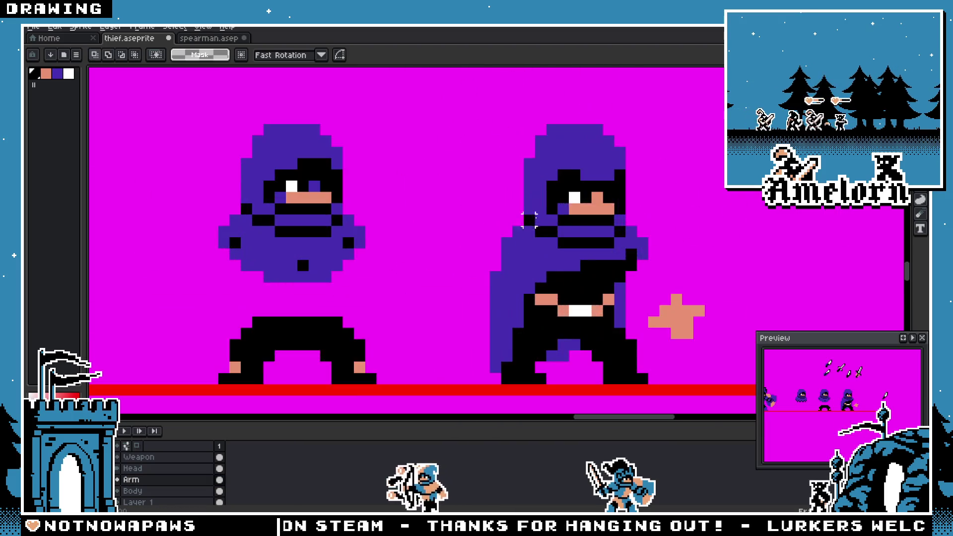
Step: Erase the hood's top row of pixels on the Head layer
key("b")
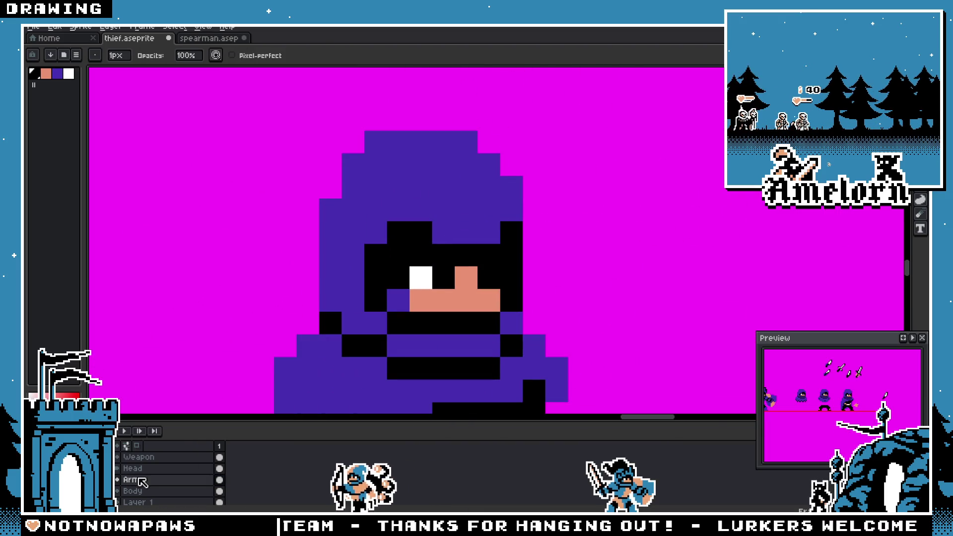
left_click(133, 468)
mouse_move(511, 187)
left_mouse_down()
mouse_move(466, 140)
mouse_move(353, 141)
mouse_move(331, 165)
left_mouse_up()
scroll(286, 233, "down", 6)
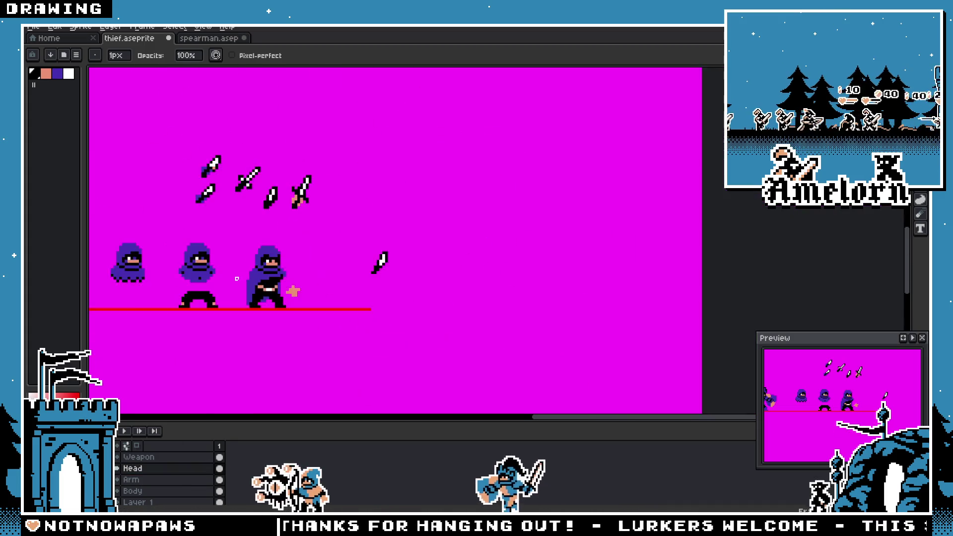
scroll(298, 248, "up", 1)
left_click_drag(199, 258, 329, 263)
Step: Select the armored swordsman, move him right of the thieves, and flip him horizontally
scroll(329, 263, "up", 1)
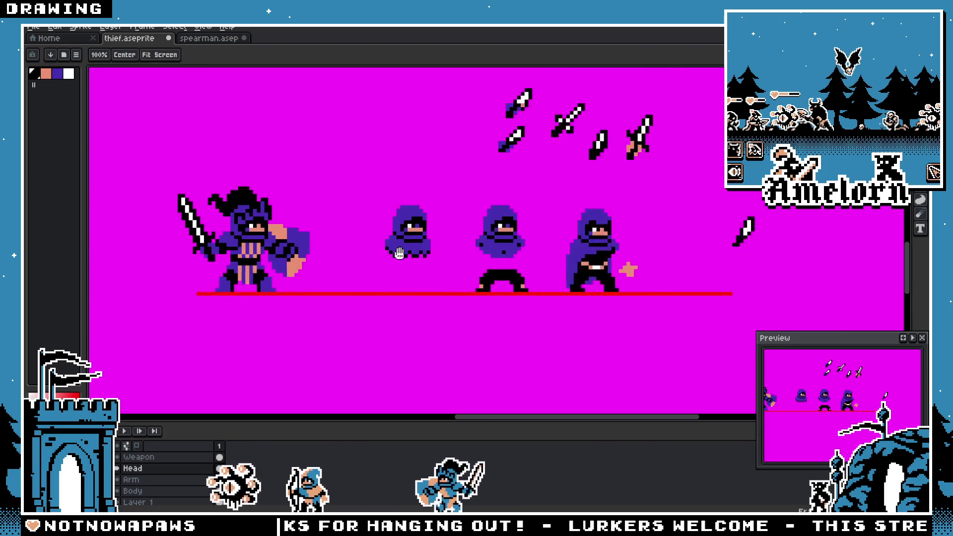
left_click_drag(486, 207, 571, 207)
key("m")
scroll(153, 491, "down", 1)
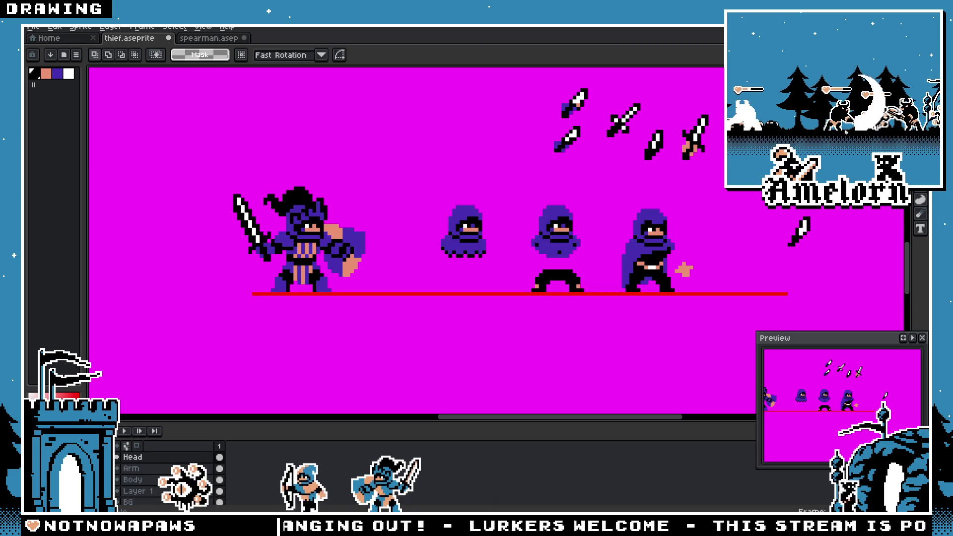
mouse_move(389, 158)
left_mouse_down()
mouse_move(388, 249)
mouse_move(214, 295)
left_mouse_up()
left_click_drag(305, 268, 793, 265)
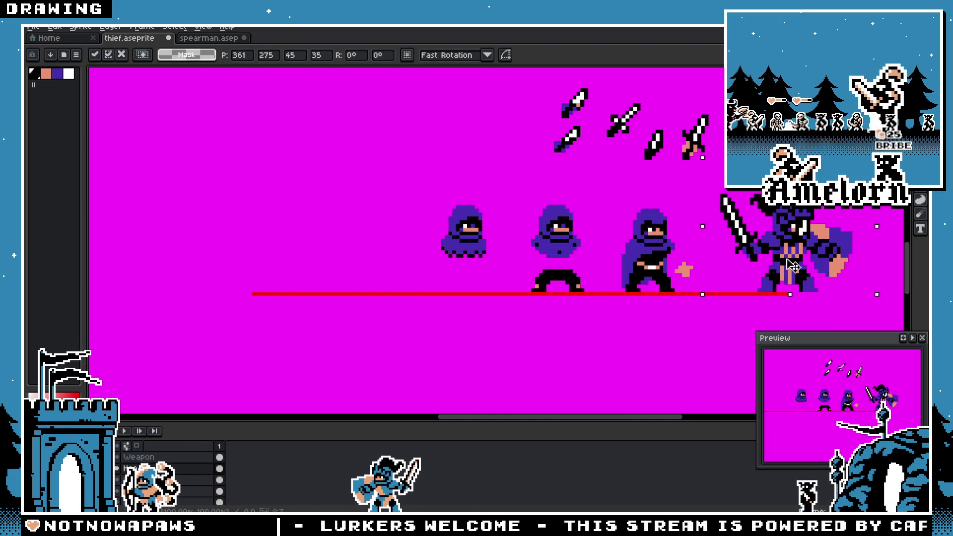
key("shift+h")
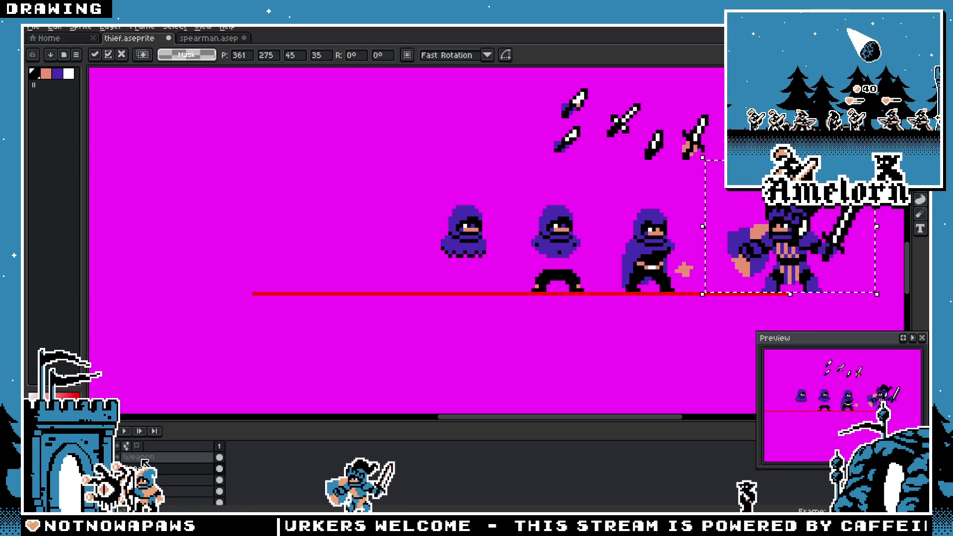
left_click(143, 459)
Step: Paste a copy of a dagger onto the Weapon layer
key("ctrl+v")
left_click_drag(487, 91, 530, 109)
scroll(496, 238, "up", 5)
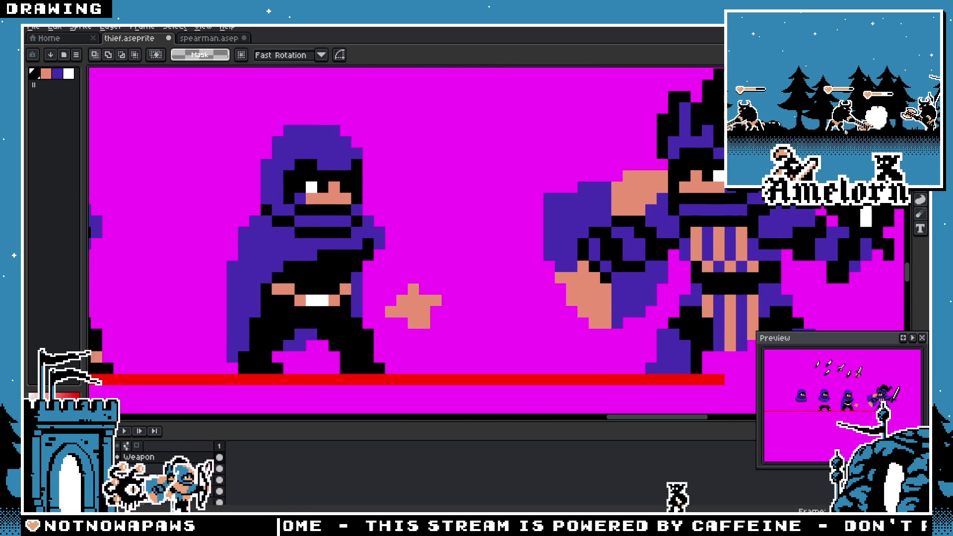
key("b")
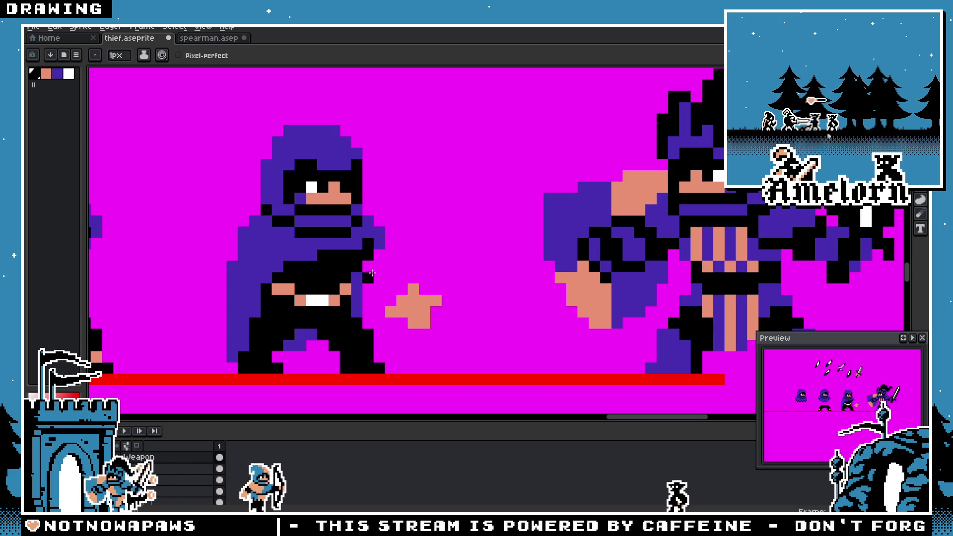
key("m")
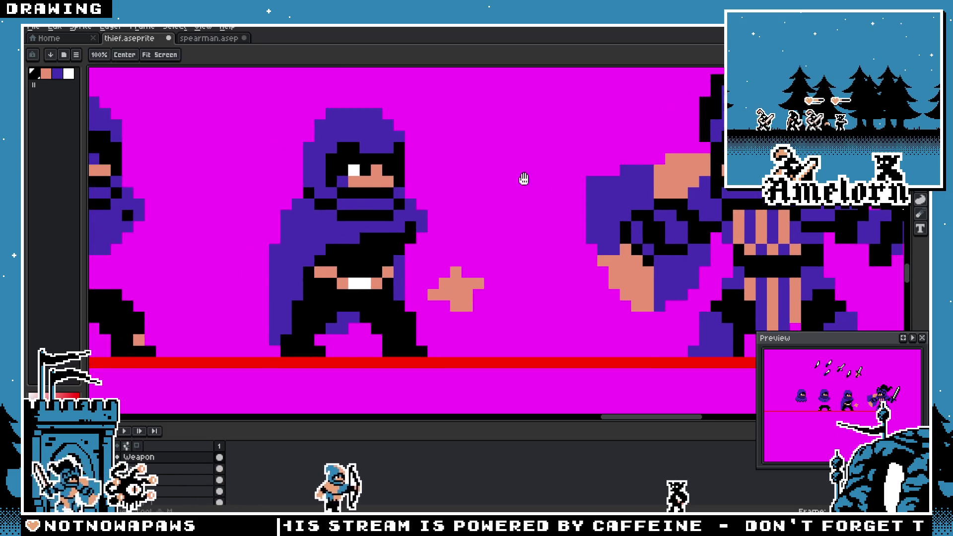
scroll(520, 211, "down", 4)
scroll(521, 211, "up", 5)
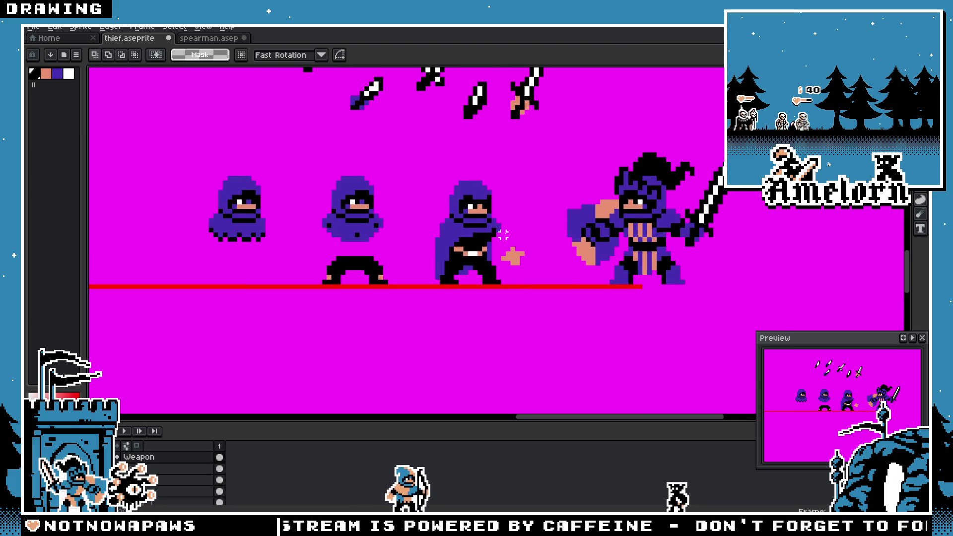
Step: Delete the third thief's old hand pixels on the Head layer
mouse_move(499, 268)
left_mouse_down()
mouse_move(587, 345)
mouse_move(607, 347)
left_mouse_up()
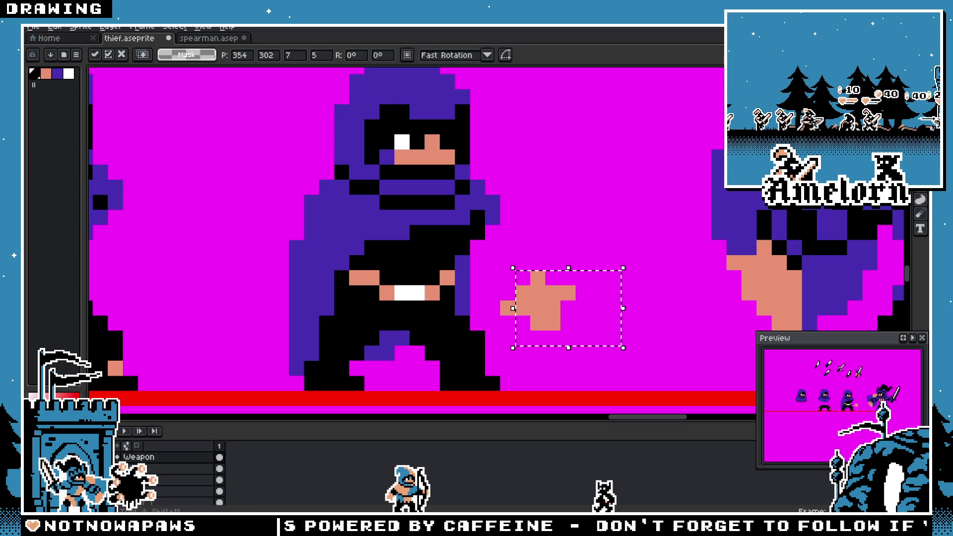
scroll(378, 273, "down", 1)
left_click(175, 470)
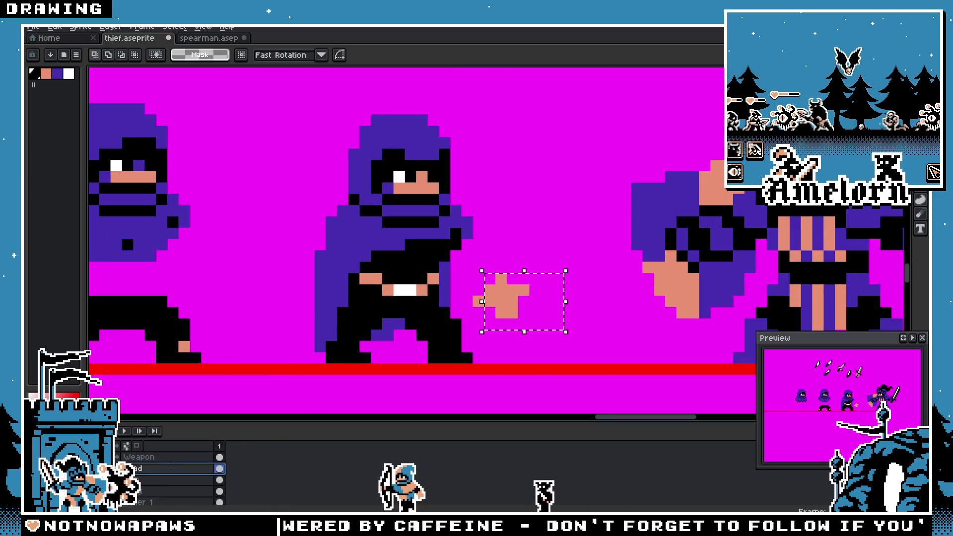
left_click_drag(575, 248, 478, 323)
key("Delete")
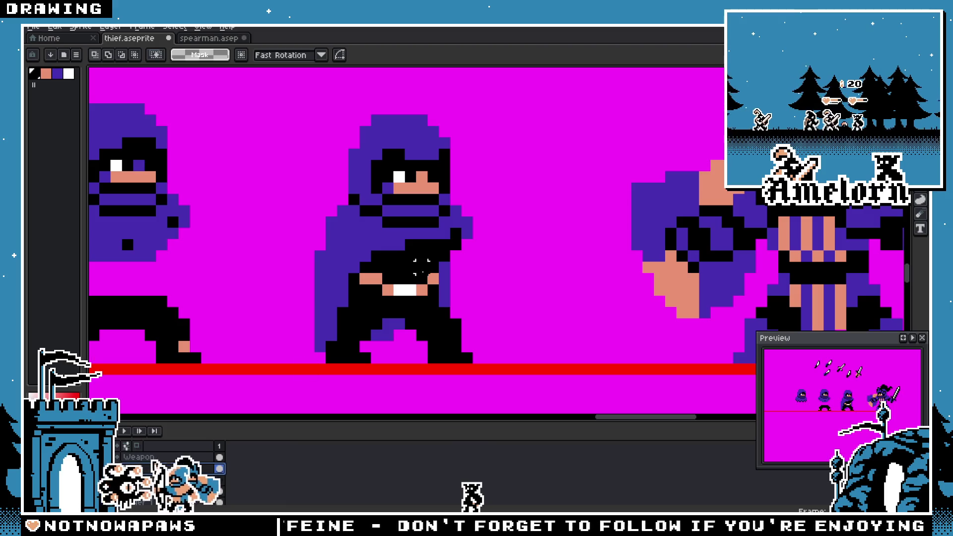
Step: With the Pencil ready, make the Arm layer active from the canvas and check the sheet
key("b")
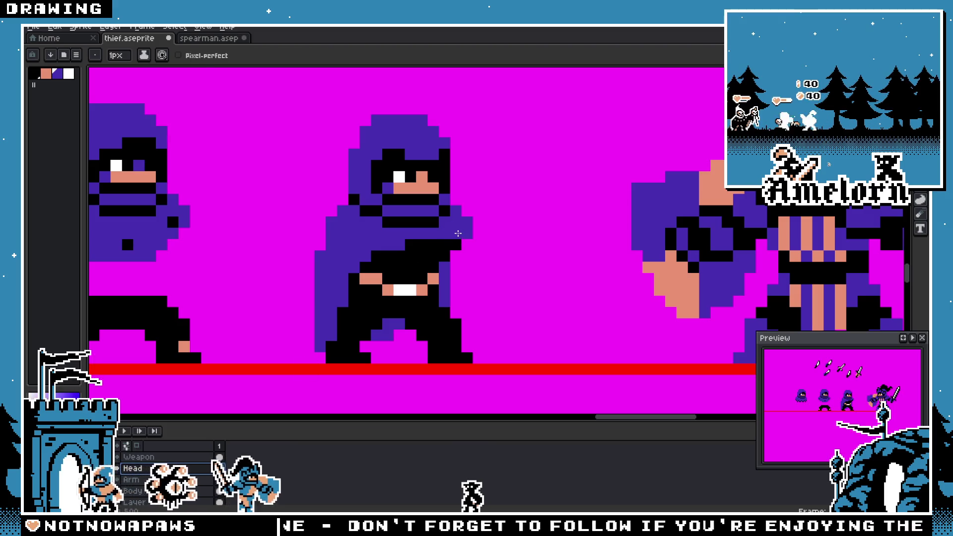
scroll(464, 276, "down", 6)
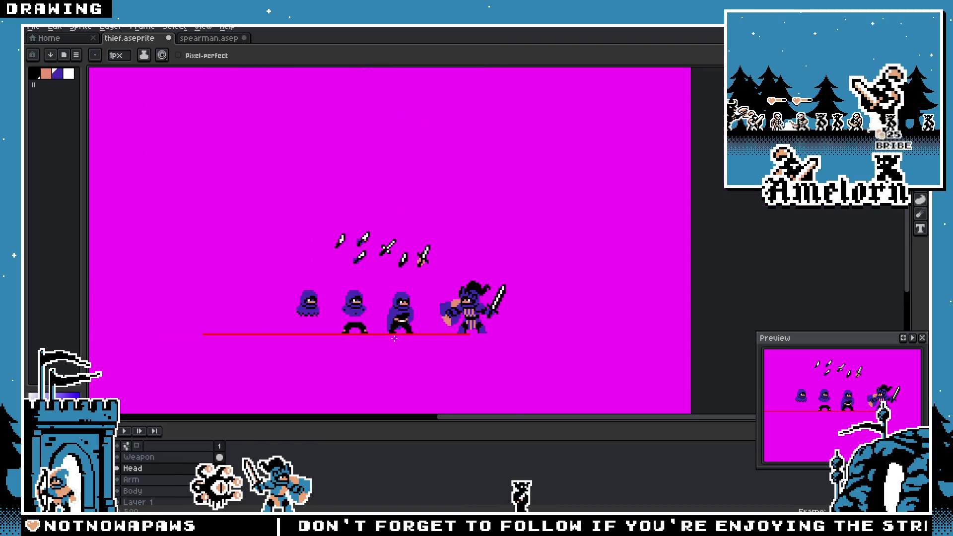
scroll(408, 283, "up", 6)
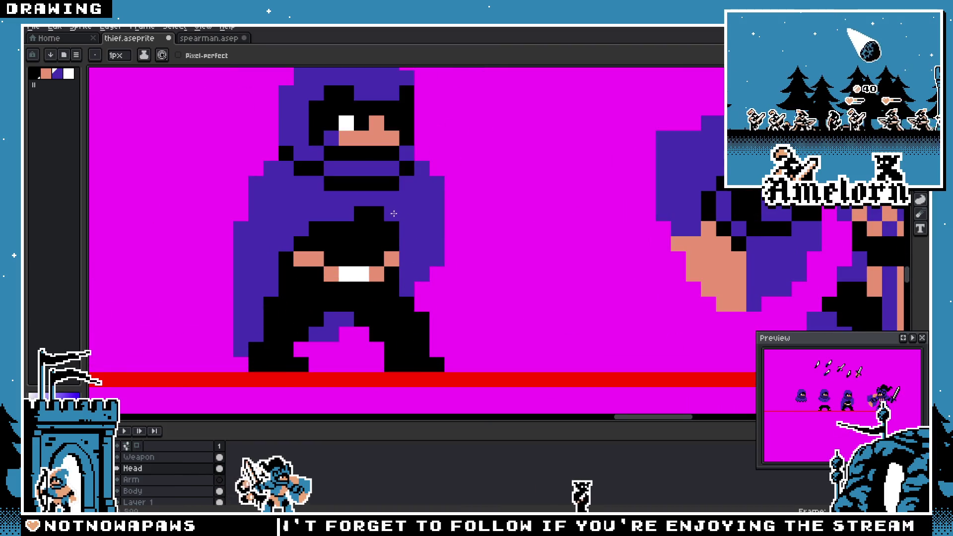
scroll(451, 240, "down", 6)
scroll(469, 280, "up", 2)
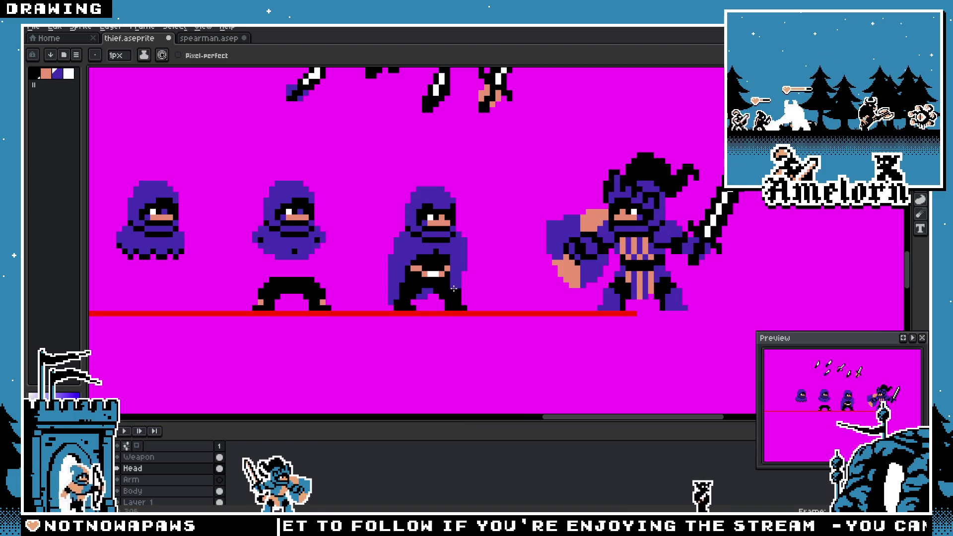
scroll(463, 269, "down", 2)
scroll(436, 304, "up", 2)
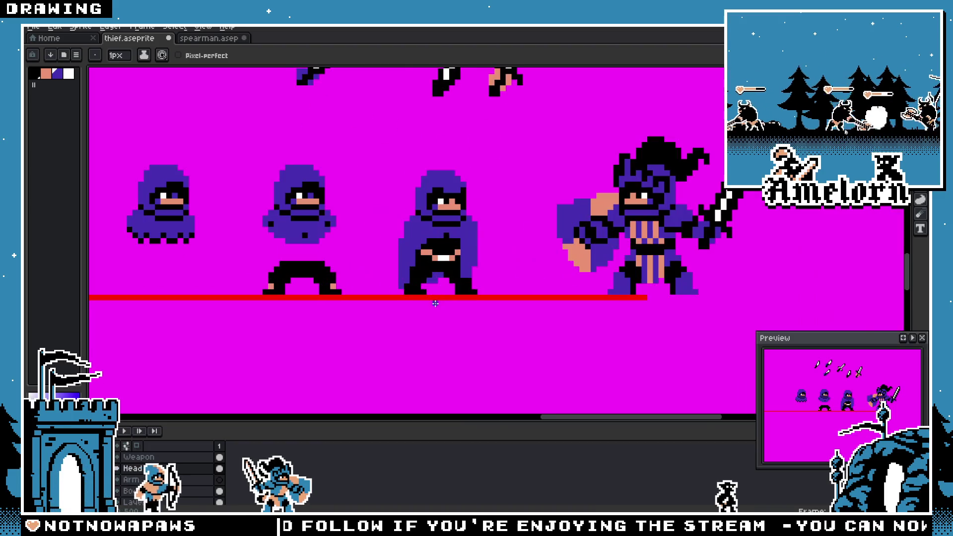
scroll(436, 268, "down", 1)
key("ctrl")
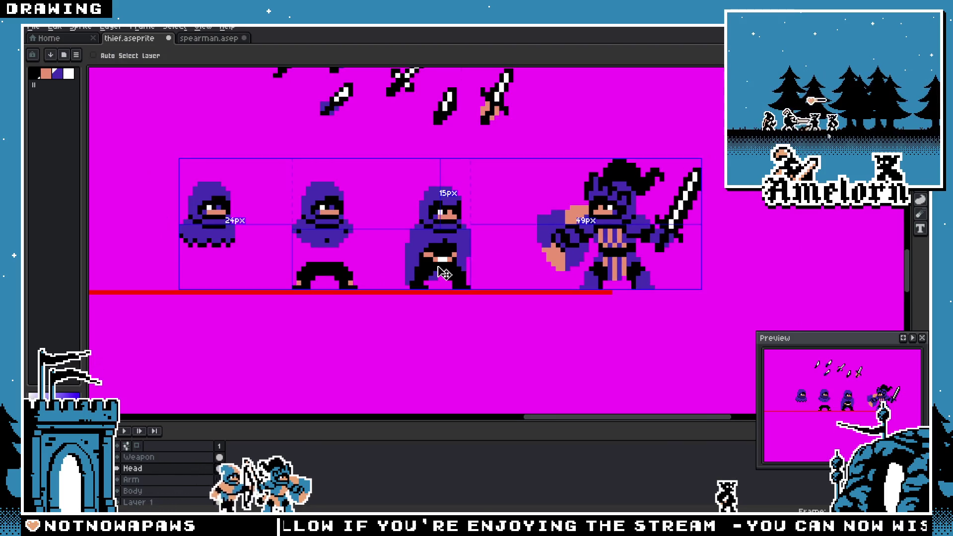
left_click(464, 250, "ctrl")
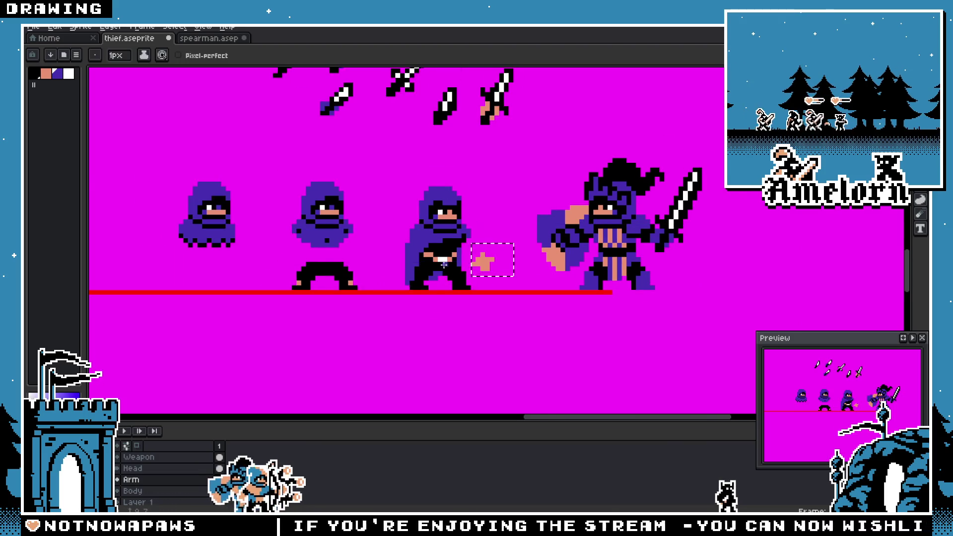
scroll(483, 260, "up", 1)
scroll(495, 243, "up", 1)
scroll(495, 243, "up", 1)
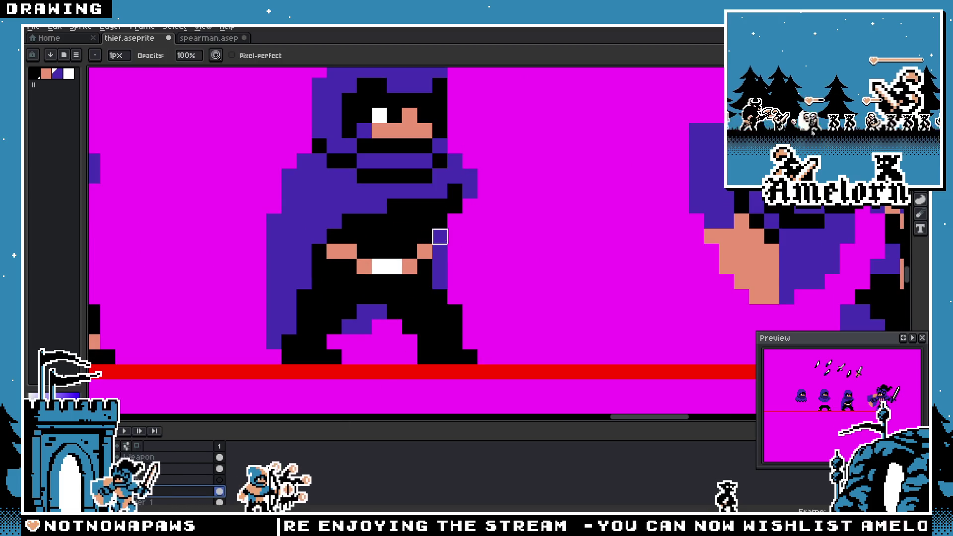
scroll(451, 317, "down", 6)
scroll(452, 316, "up", 4)
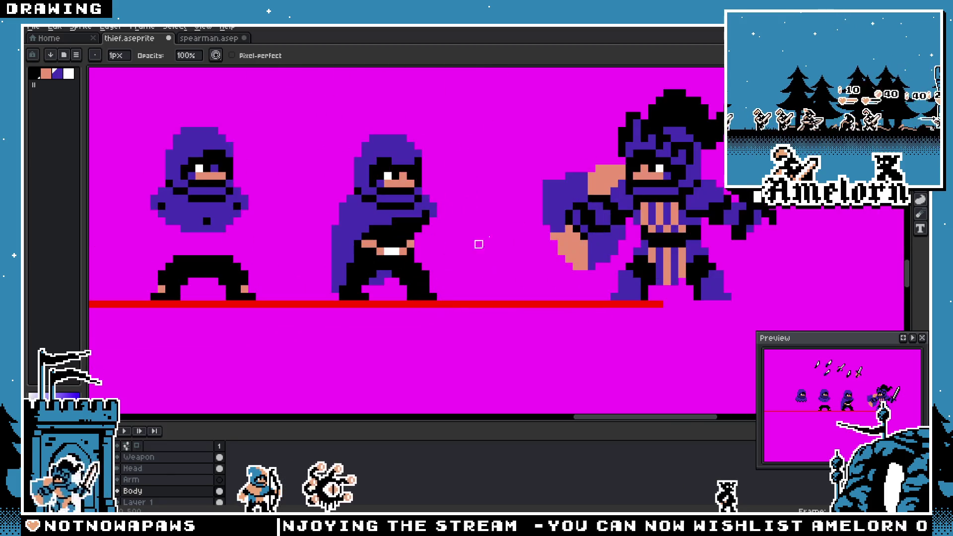
scroll(531, 131, "down", 1)
Step: Move a sword from the top row into the third thief's outstretched hand
key("m")
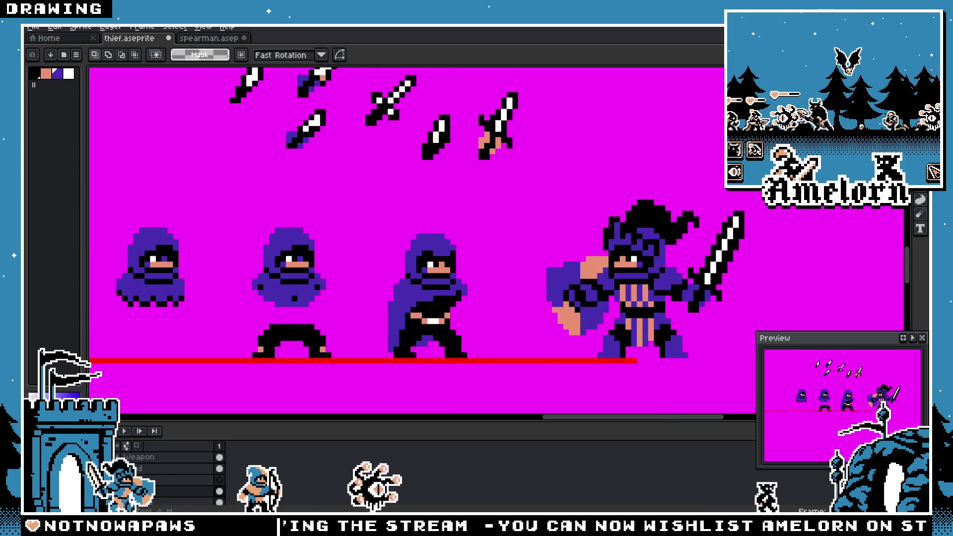
left_click(539, 127, "ctrl")
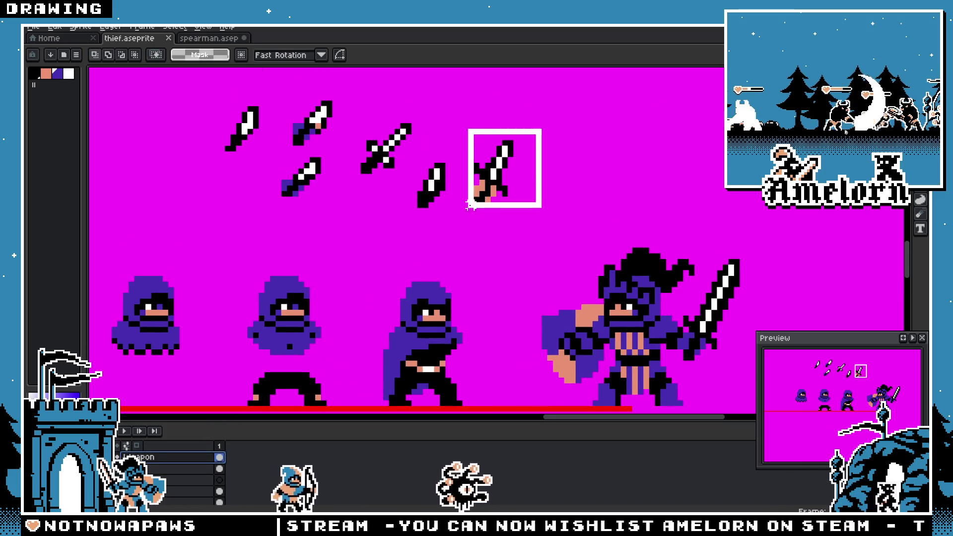
left_click(497, 119, "ctrl")
mouse_move(498, 120)
left_mouse_down()
mouse_move(481, 253)
mouse_move(489, 287)
left_mouse_up()
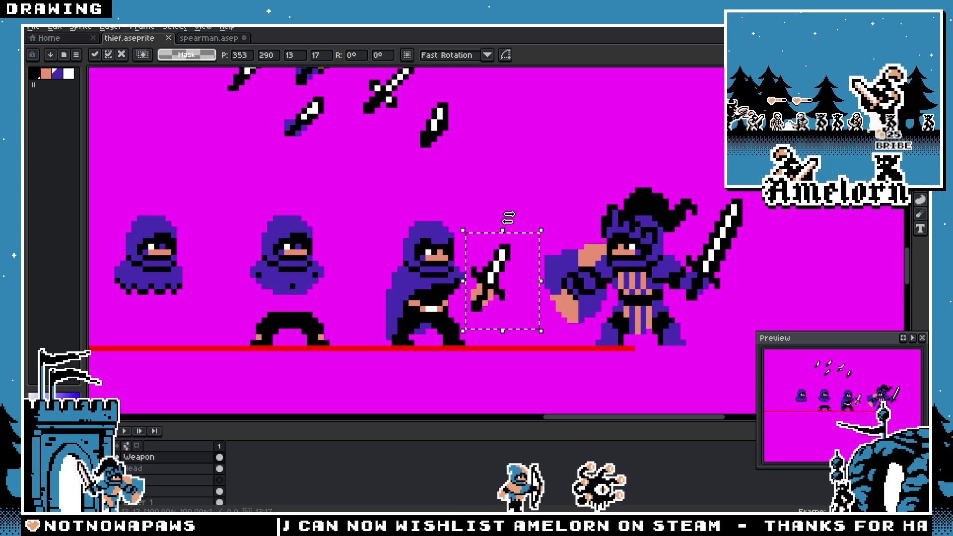
key("Return")
scroll(490, 215, "down", 5)
scroll(490, 215, "up", 5)
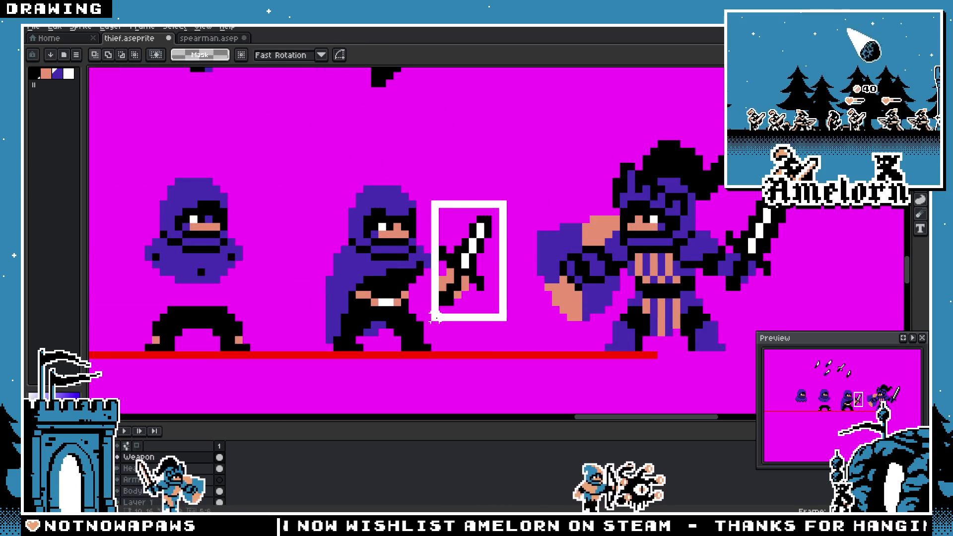
left_click(460, 298, "ctrl")
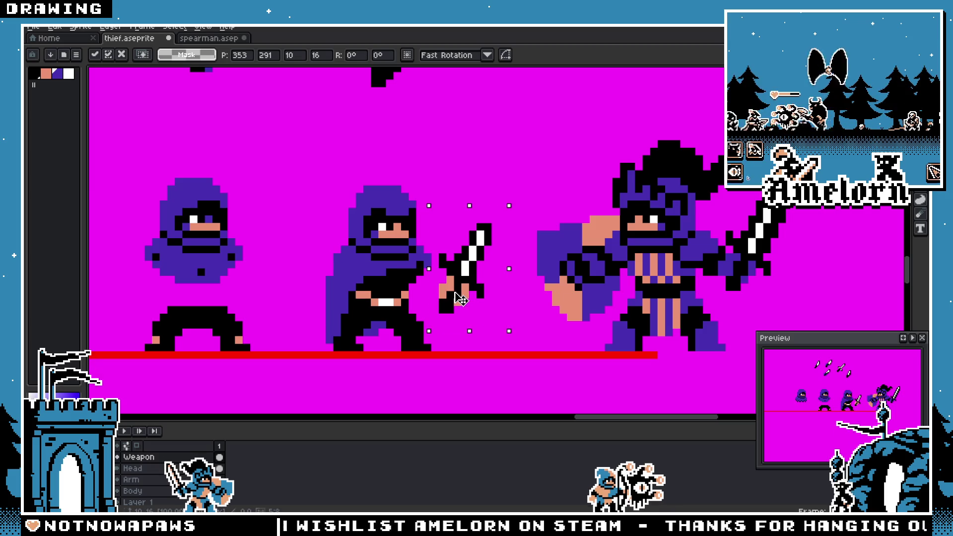
left_click(473, 174)
scroll(408, 261, "up", 3)
Step: Paint black pixels on the Arm layer extending the thief's arm to the sword
key("Down")
key("Down")
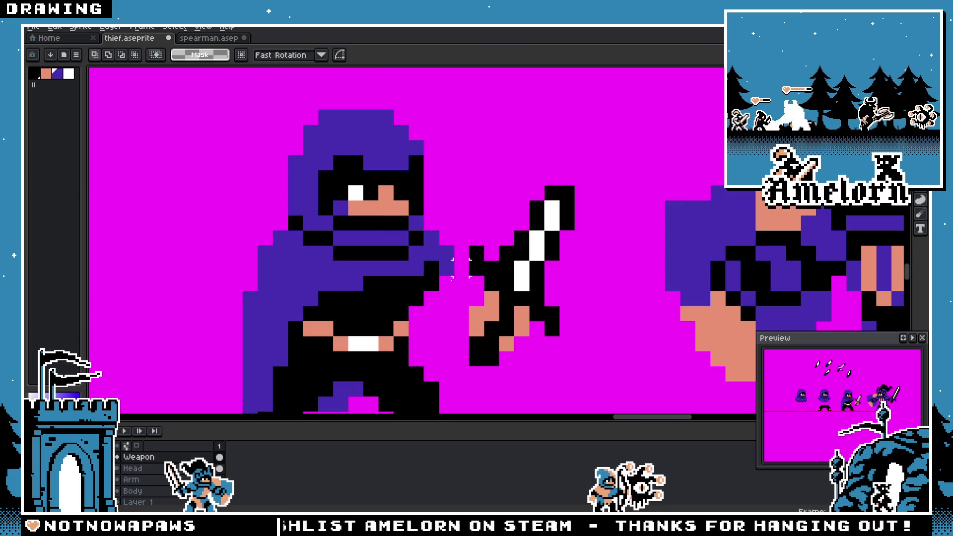
key("i")
key("b")
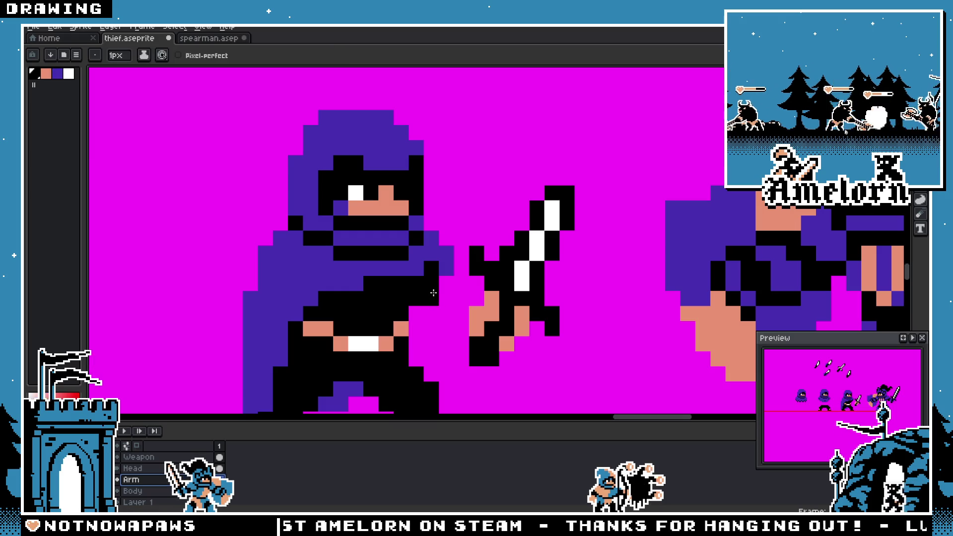
left_click_drag(445, 297, 435, 294)
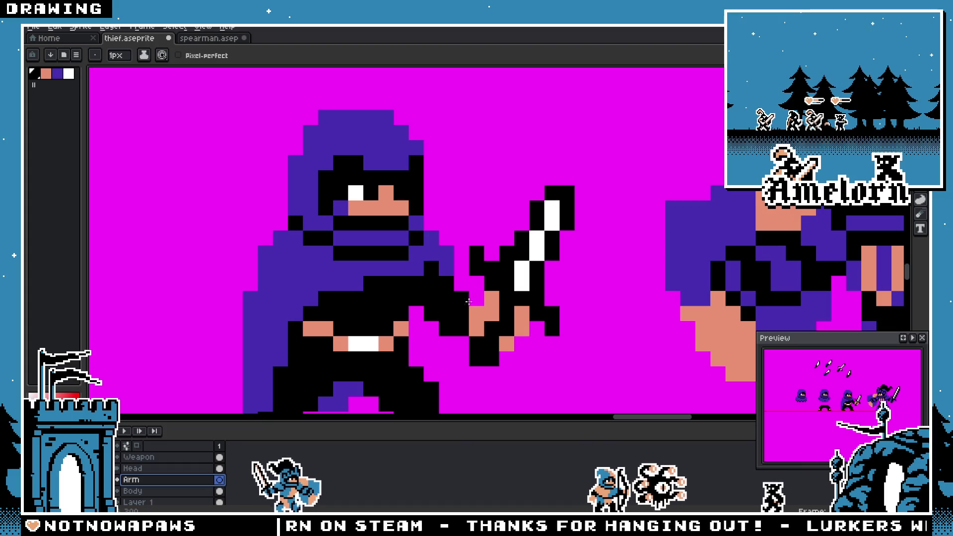
scroll(442, 302, "down", 3)
scroll(414, 258, "up", 3)
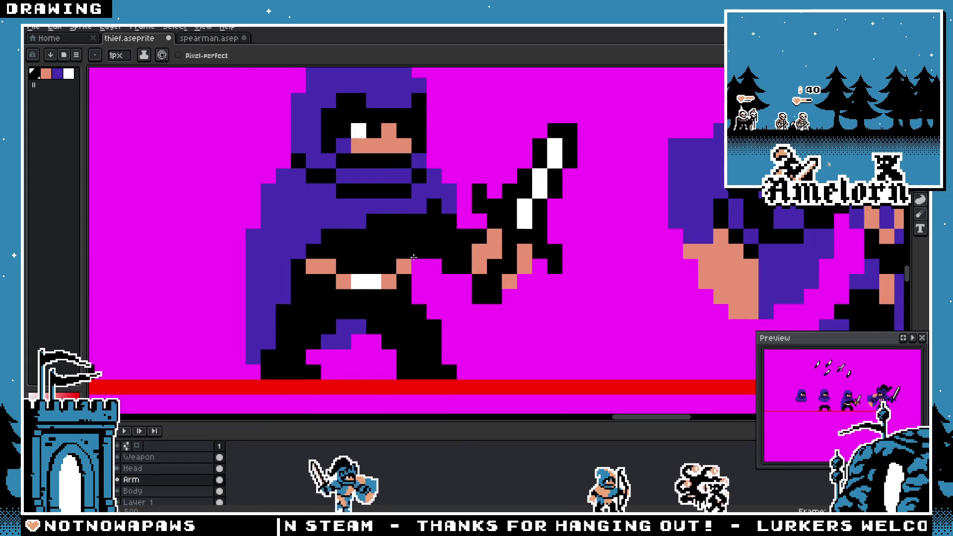
scroll(452, 275, "down", 4)
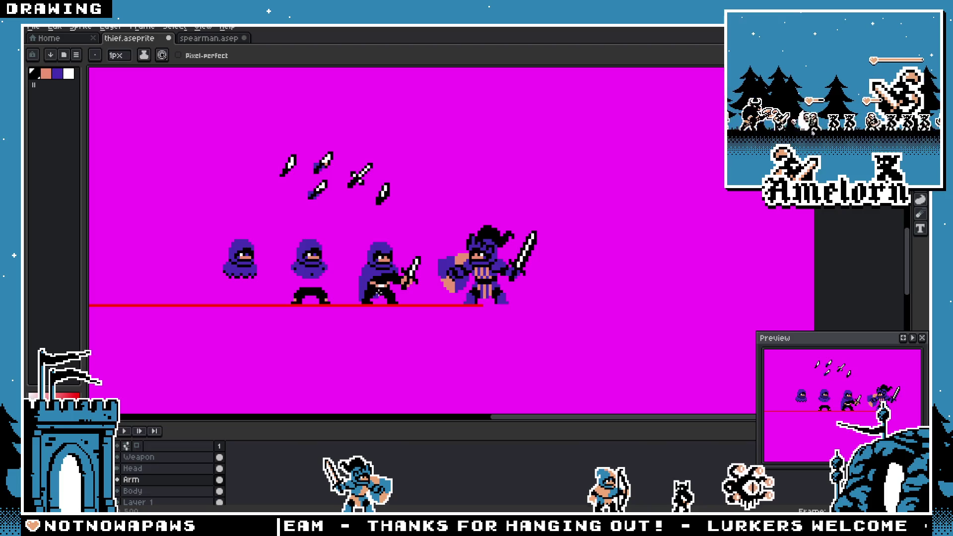
scroll(386, 290, "up", 2)
scroll(386, 288, "down", 2)
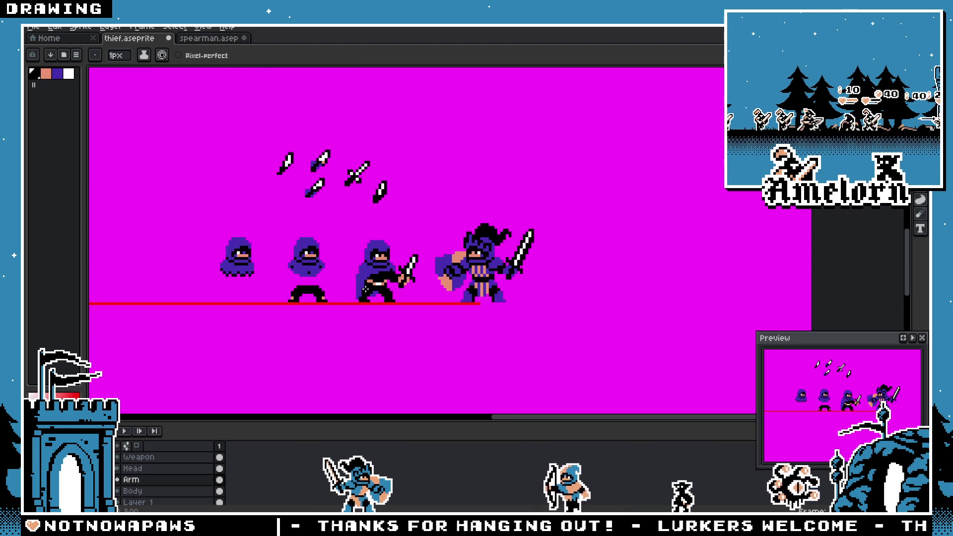
scroll(446, 288, "up", 5)
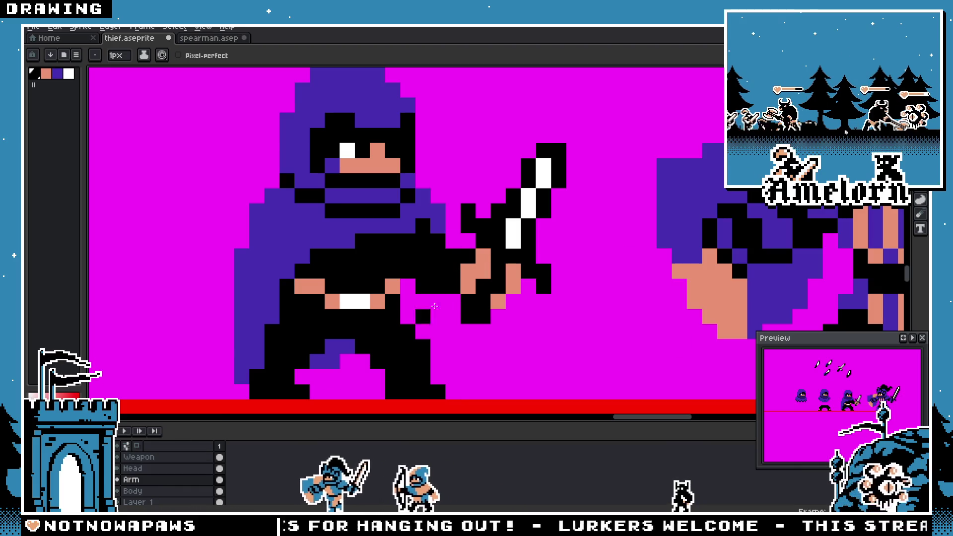
Step: Sample the sprite's purple and paint it onto the sword's grip on the Weapon layer
left_click(164, 459)
key("i")
left_click(437, 228)
key("b")
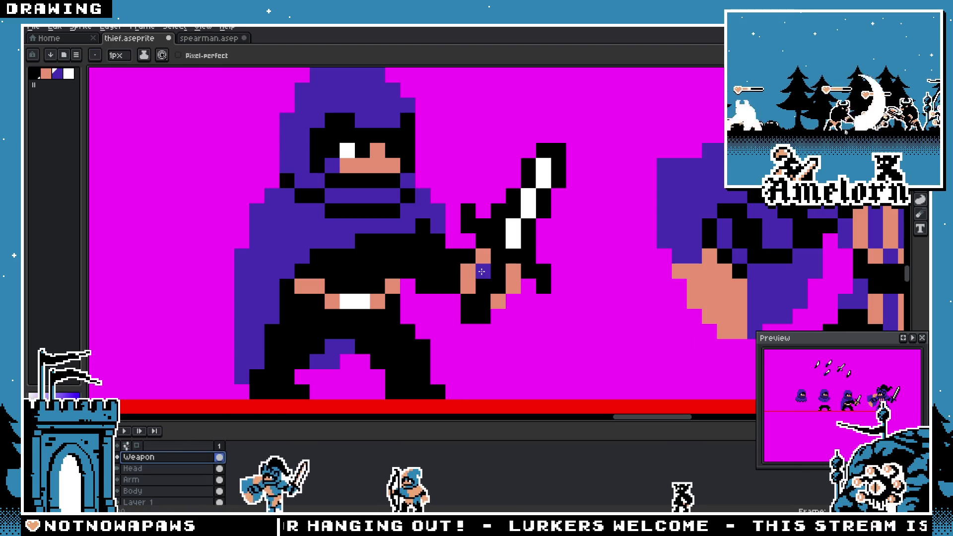
left_click_drag(482, 256, 474, 275)
scroll(506, 294, "down", 5)
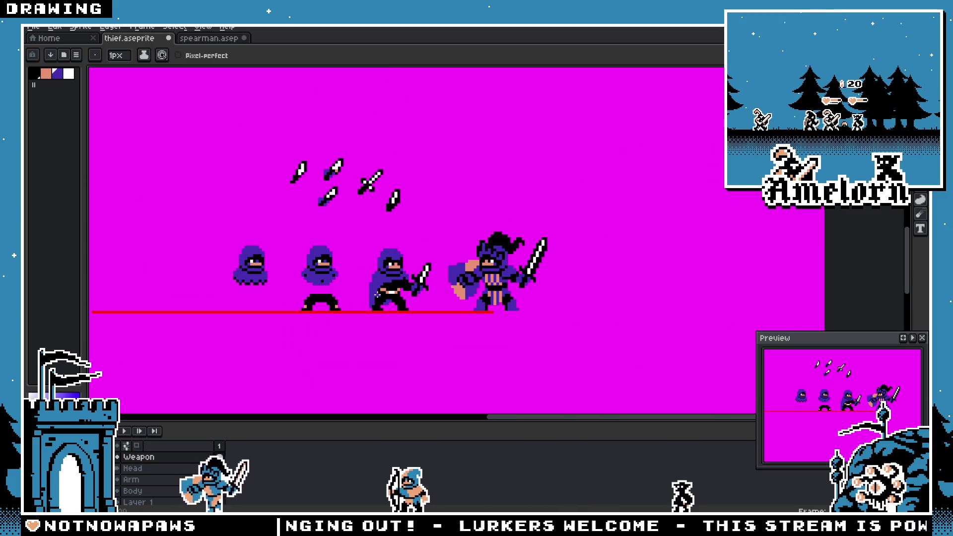
scroll(392, 297, "up", 2)
key("ctrl")
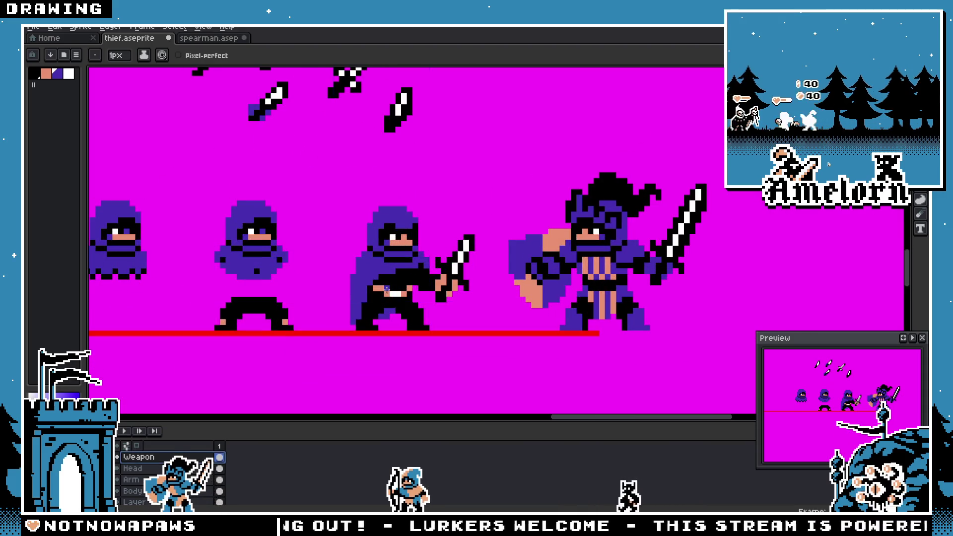
scroll(387, 291, "down", 3)
scroll(382, 293, "up", 4)
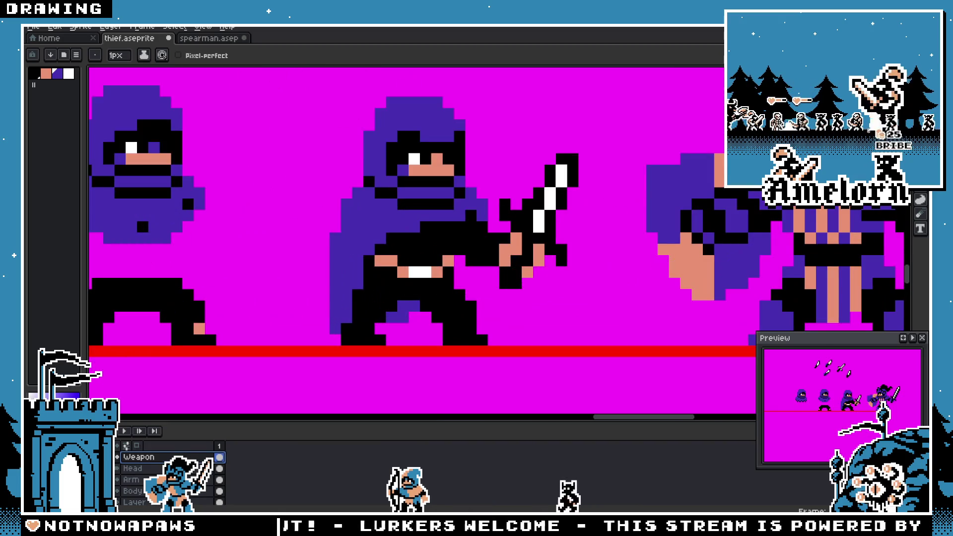
Step: Reselect the sword, raise it higher in the hand, and nudge it one pixel right
key("m")
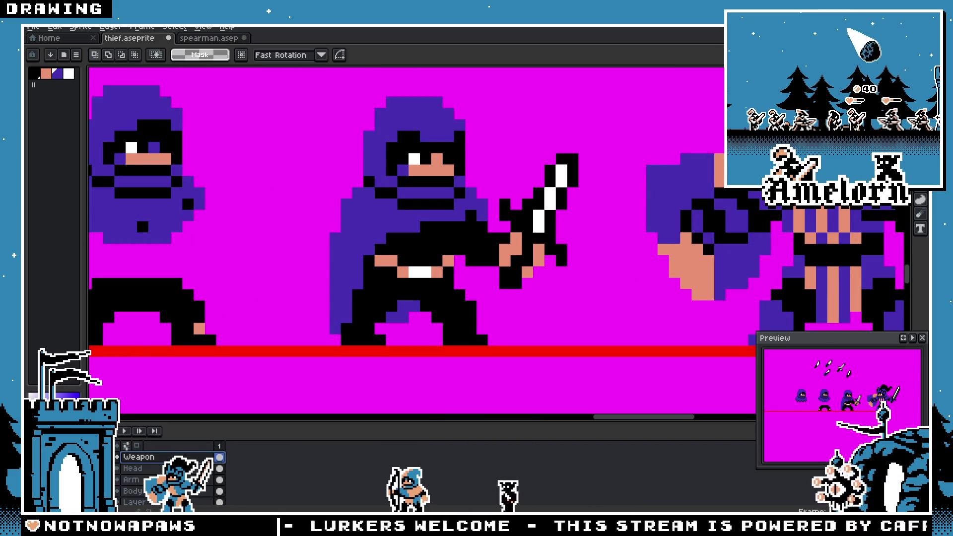
left_click_drag(566, 126, 449, 323)
mouse_move(486, 259)
left_mouse_down()
mouse_move(485, 268)
mouse_move(484, 242)
mouse_move(485, 252)
mouse_move(470, 252)
mouse_move(469, 267)
mouse_move(481, 267)
left_mouse_up()
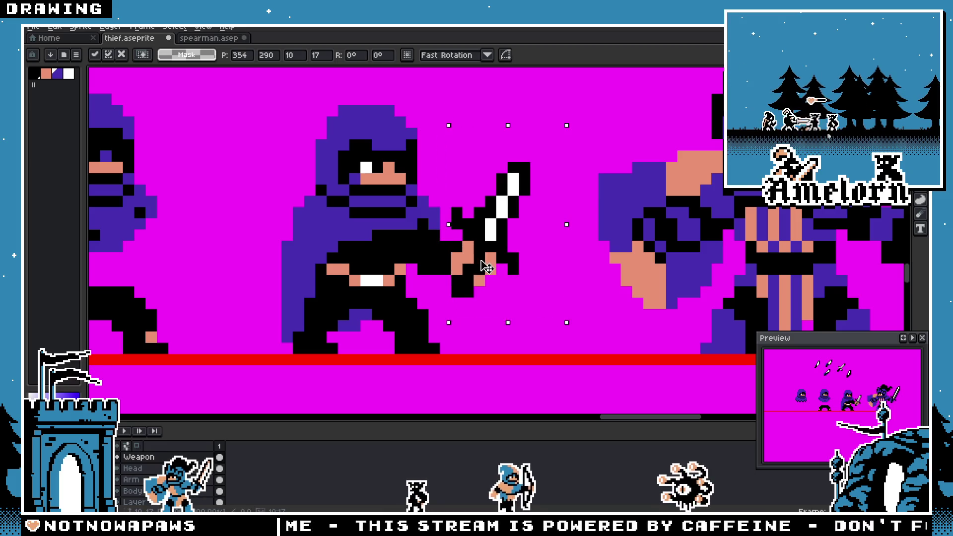
left_click(444, 201)
scroll(443, 222, "up", 1)
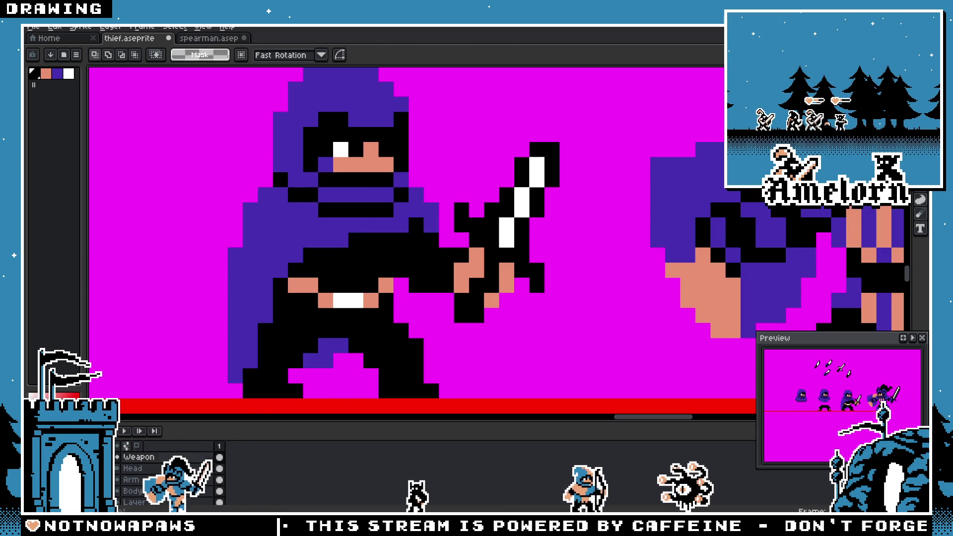
key("b")
scroll(440, 284, "down", 4)
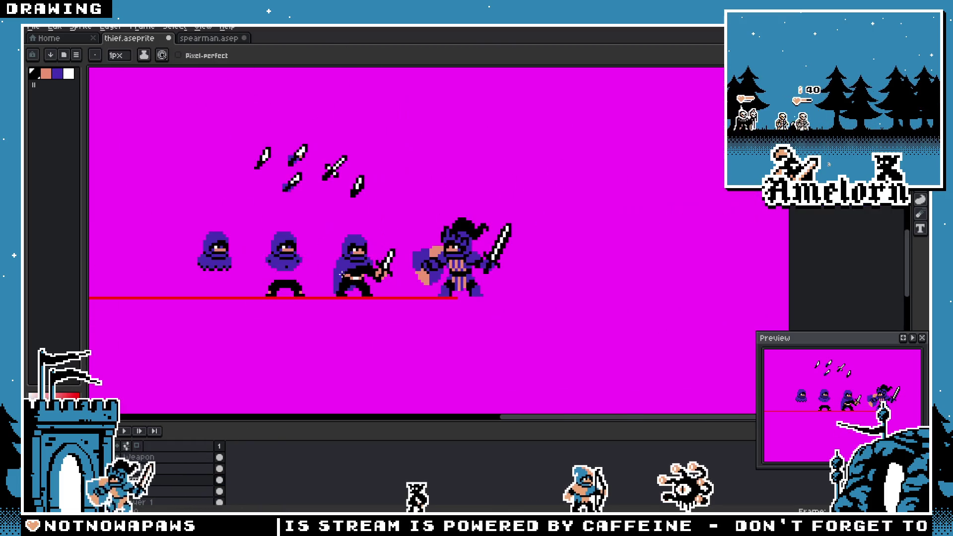
scroll(389, 272, "up", 4)
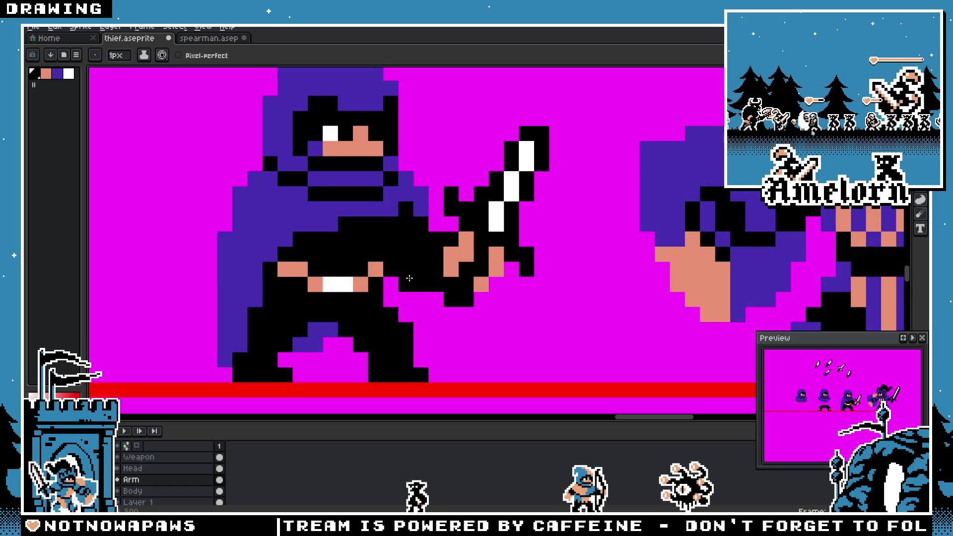
scroll(317, 287, "down", 4)
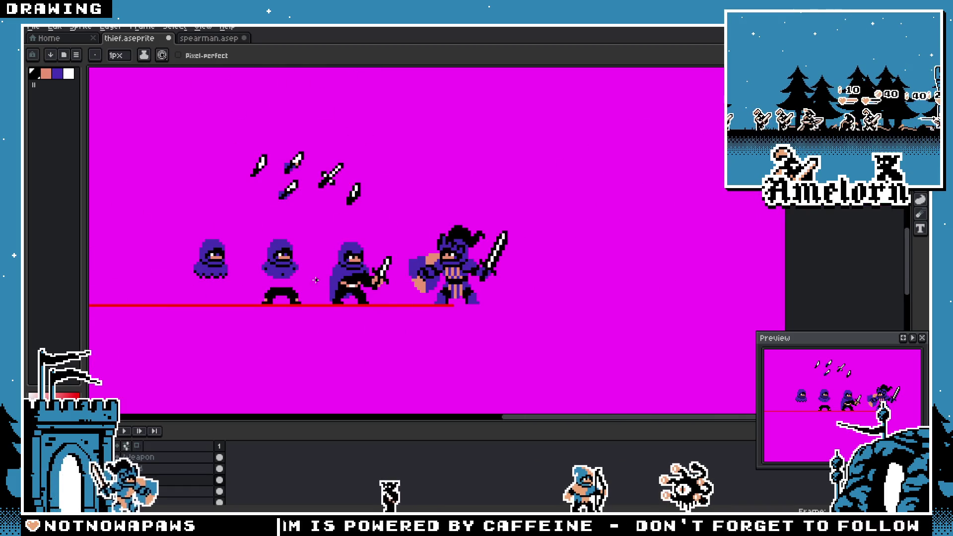
scroll(346, 286, "up", 1)
scroll(426, 292, "down", 1)
key("v")
scroll(422, 295, "up", 2)
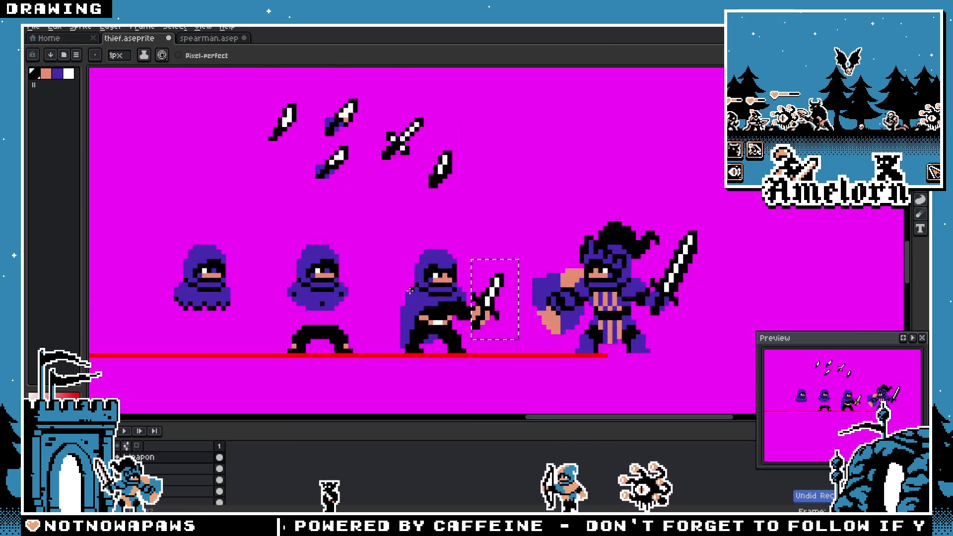
Step: Return the sword to the top row and clear the selection
key("ctrl+x")
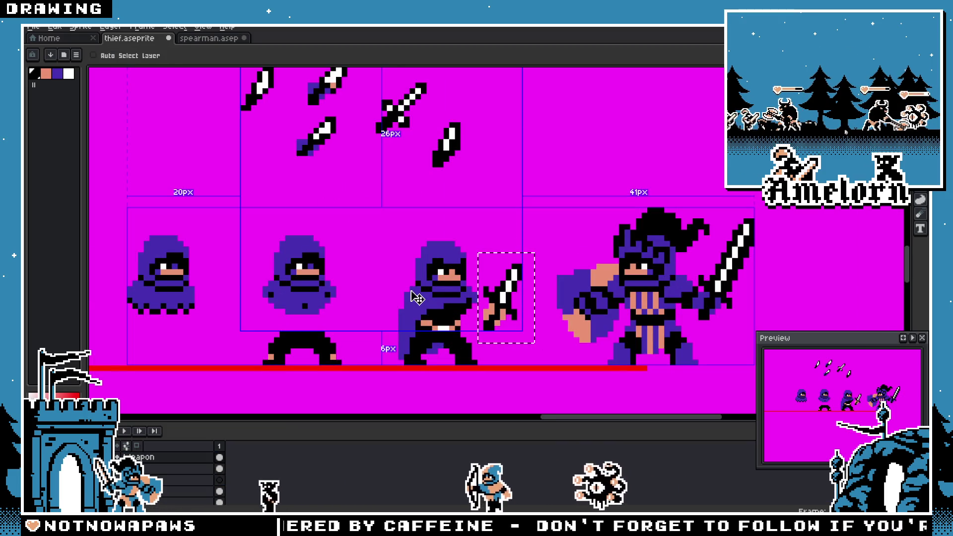
key("ctrl+v")
key("b")
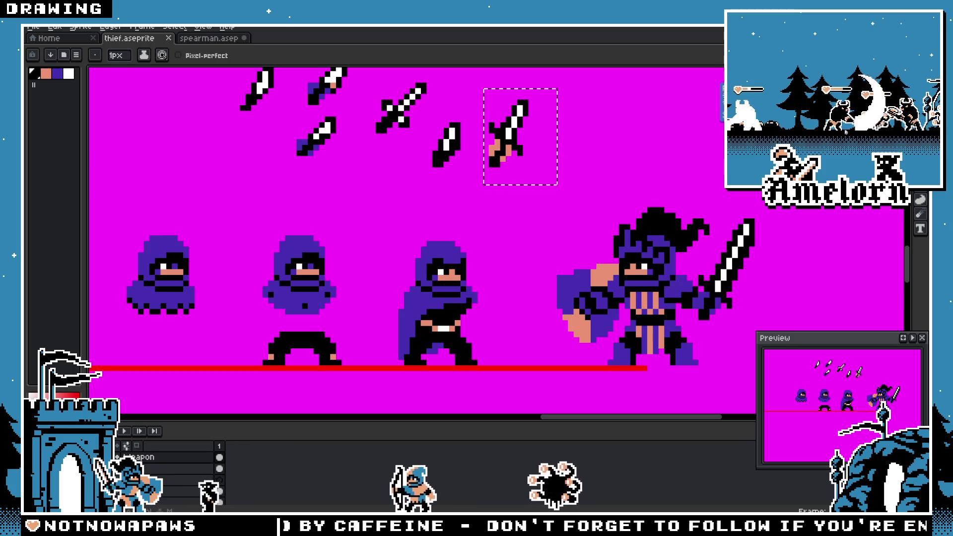
key("ctrl+d")
scroll(455, 311, "up", 3)
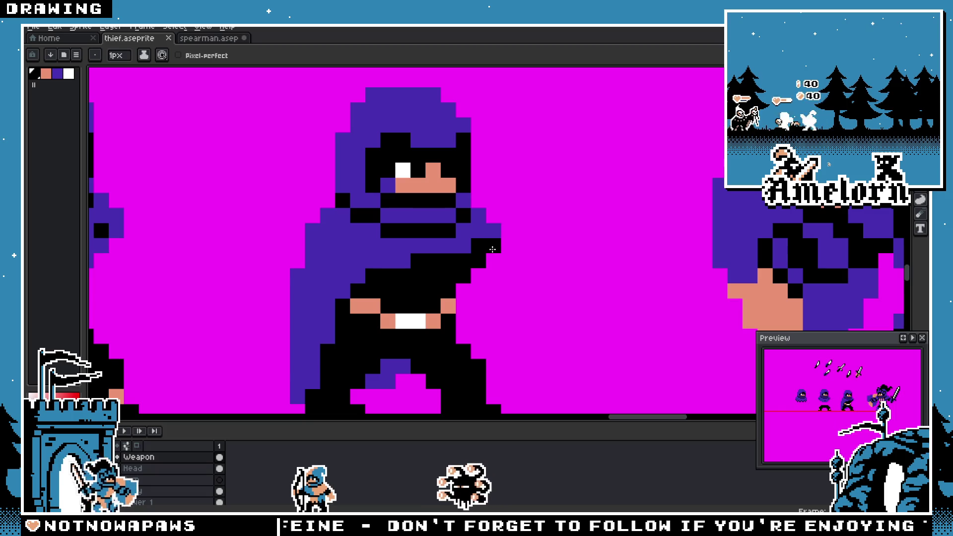
Step: Draw a longer black arm reaching further forward, ending with a tip pixel
mouse_move(489, 279)
left_mouse_down()
mouse_move(463, 290)
mouse_move(508, 305)
mouse_move(519, 292)
left_mouse_up()
left_click(533, 306)
scroll(488, 325, "down", 4)
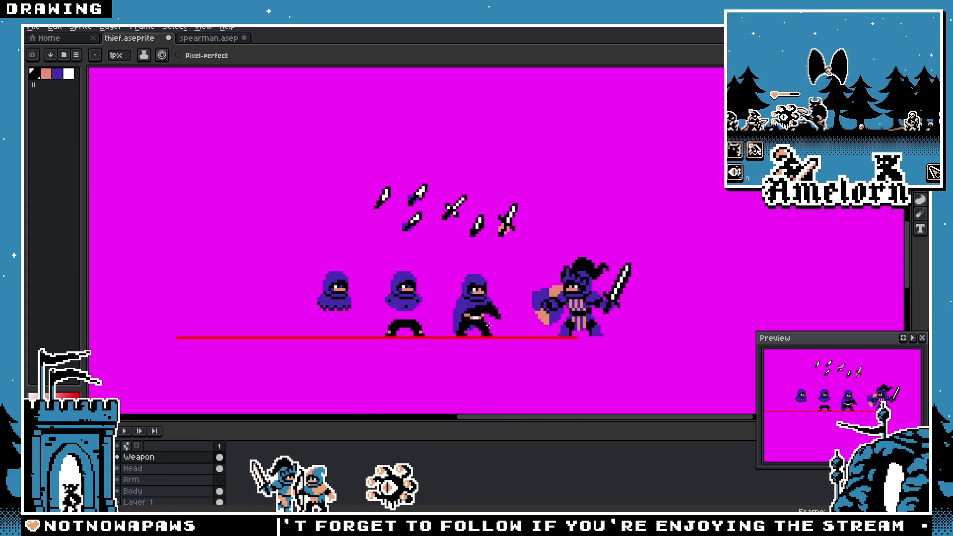
scroll(510, 334, "up", 4)
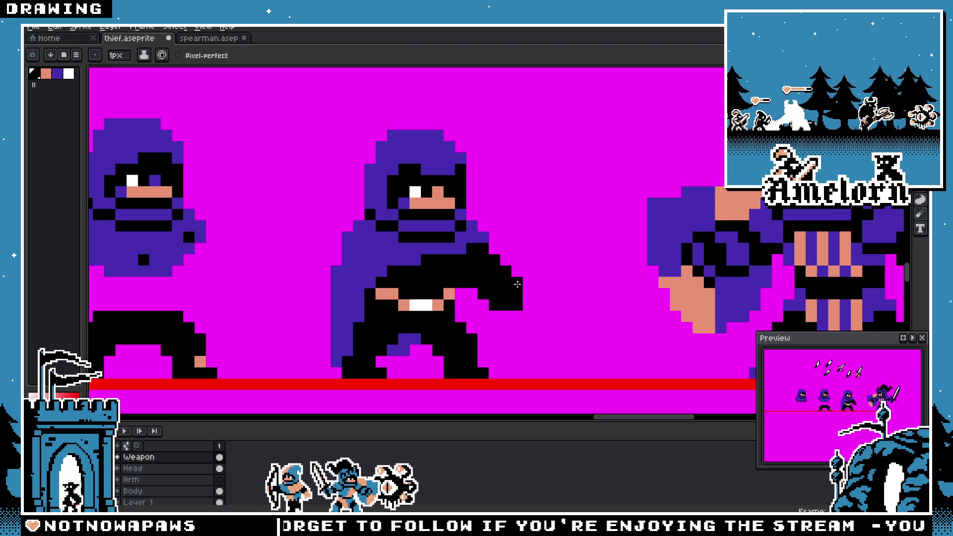
scroll(517, 284, "down", 4)
scroll(419, 258, "up", 2)
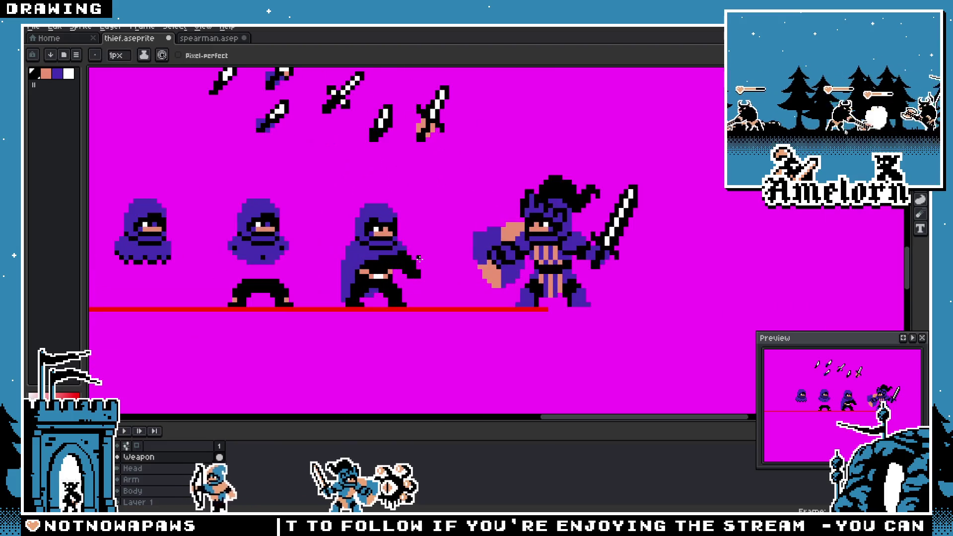
key("m")
mouse_move(394, 125)
left_mouse_down()
mouse_move(345, 184)
mouse_move(449, 298)
mouse_move(450, 334)
left_mouse_up()
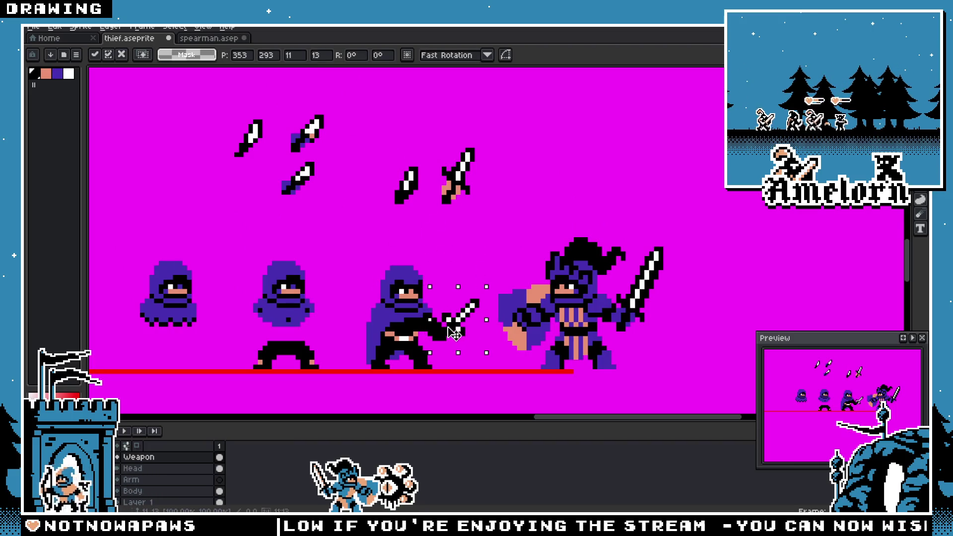
key("Return")
scroll(447, 273, "down", 1)
key("ctrl+z")
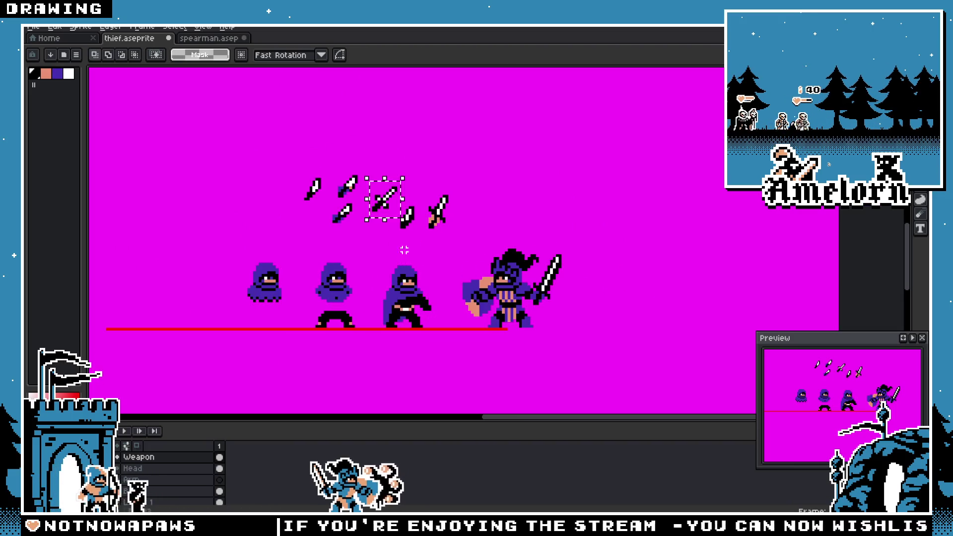
scroll(449, 201, "up", 1)
left_click_drag(425, 180, 453, 237)
left_click_drag(457, 149, 467, 291)
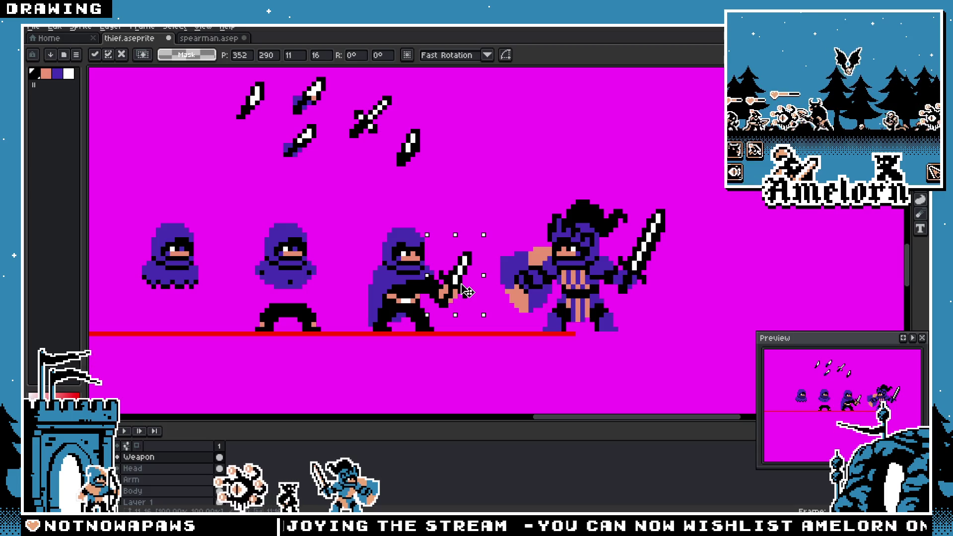
left_click_drag(491, 229, 540, 305)
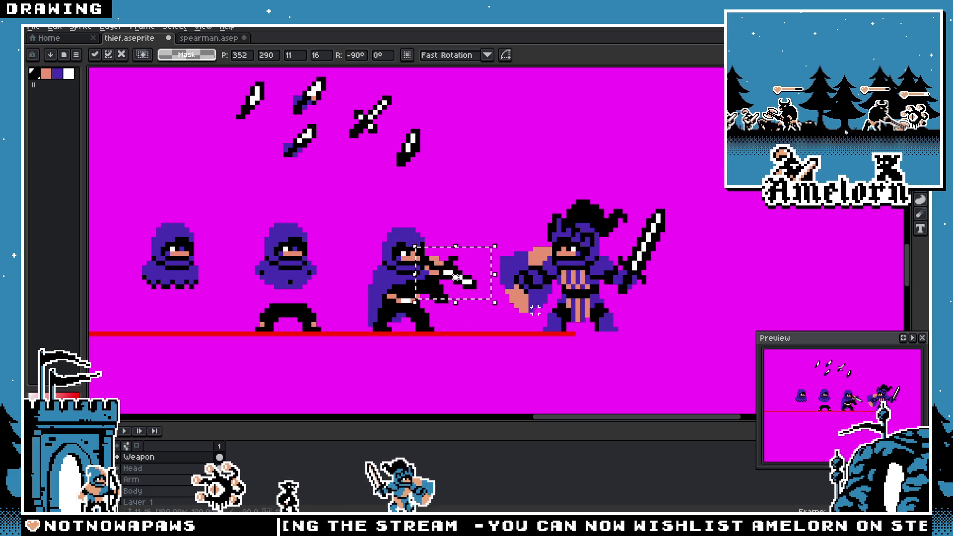
left_click_drag(437, 270, 452, 306)
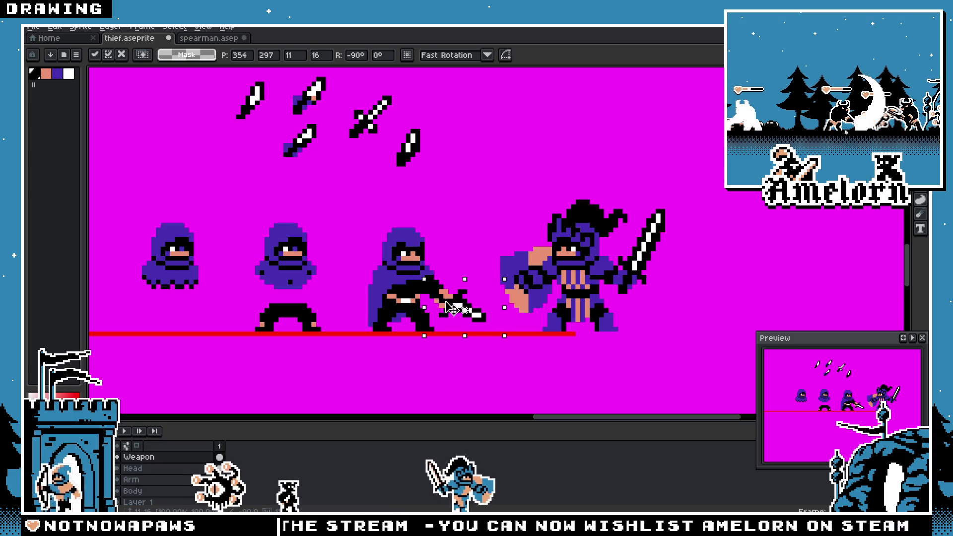
key("Return")
scroll(473, 208, "down", 2)
scroll(486, 208, "up", 3)
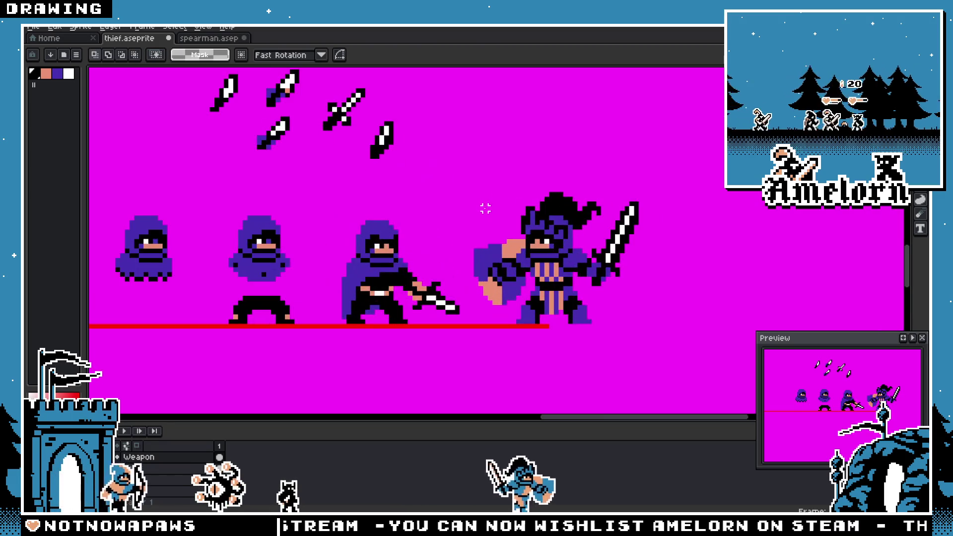
key("ctrl+z")
scroll(448, 223, "up", 2)
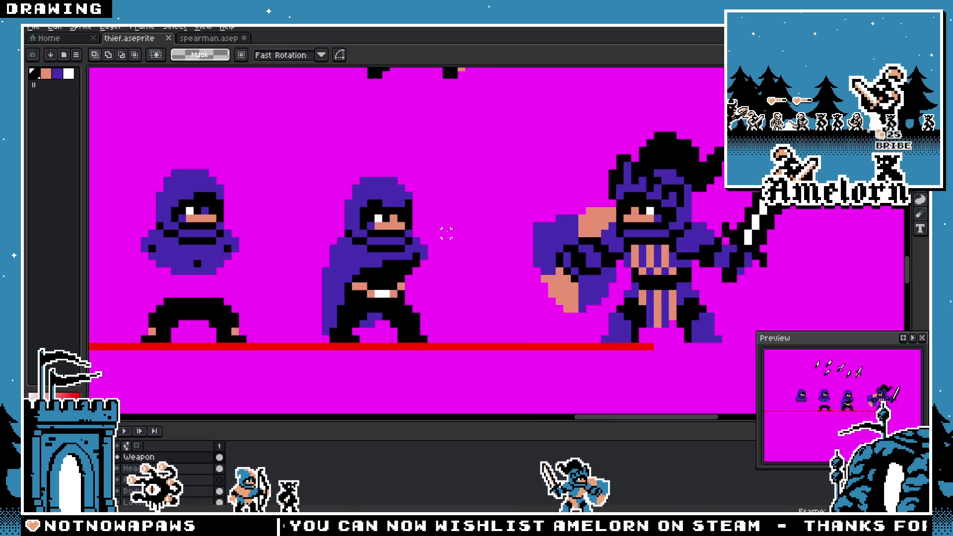
Step: Repaint the third thief's arm and leg pixels on the Head layer
scroll(348, 281, "up", 2)
key("b")
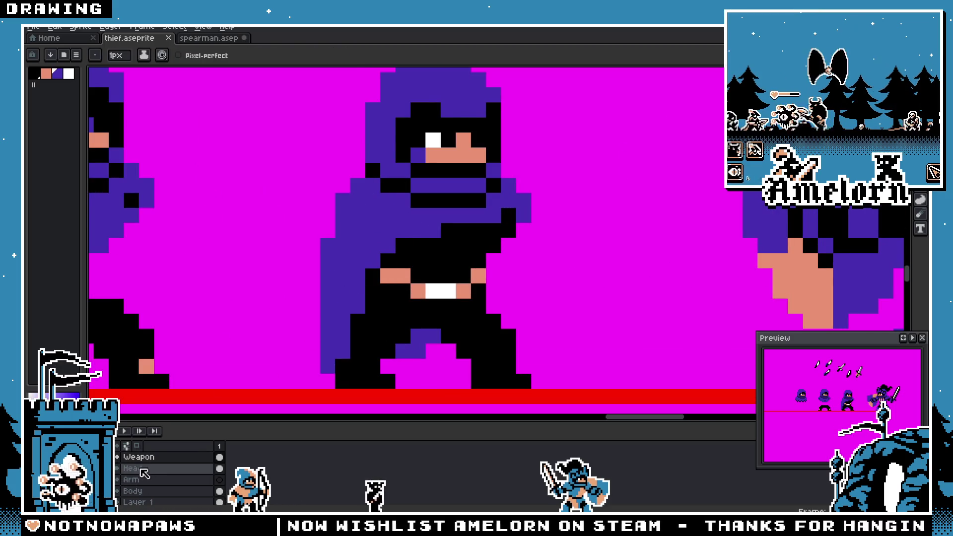
left_click(142, 469)
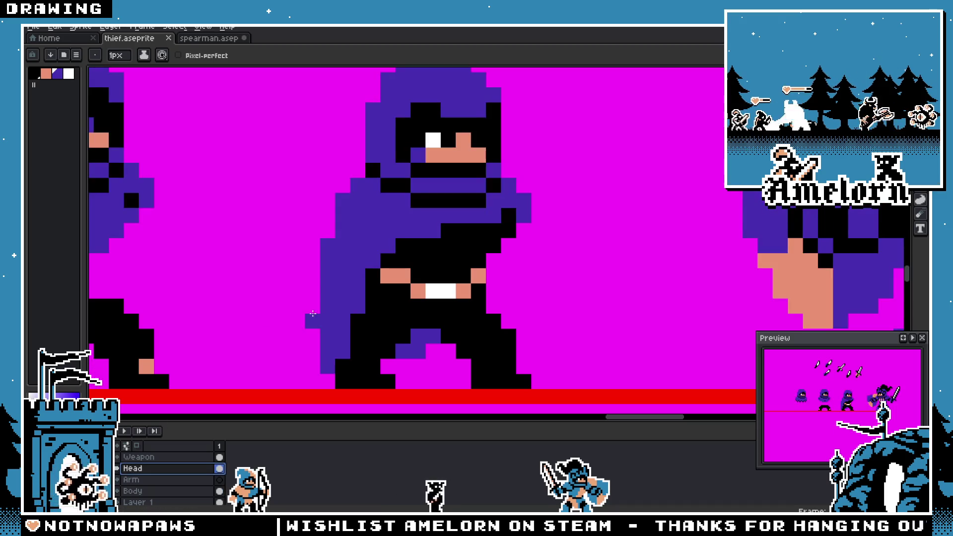
left_click_drag(414, 237, 357, 327)
left_click(388, 276)
Step: Sample the tan skin tone, paint it above the belt, then pick up the belt's white
key("alt")
scroll(421, 269, "down", 5)
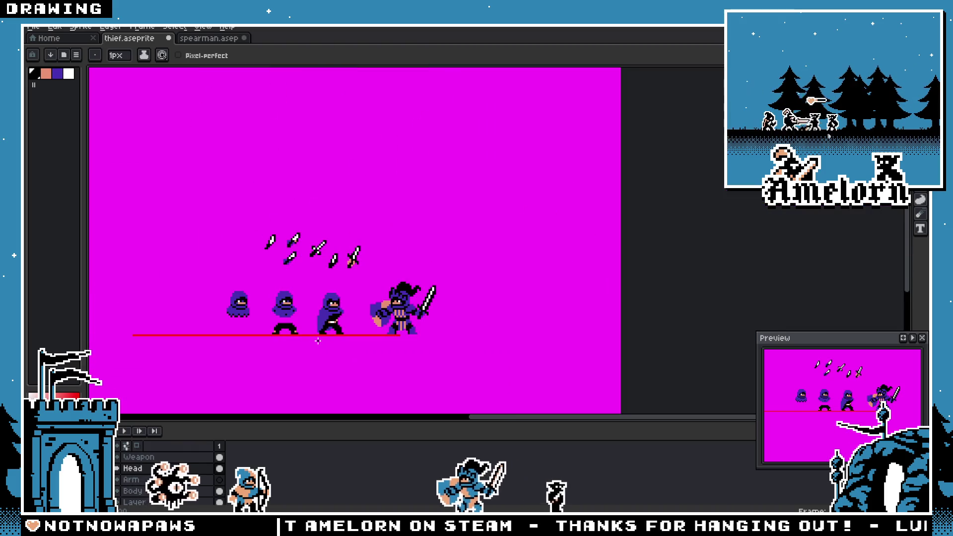
scroll(318, 340, "up", 4)
scroll(372, 258, "up", 2)
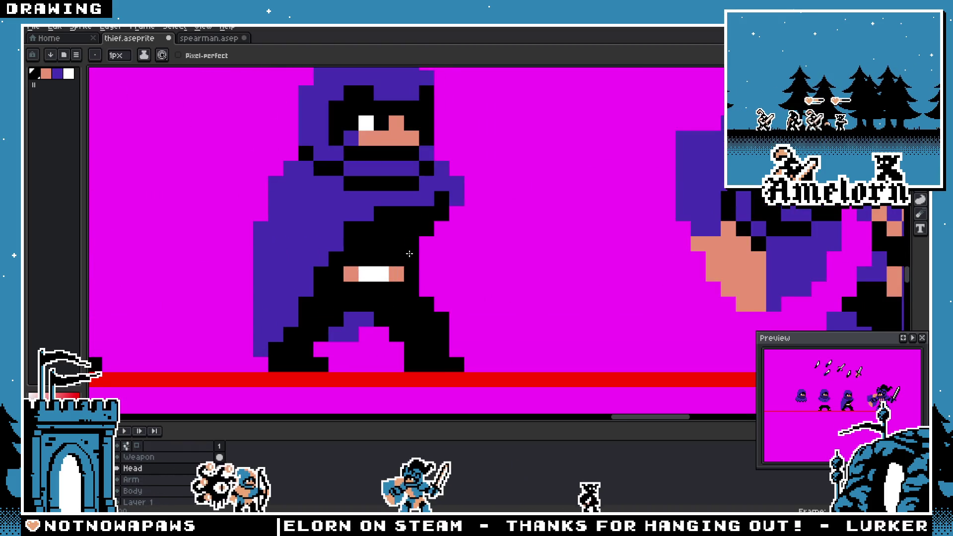
left_click(398, 273, "alt")
left_click_drag(412, 245, 396, 256)
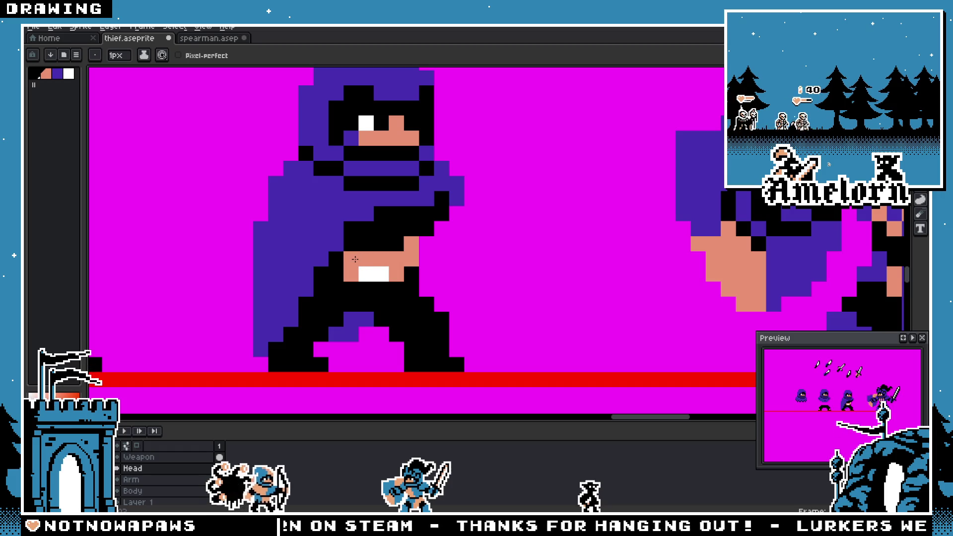
scroll(339, 270, "down", 3)
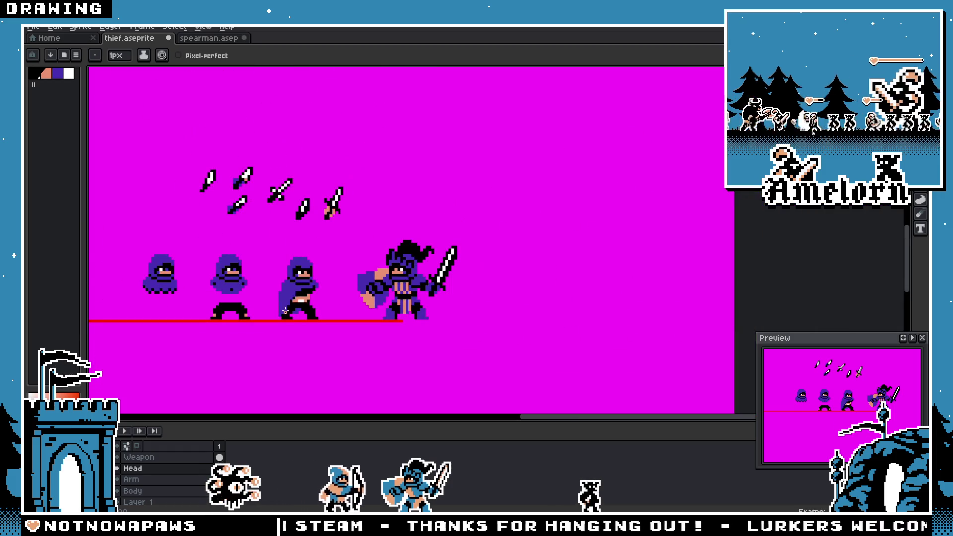
scroll(293, 309, "up", 3)
left_click(327, 277, "alt")
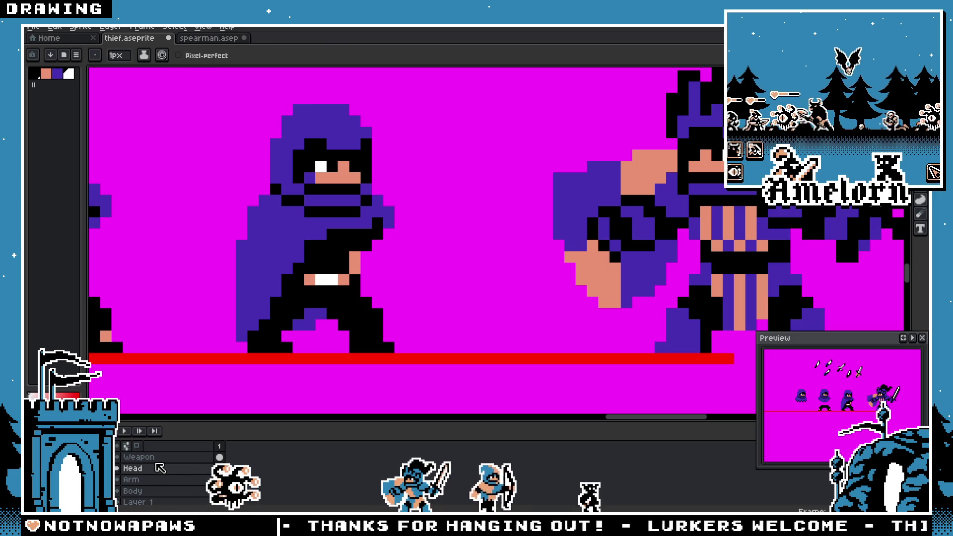
Step: Add pink skin pixels around the thief's belt and cover the belt's pink and white pixels with black
left_click(354, 258, "alt")
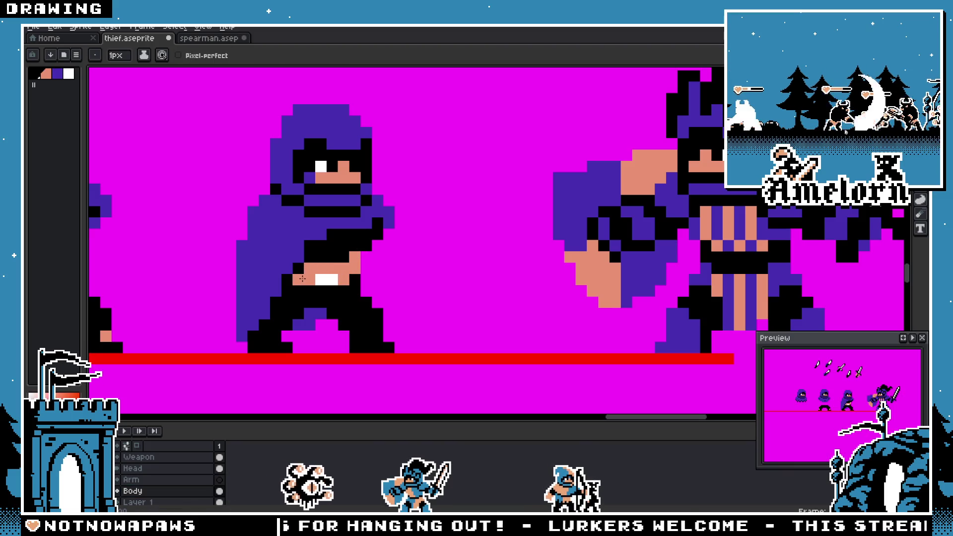
scroll(329, 277, "down", 3)
scroll(275, 309, "up", 3)
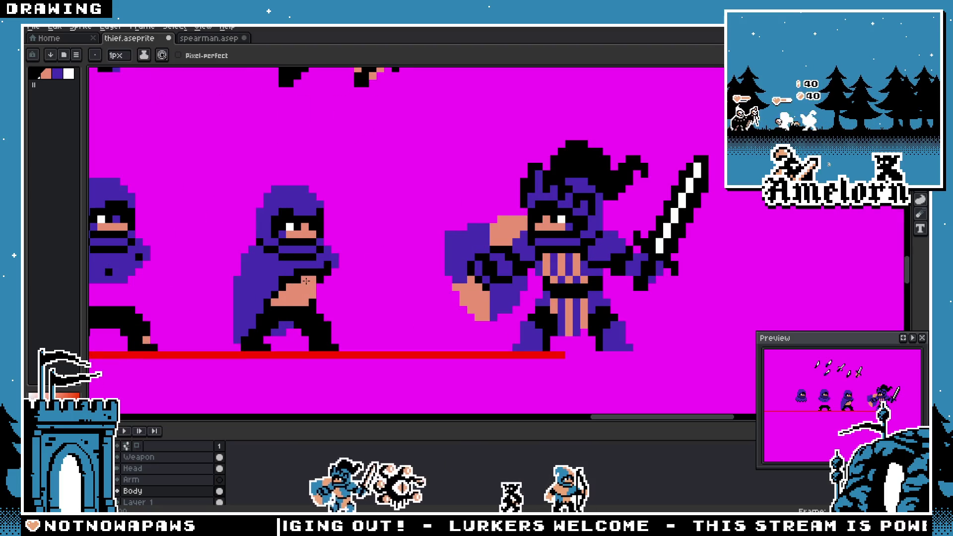
scroll(317, 280, "down", 3)
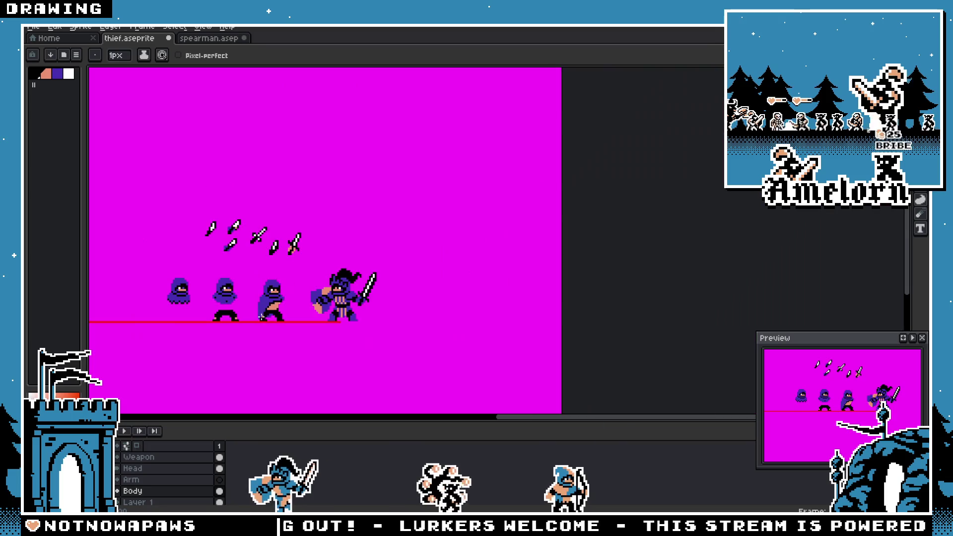
scroll(263, 320, "up", 3)
key("ctrl")
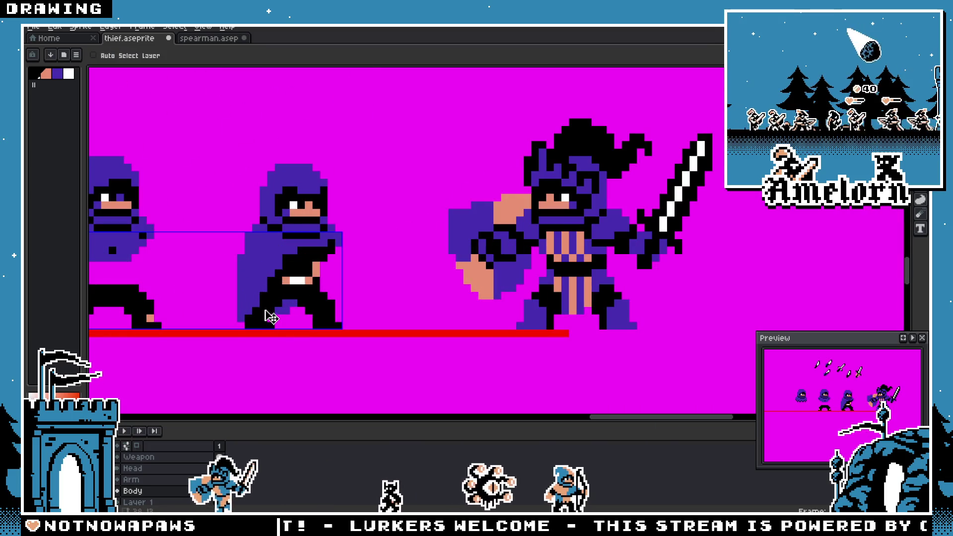
scroll(270, 317, "up", 3)
left_click(360, 257)
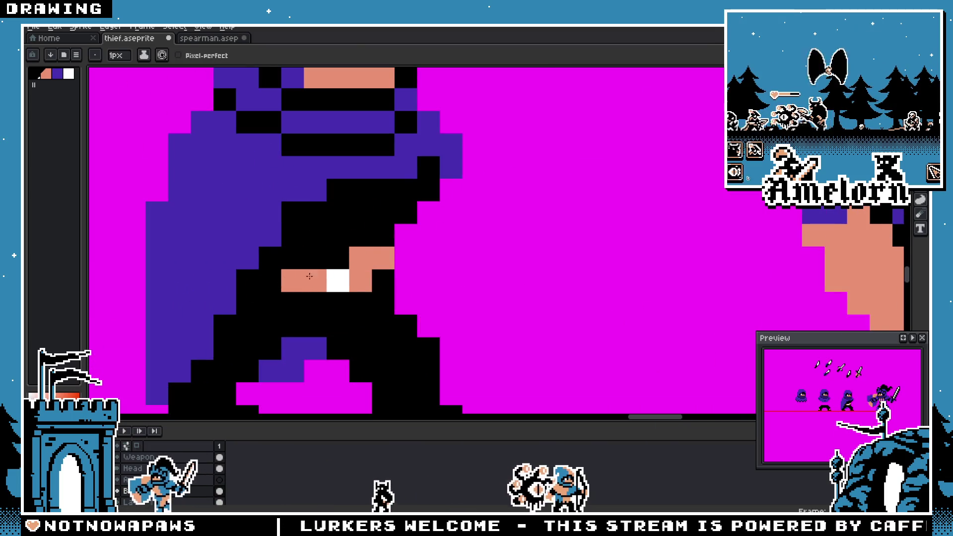
left_click_drag(277, 276, 338, 279)
scroll(338, 280, "down", 4)
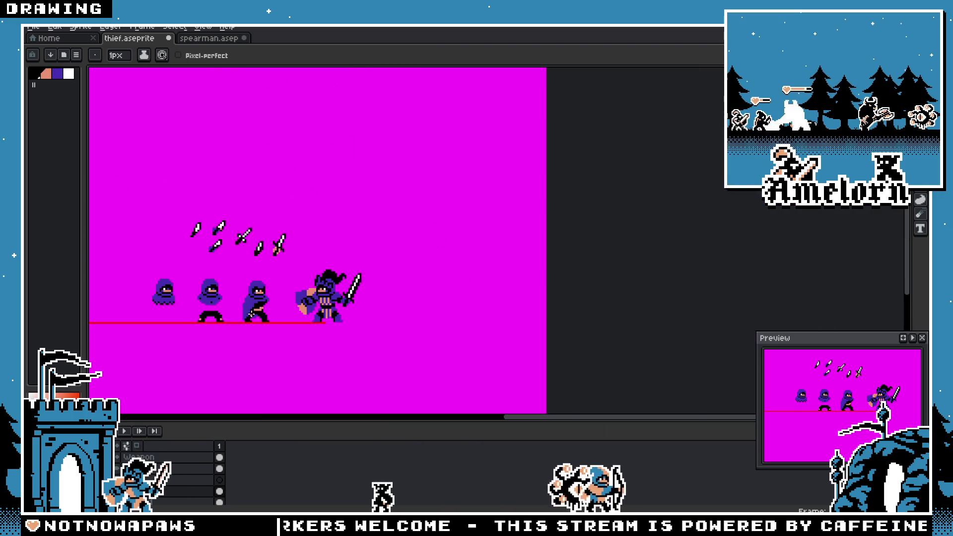
scroll(239, 306, "up", 2)
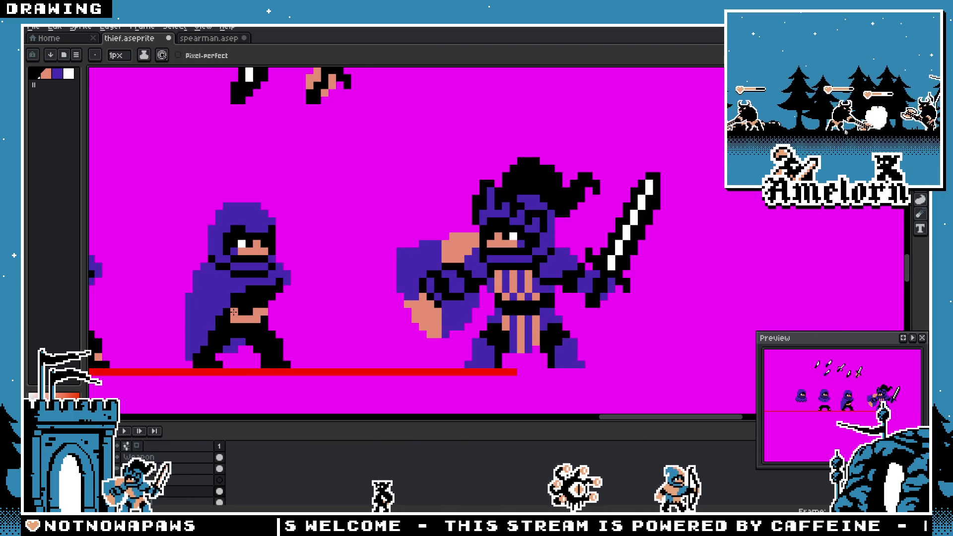
scroll(226, 318, "up", 2)
left_click(217, 307)
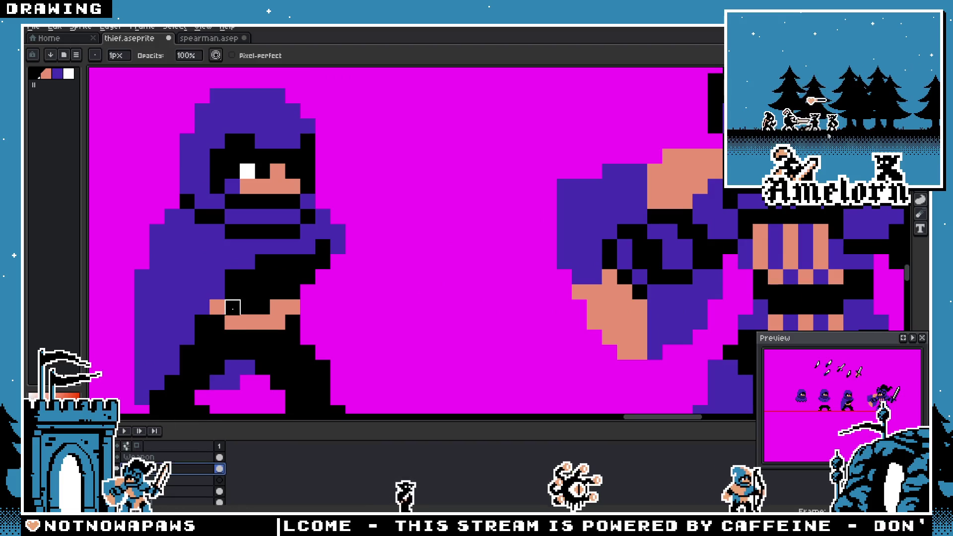
scroll(217, 323, "down", 4)
scroll(287, 308, "up", 3)
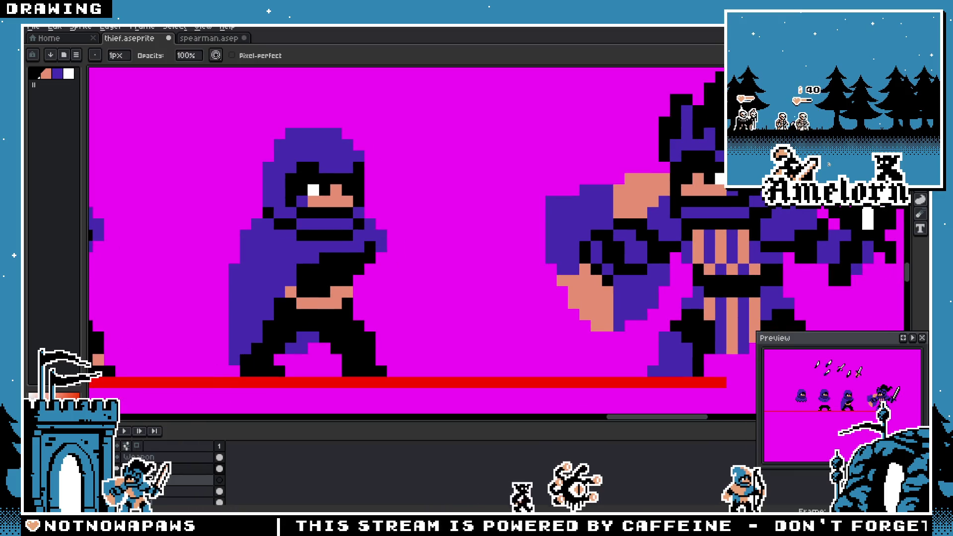
Step: On the Body layer, paint the thief's peach belly pixels black
left_click(164, 491)
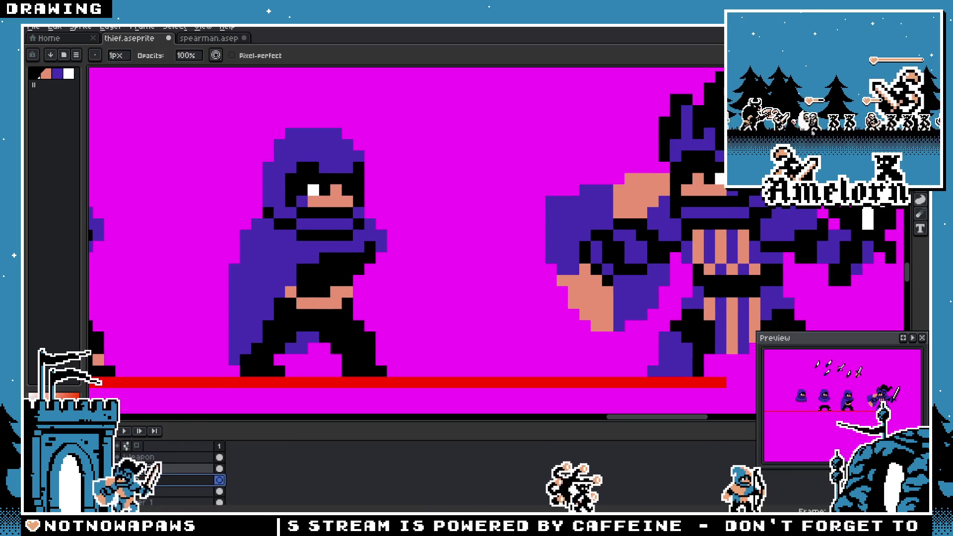
left_click(313, 292)
left_click_drag(326, 292, 334, 290)
scroll(334, 290, "down", 4)
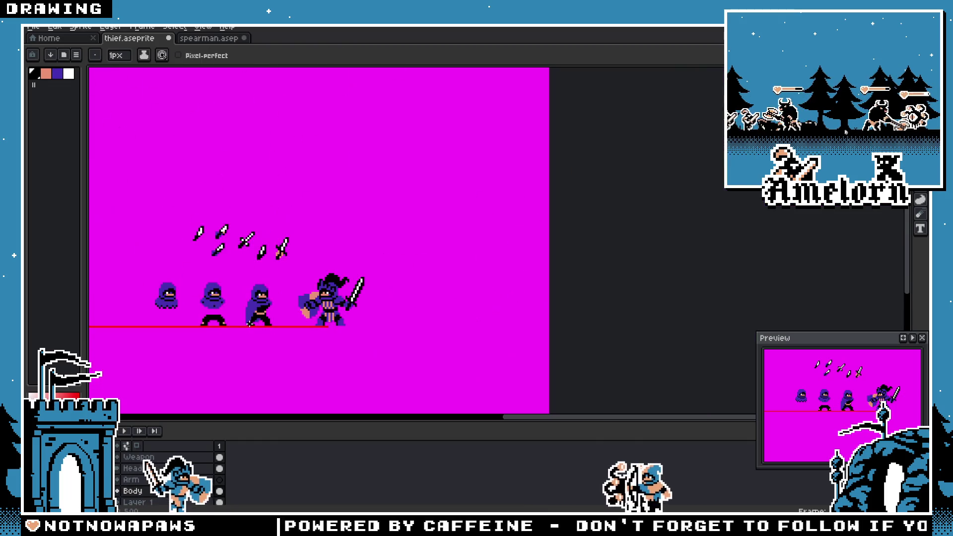
scroll(260, 288, "up", 3)
Step: Paint the remaining skin pixels under the belt black
key("alt")
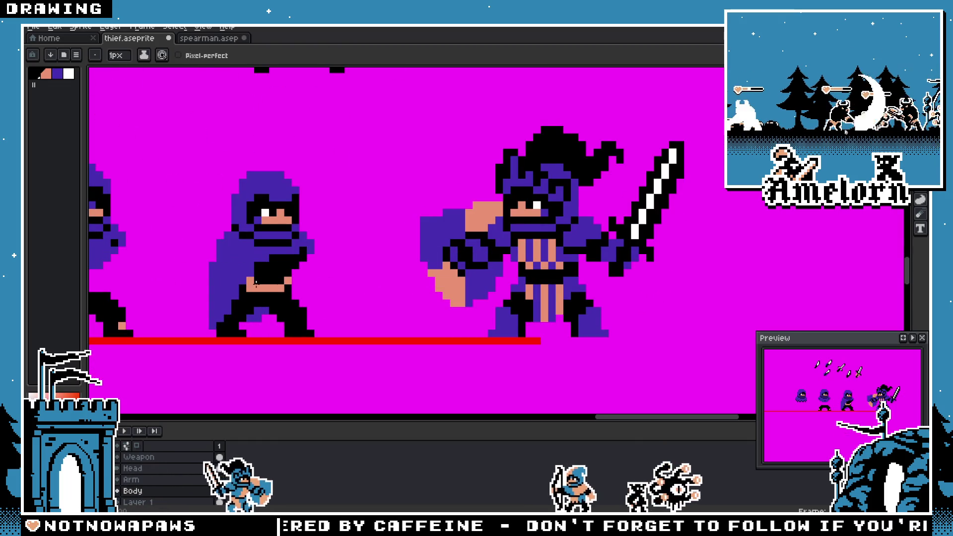
left_click(252, 282, "alt")
scroll(253, 282, "down", 2)
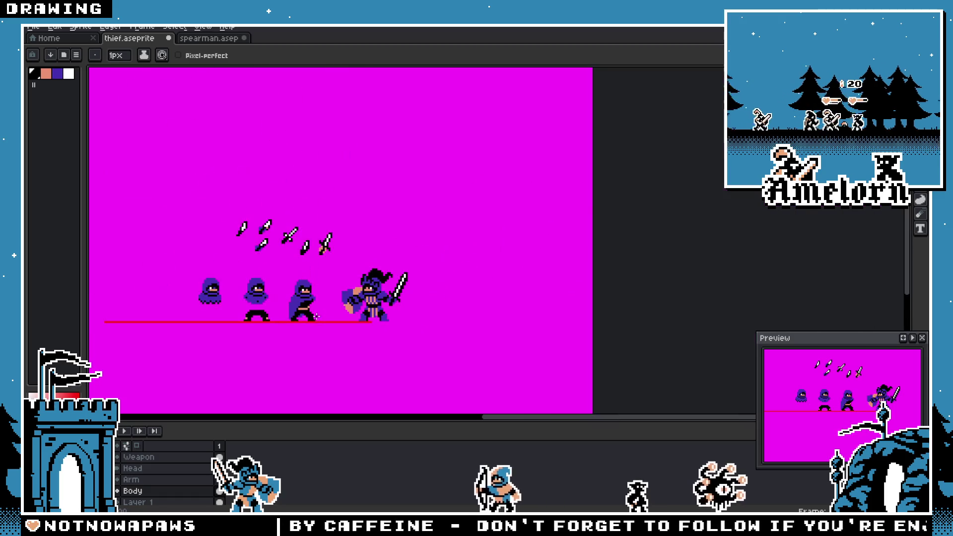
scroll(292, 276, "up", 3)
left_click(290, 278, "alt")
scroll(290, 279, "down", 3)
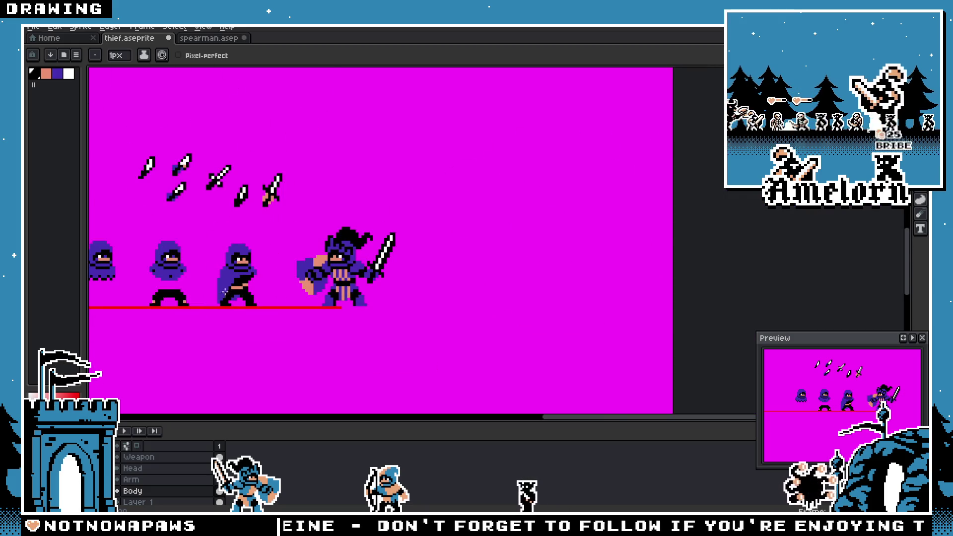
scroll(222, 292, "up", 3)
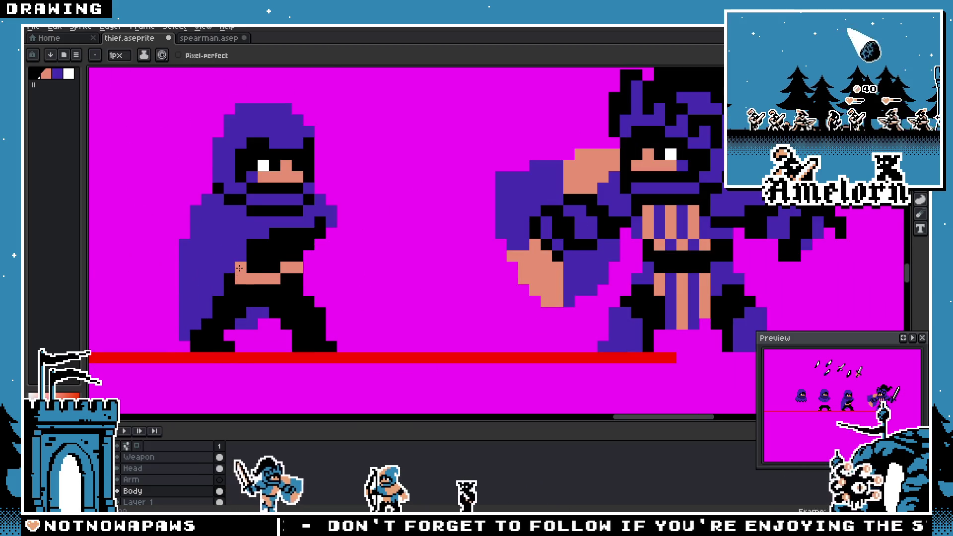
scroll(219, 298, "down", 3)
scroll(219, 299, "up", 3)
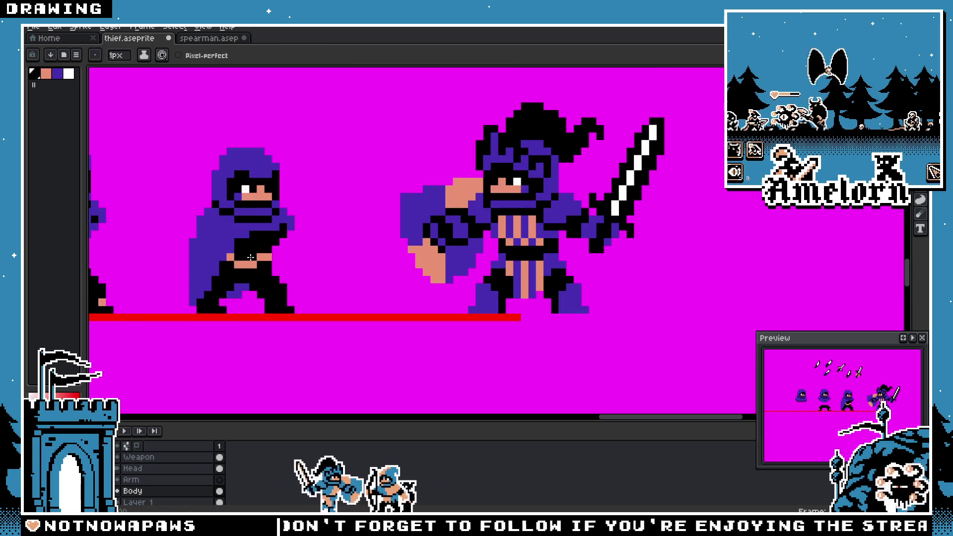
scroll(242, 265, "up", 2)
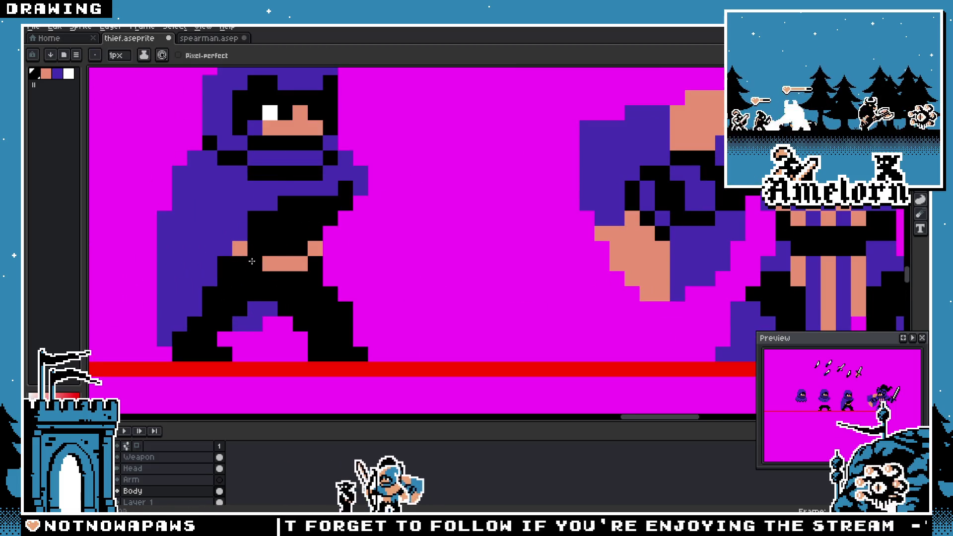
scroll(276, 301, "down", 3)
scroll(276, 301, "up", 3)
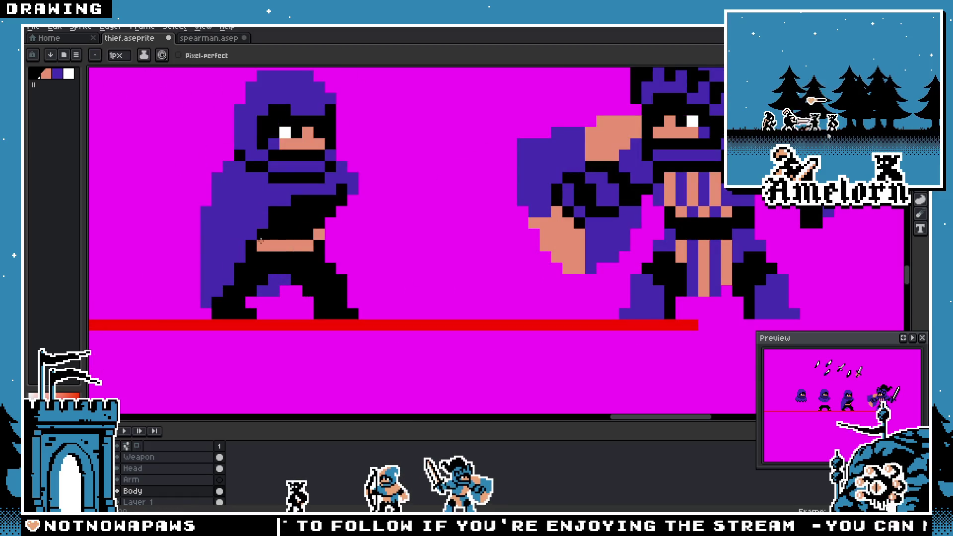
left_click(273, 245)
left_click(263, 245)
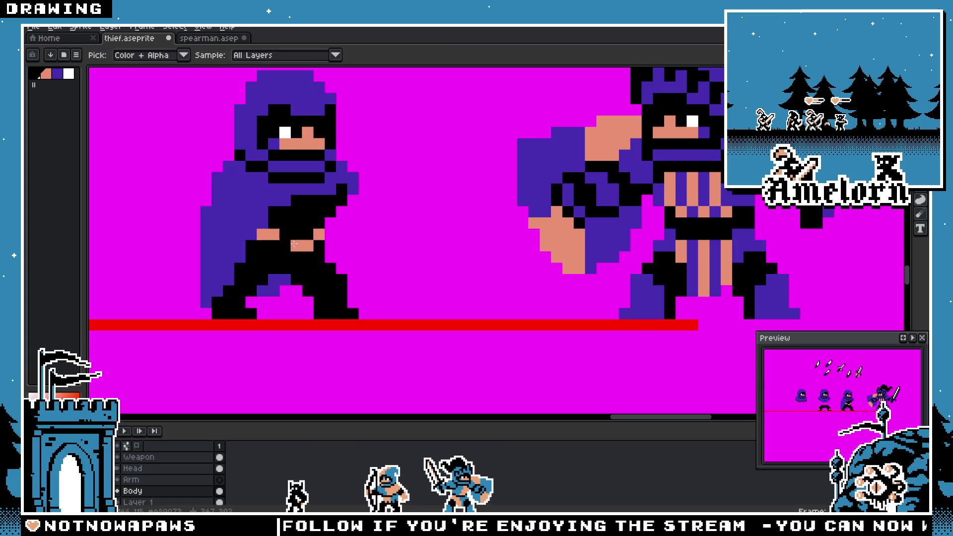
scroll(249, 291, "down", 3)
scroll(436, 301, "up", 5)
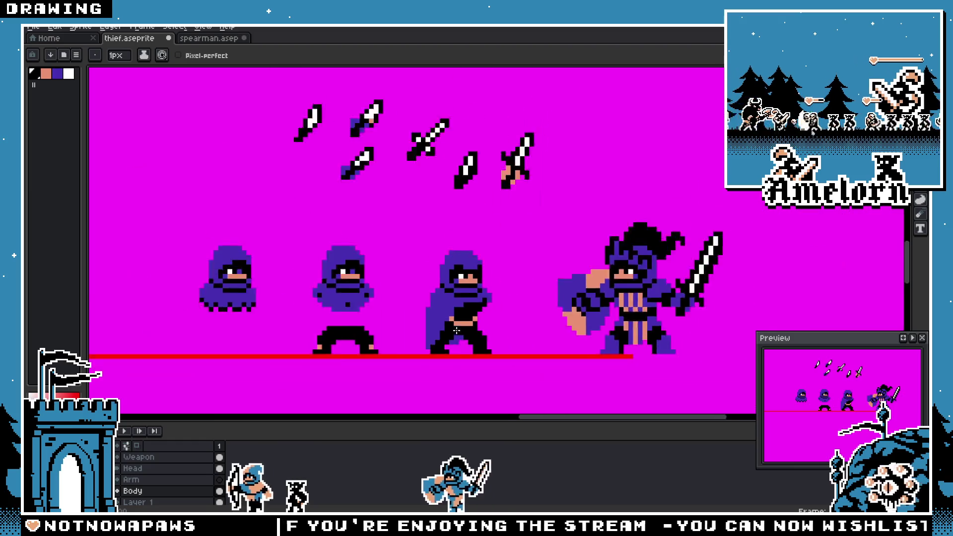
scroll(462, 325, "down", 4)
scroll(420, 322, "up", 3)
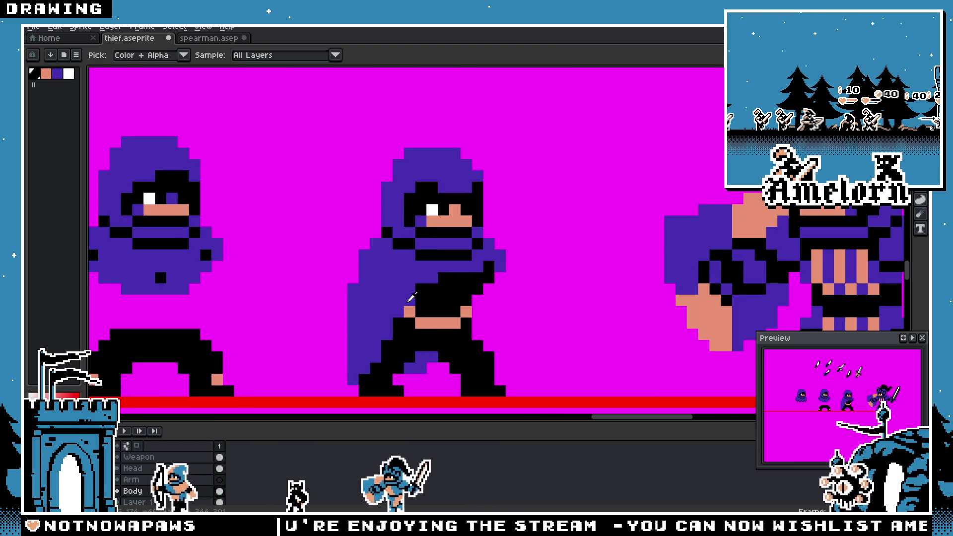
Step: Make the cloak's purple the Pencil colour and zoom back onto the third thief
key("b")
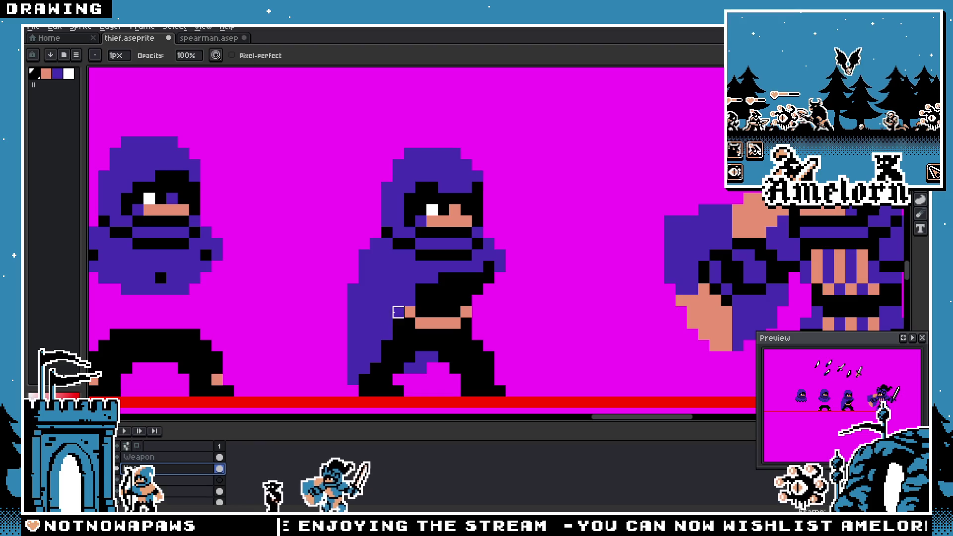
scroll(398, 324, "down", 3)
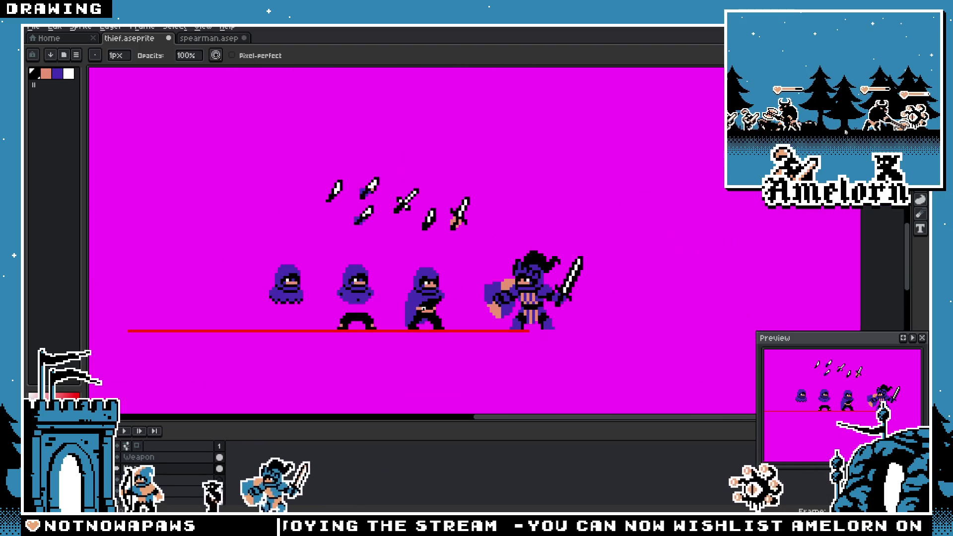
scroll(423, 325, "up", 3)
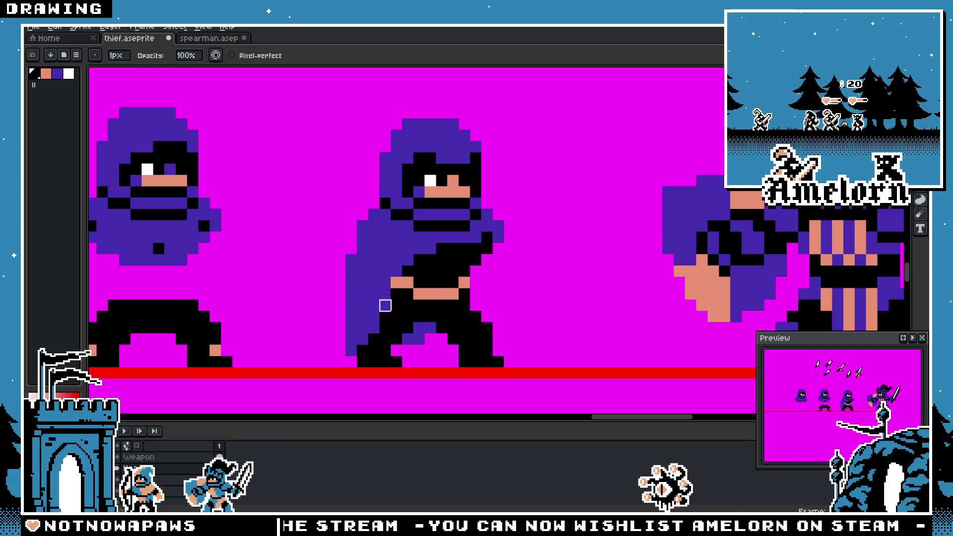
left_click(357, 326, "alt")
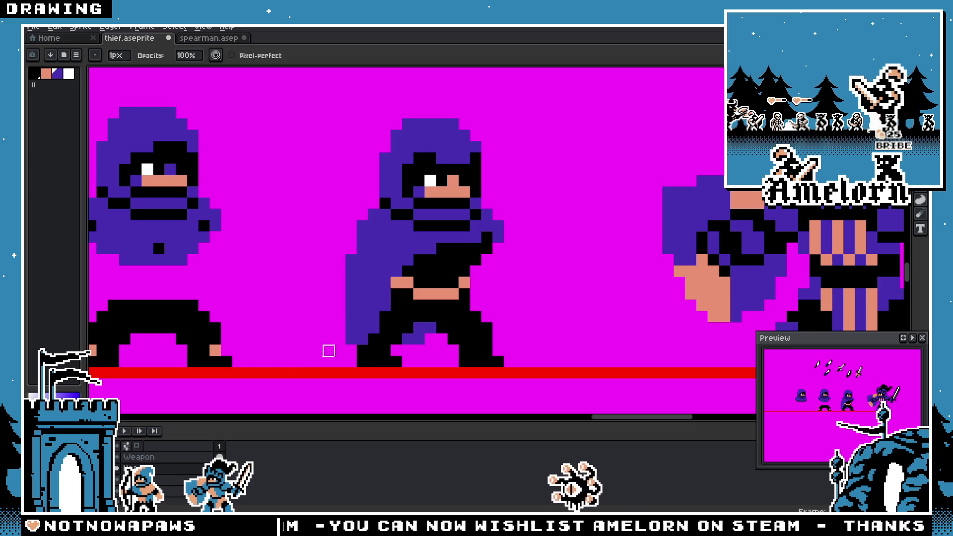
scroll(362, 339, "down", 4)
key("v")
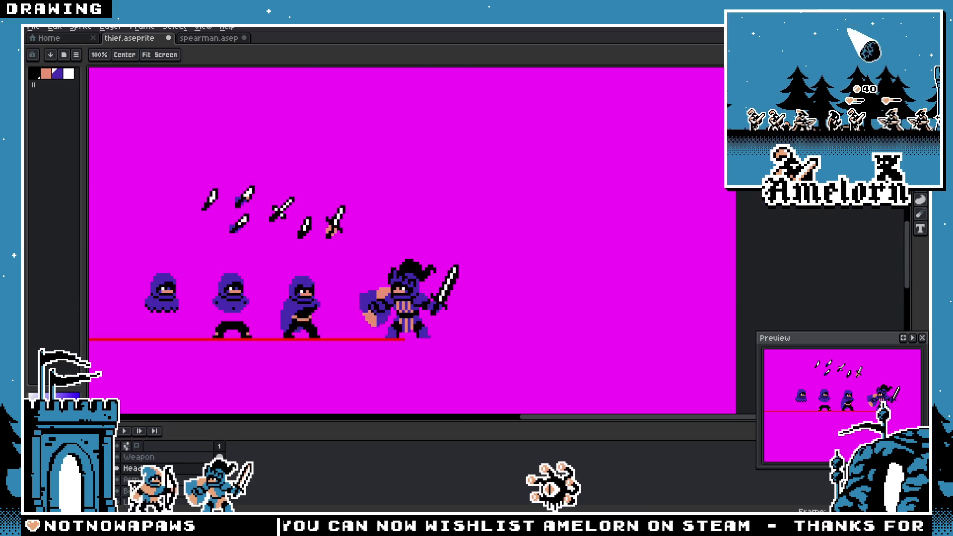
scroll(281, 322, "up", 3)
scroll(283, 344, "up", 2)
Step: Extend the purple cloak two pixels left of the third thief's leg
key("b")
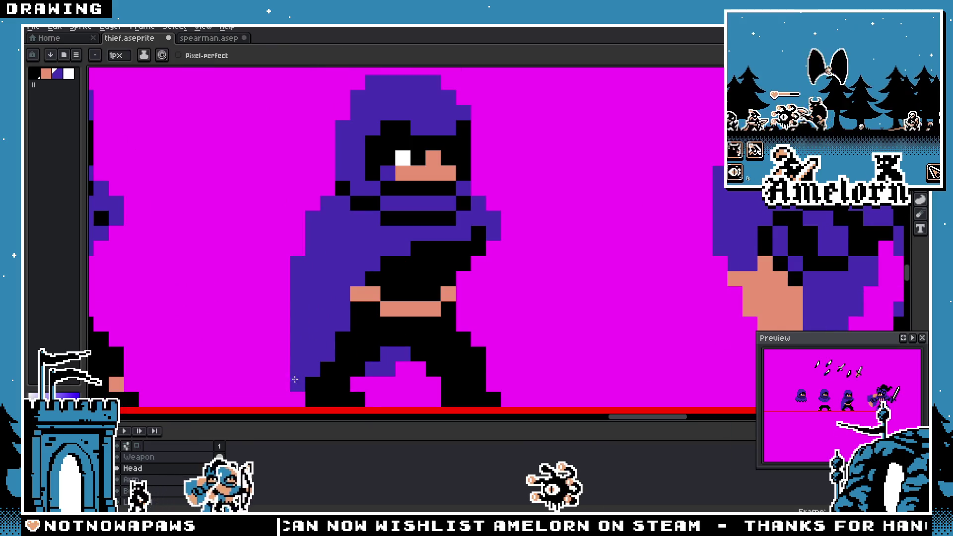
scroll(281, 391, "down", 4)
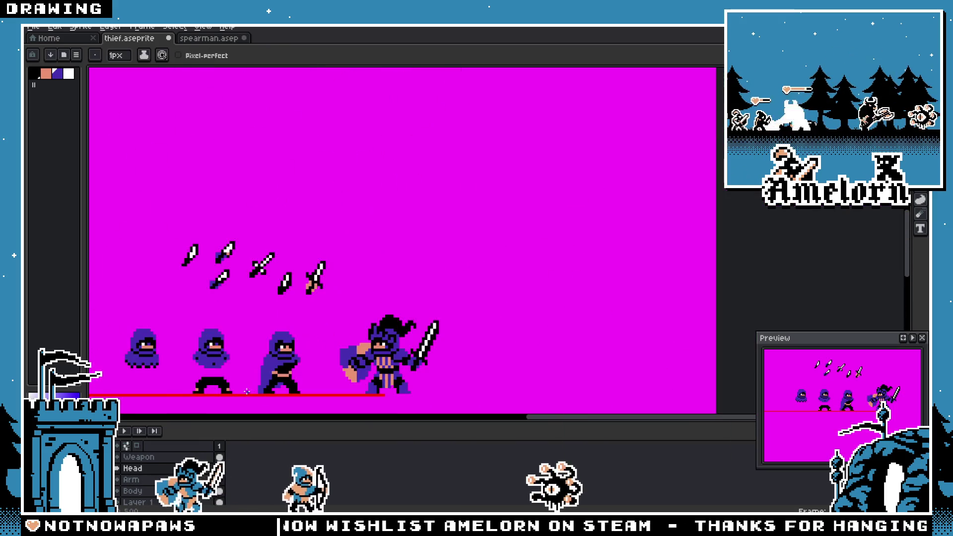
scroll(252, 390, "up", 2)
scroll(295, 337, "up", 2)
scroll(294, 336, "up", 1)
left_click_drag(249, 328, 272, 328)
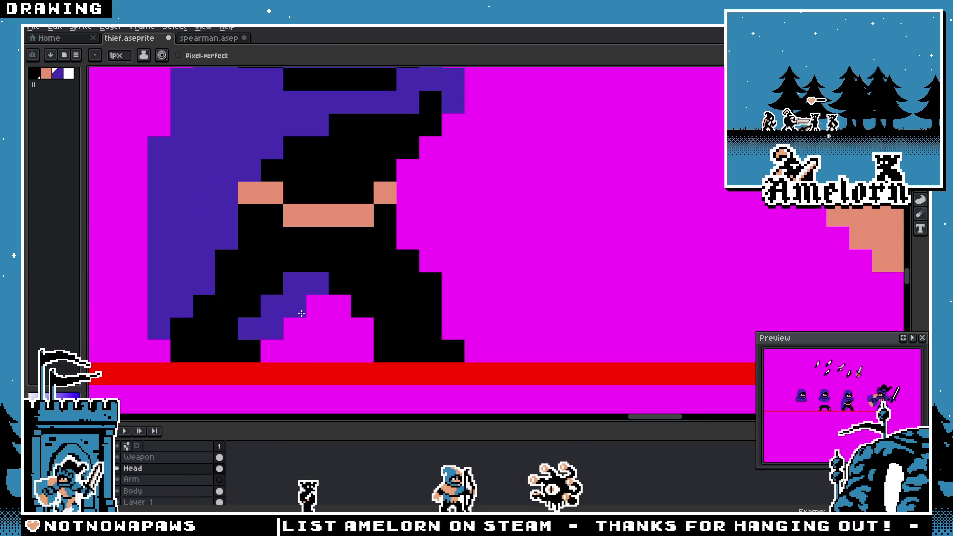
Step: Paint two of the thief's arm pixels skin colour
scroll(241, 340, "down", 3)
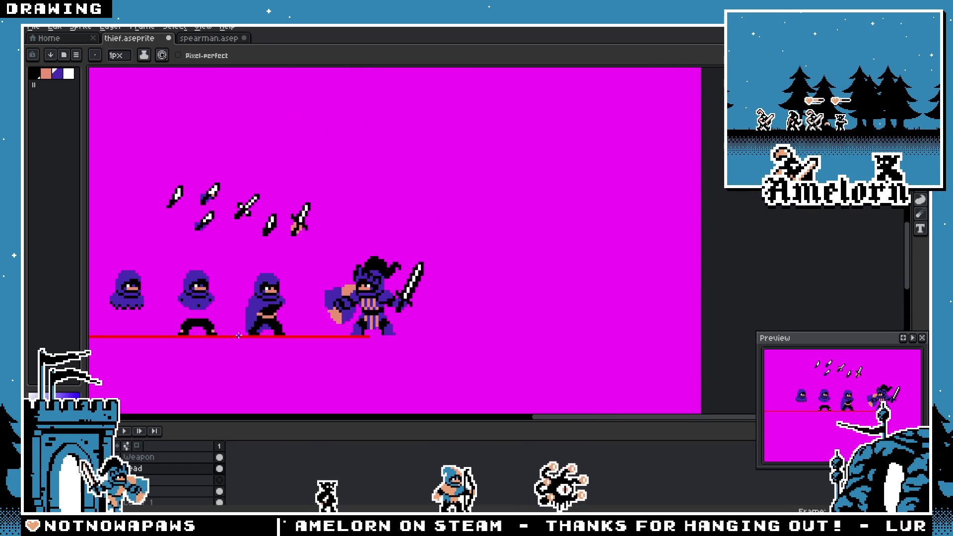
scroll(255, 330, "up", 3)
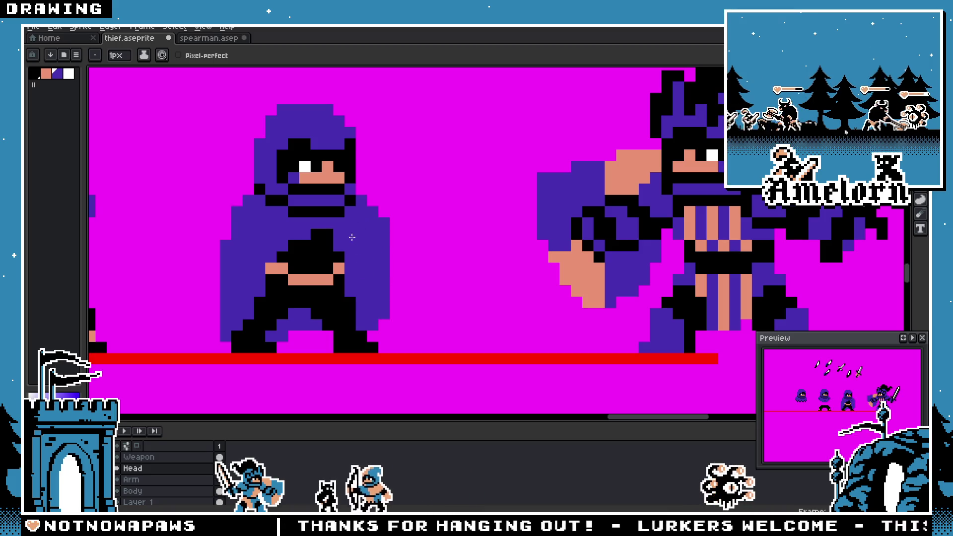
scroll(357, 272, "down", 3)
scroll(362, 282, "up", 4)
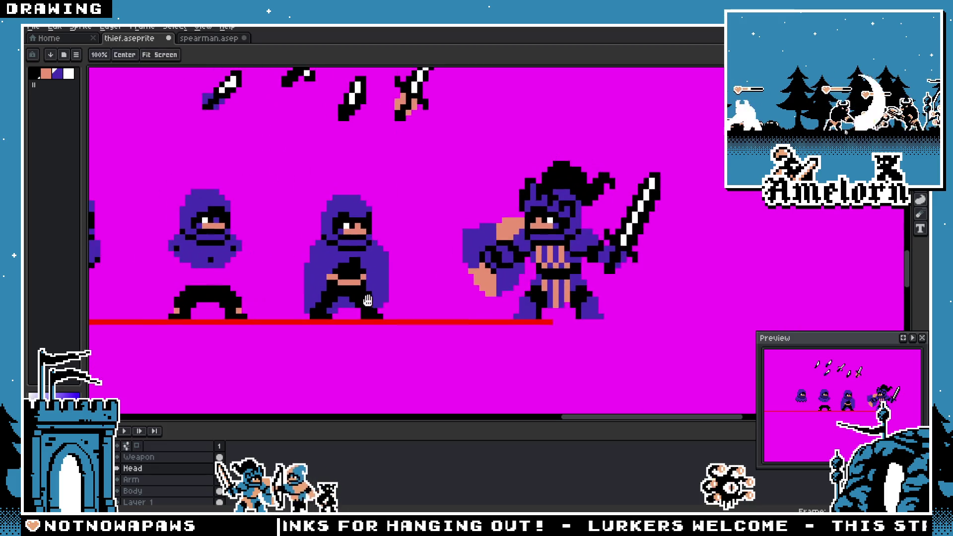
scroll(365, 285, "up", 2)
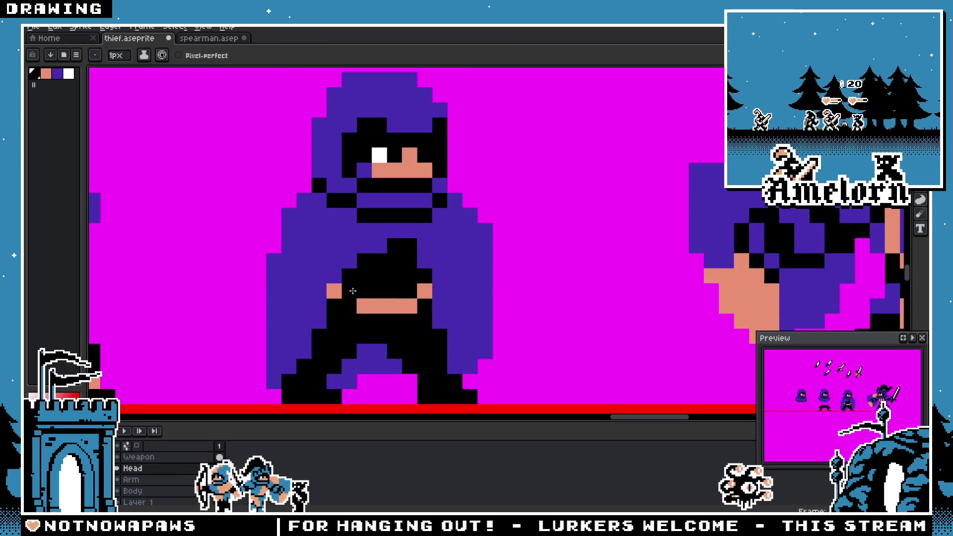
left_click_drag(339, 293, 350, 292)
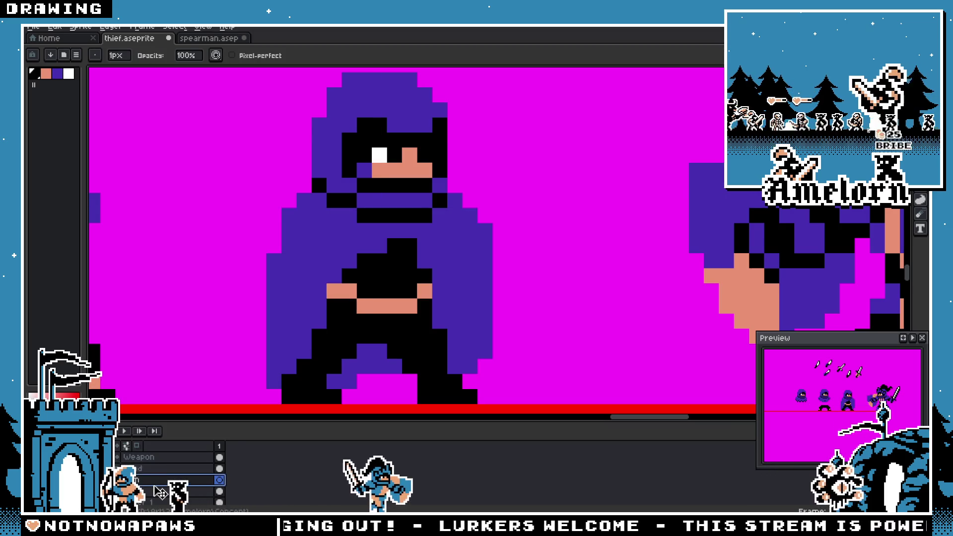
Step: Hide the Arm layer to judge the body alone, then undo to restore the arms
left_click(160, 492)
left_click(149, 480)
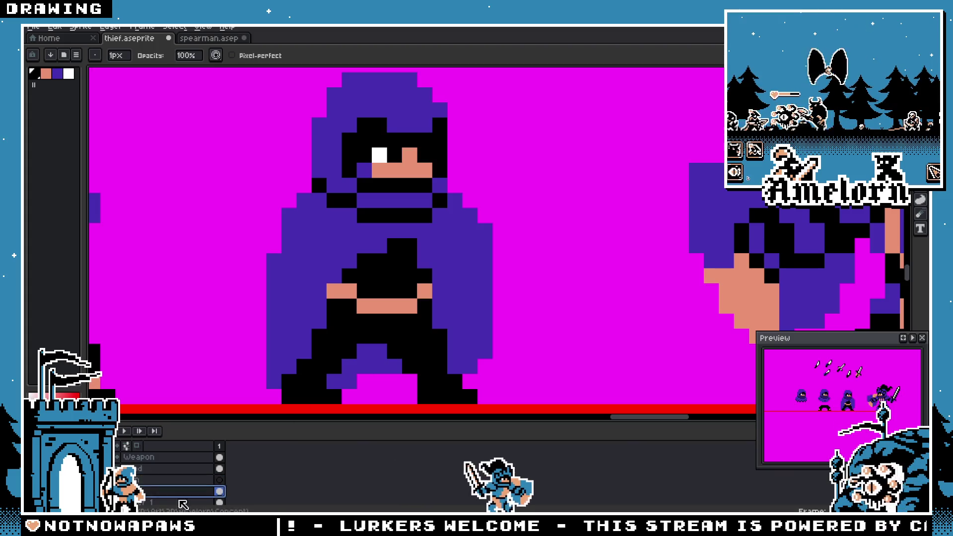
key("e")
left_click(342, 292)
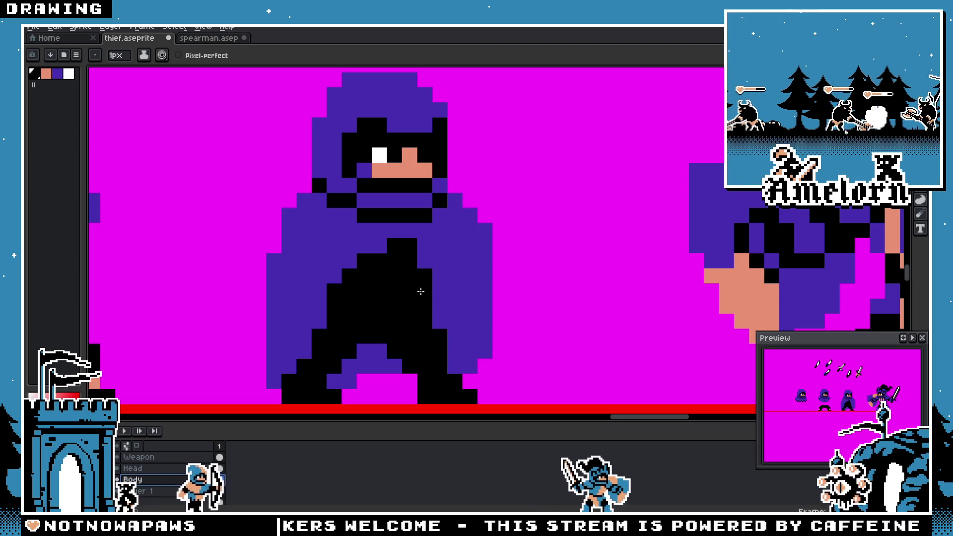
scroll(421, 291, "down", 5)
scroll(353, 334, "up", 5)
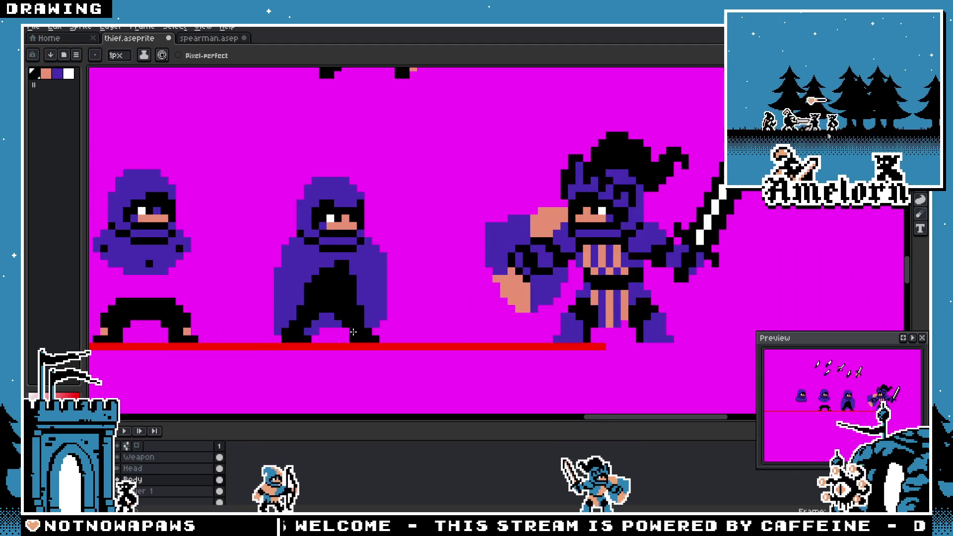
scroll(317, 316, "up", 2)
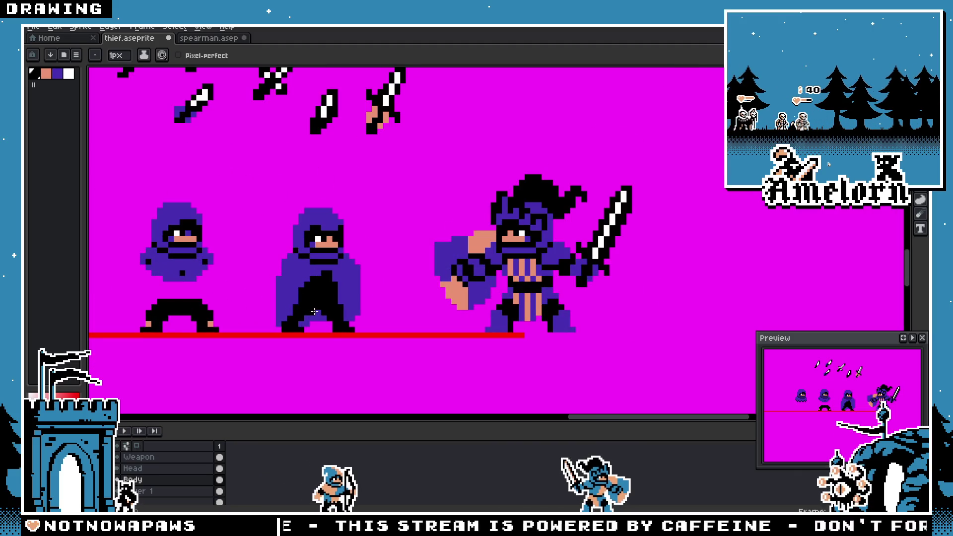
scroll(314, 311, "up", 2)
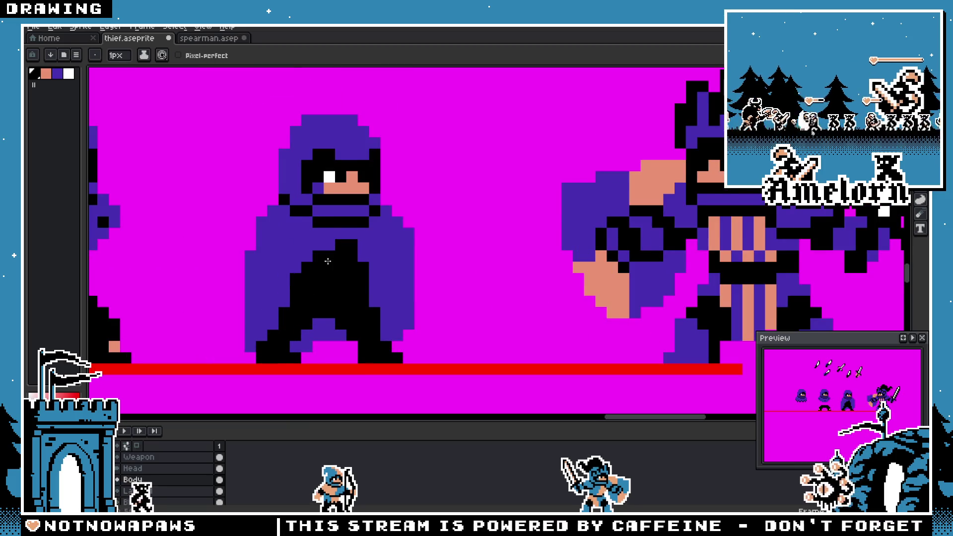
scroll(327, 261, "down", 2)
scroll(327, 278, "up", 3)
scroll(324, 293, "down", 1)
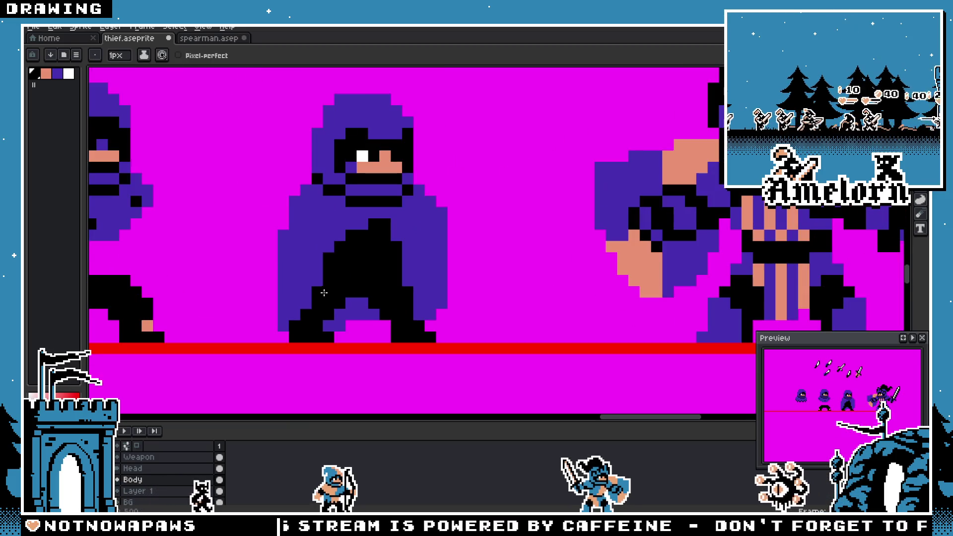
key("ctrl+z")
key("ctrl+z")
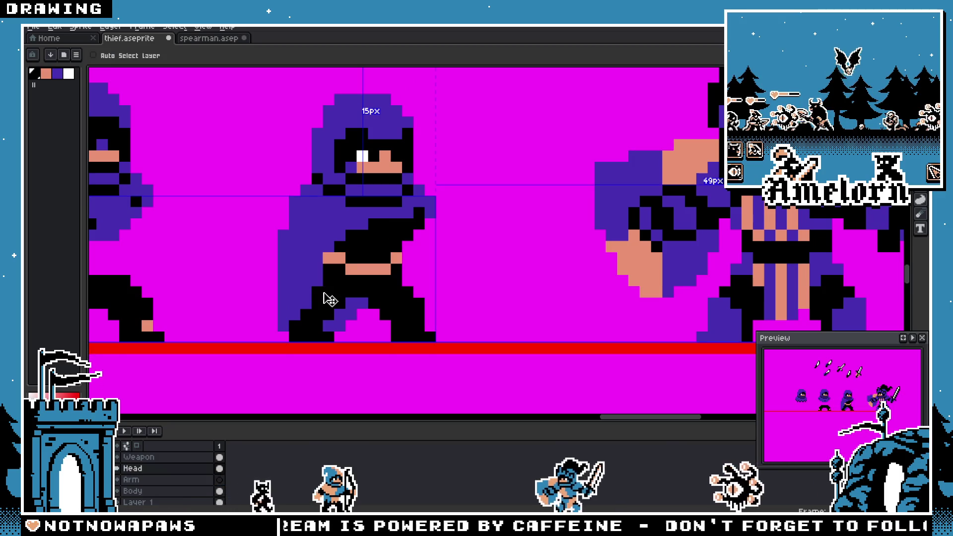
Step: Paint skin pixels beside and below the thief's white belt
left_click(329, 299, "ctrl")
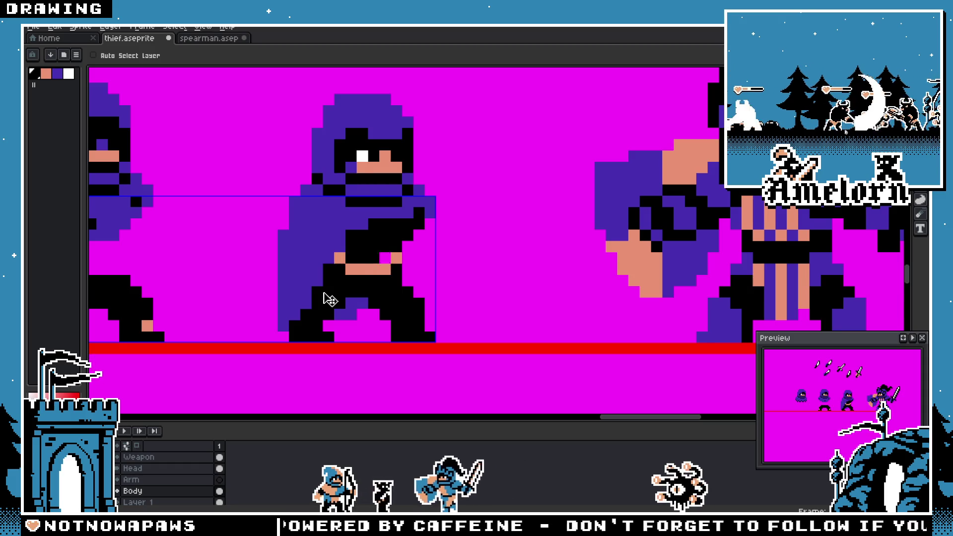
left_click(329, 299, "ctrl")
key("ctrl+z")
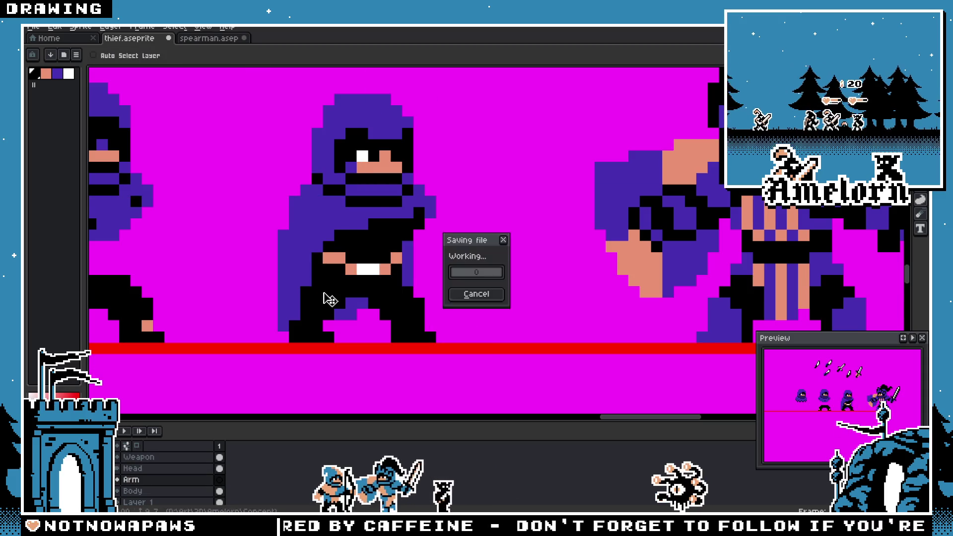
scroll(332, 270, "up", 1)
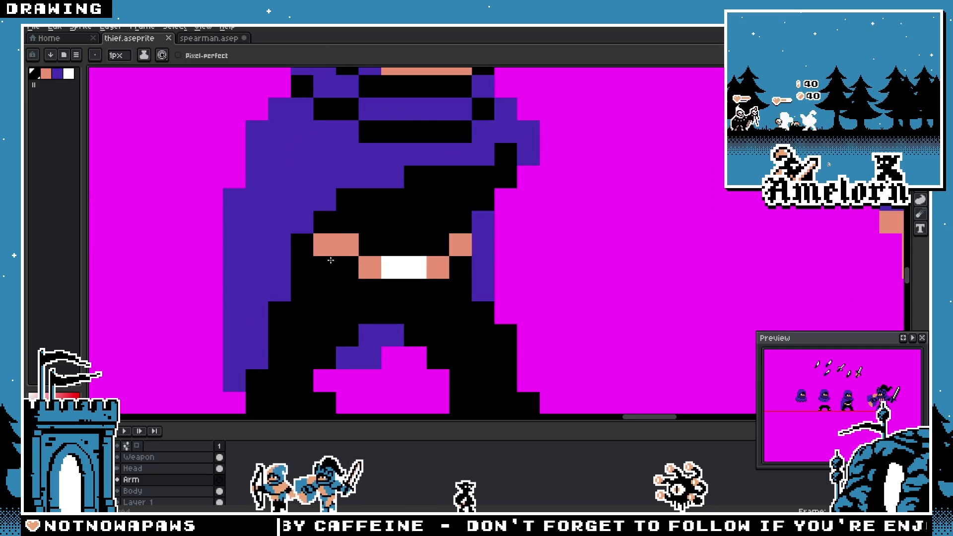
left_click(348, 268)
left_click(392, 290)
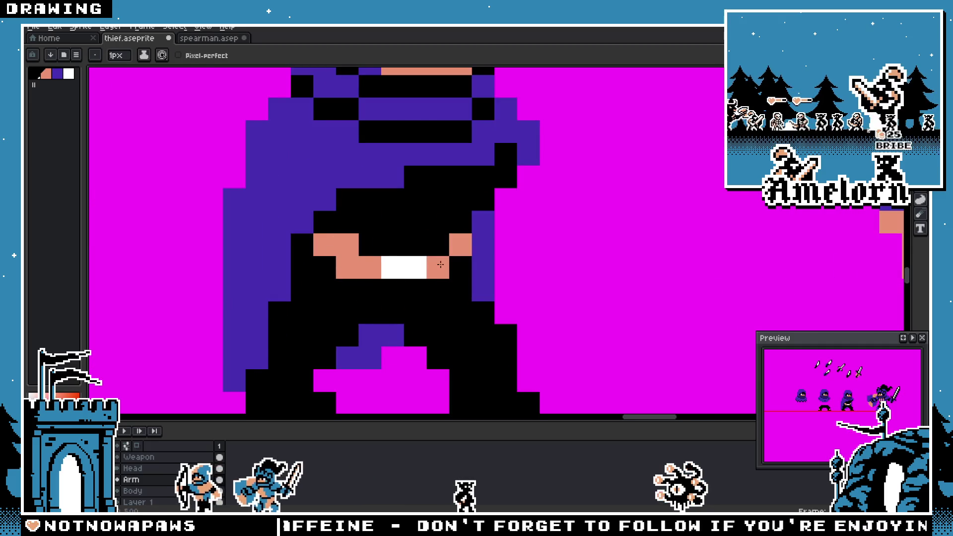
Step: Turn a skin pixel by the belt black and save the thief file
scroll(388, 284, "down", 4)
scroll(334, 292, "up", 1)
scroll(334, 292, "up", 1)
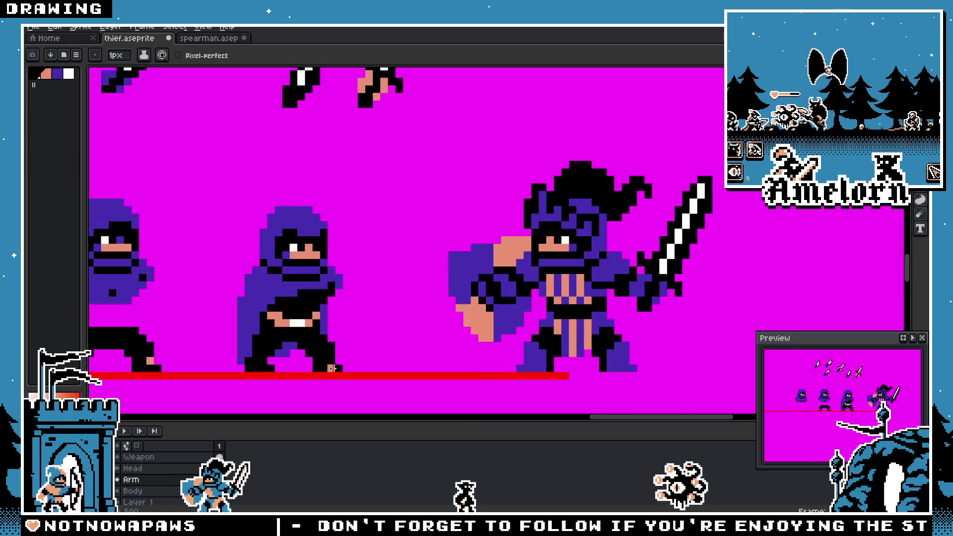
scroll(308, 317, "down", 3)
scroll(305, 332, "up", 4)
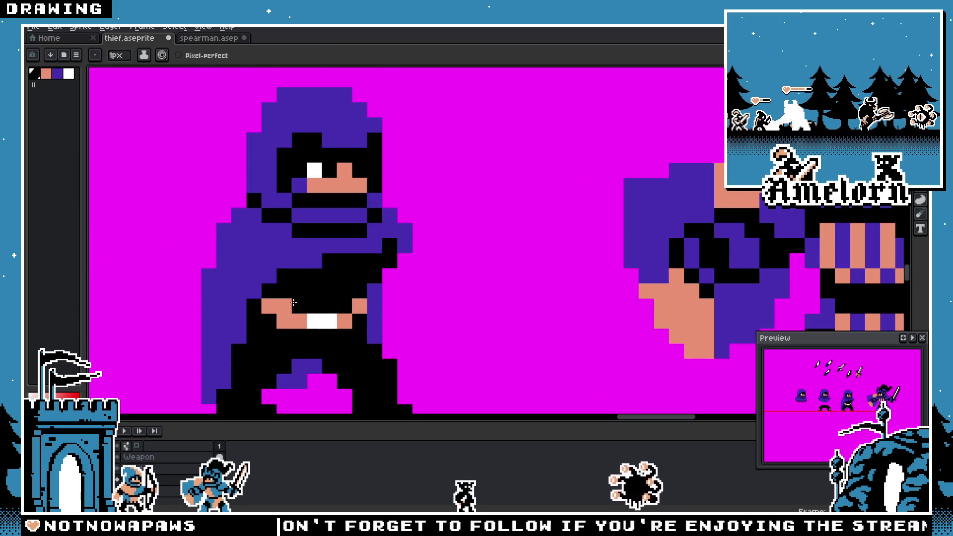
left_click(284, 320)
key("ctrl+s")
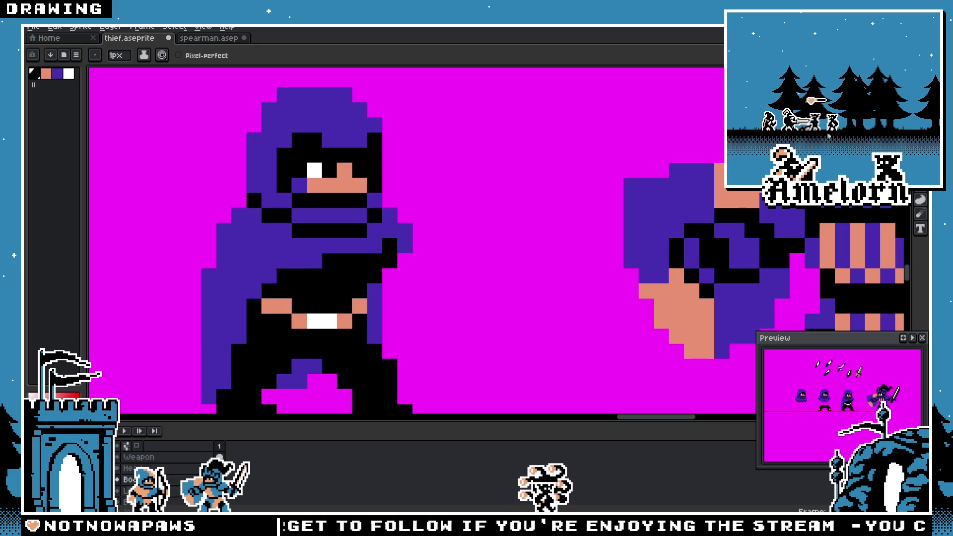
Step: Pick the salmon skin colour and paint two pixels by the belt with it
key("i")
left_click(289, 302)
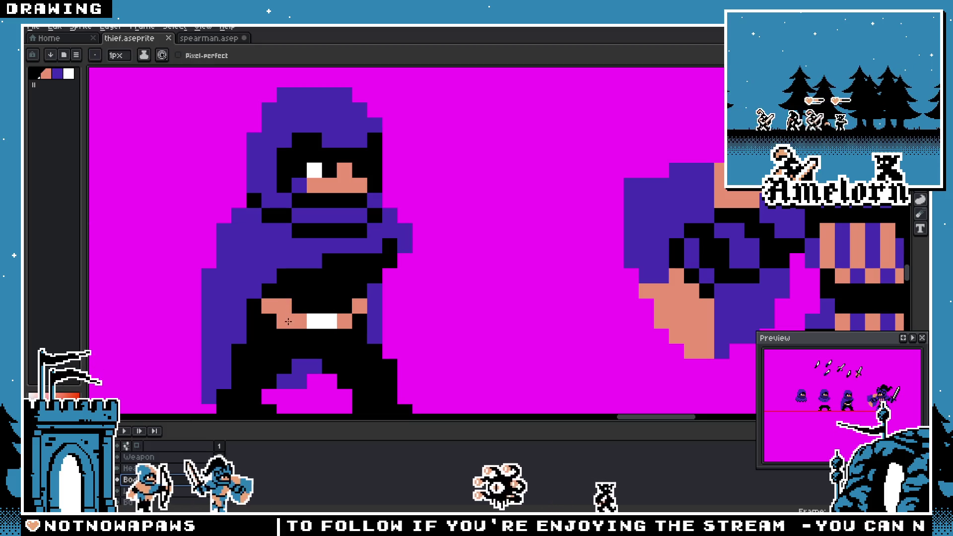
left_click_drag(284, 320, 299, 307)
scroll(299, 308, "down", 5)
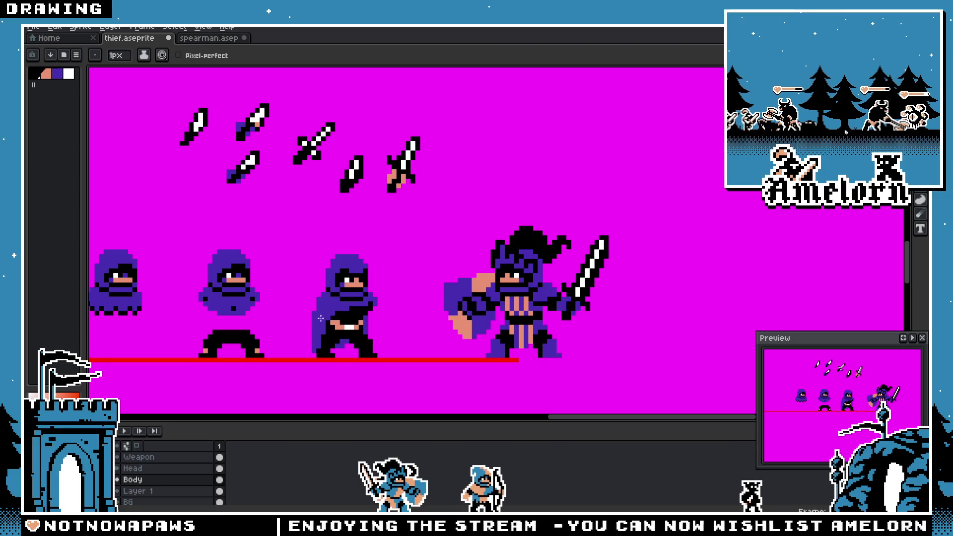
key("m")
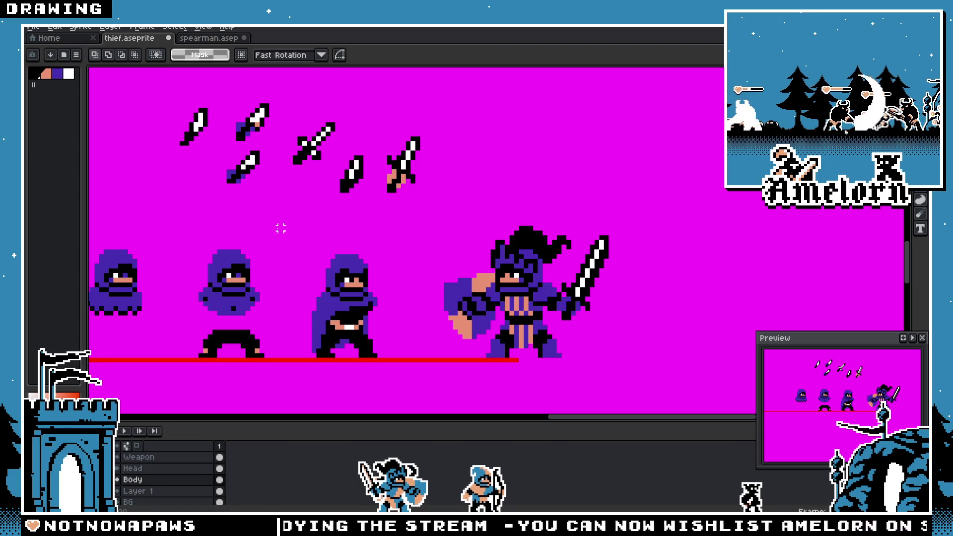
scroll(327, 253, "up", 3)
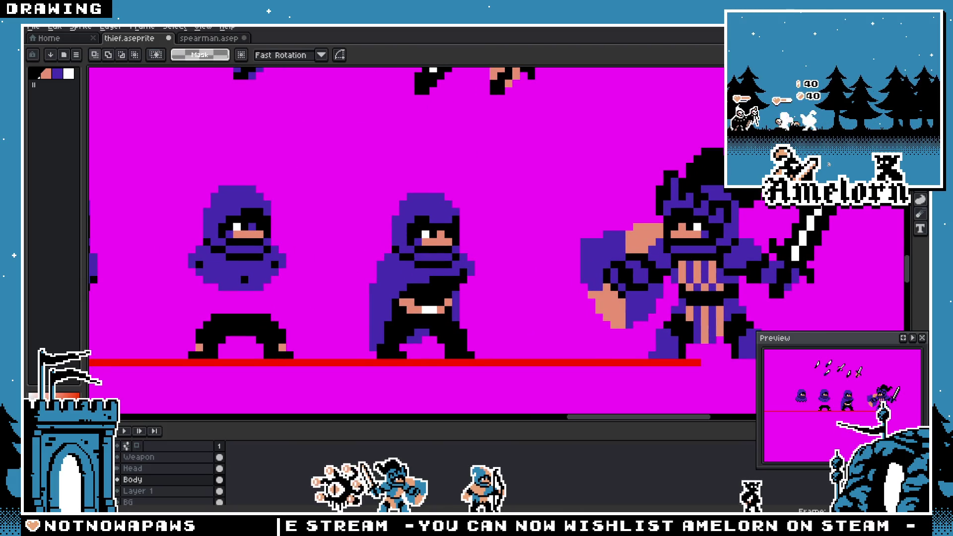
scroll(465, 249, "up", 1)
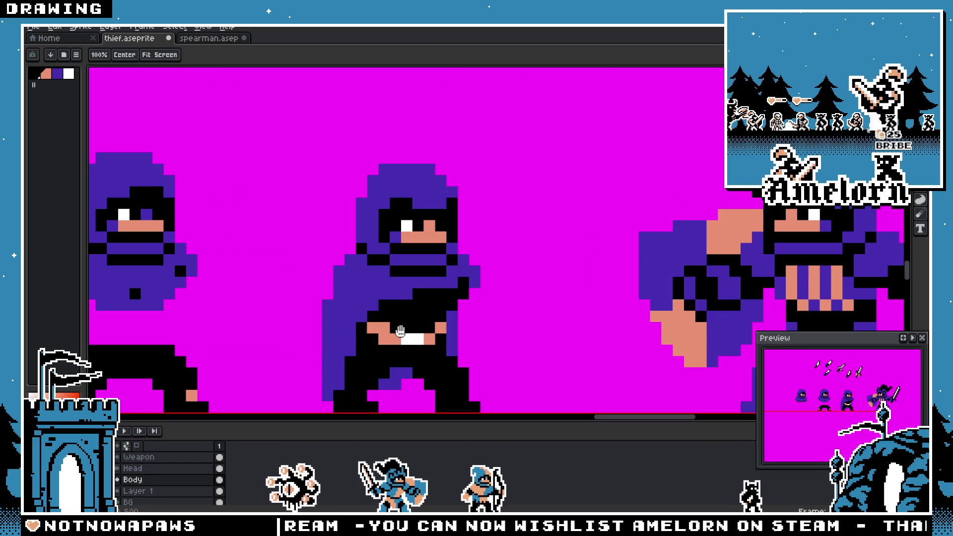
Step: Add a skin-coloured pixel to the thief's hip
key("b")
left_click(430, 328, "alt")
left_click(444, 349)
scroll(445, 346, "up", 2)
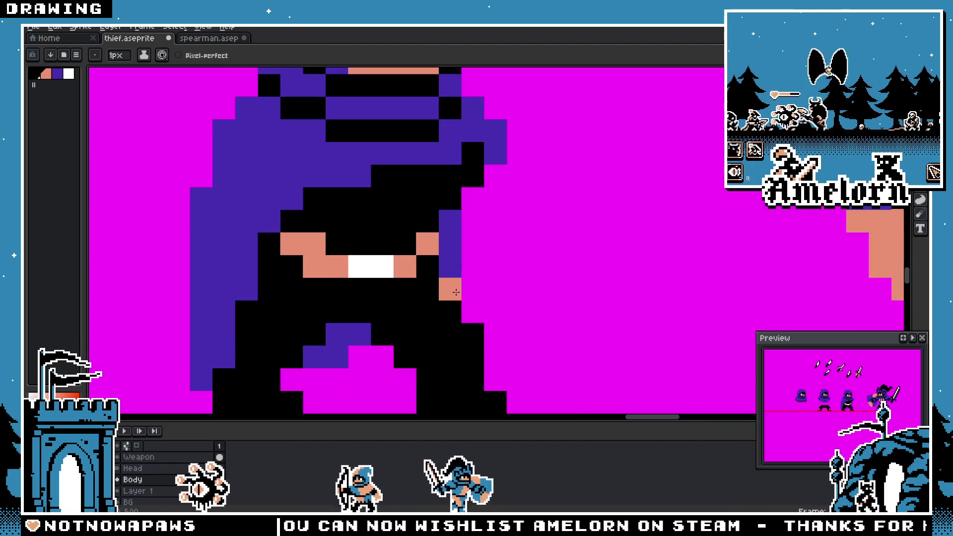
Step: Erase the stray purple pixels by the hip, then pick the cloak purple again
key("e")
left_click_drag(451, 289, 450, 221)
left_click_drag(357, 334, 337, 357)
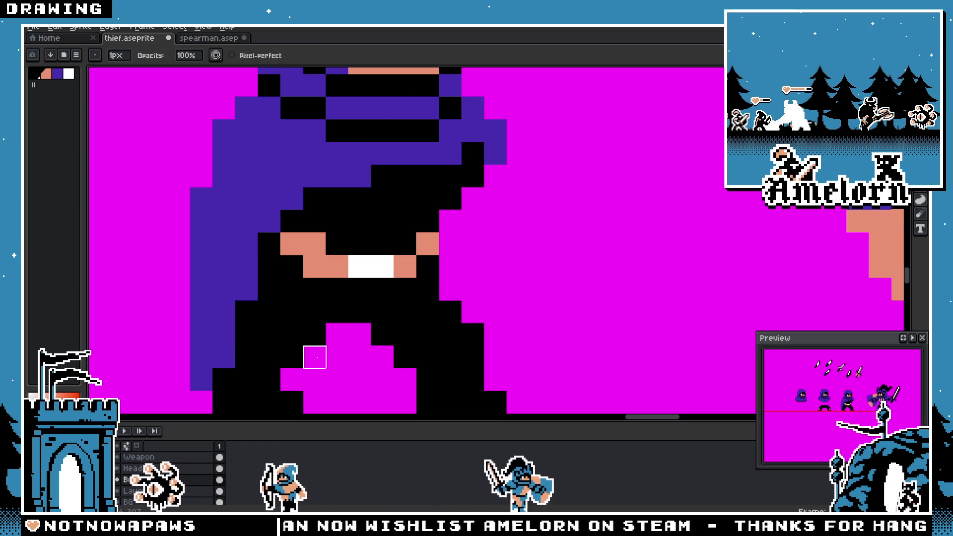
scroll(308, 357, "down", 8)
scroll(307, 355, "up", 3)
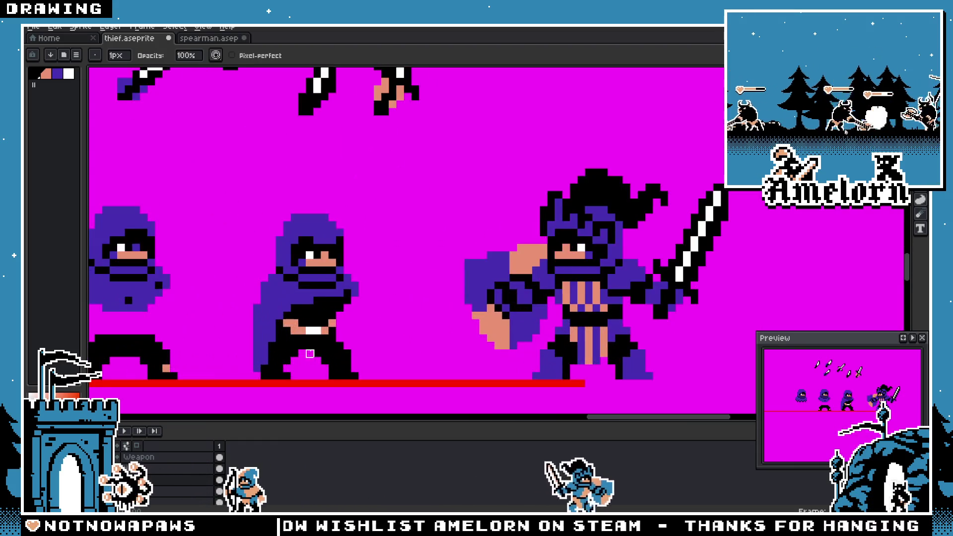
scroll(325, 361, "up", 3)
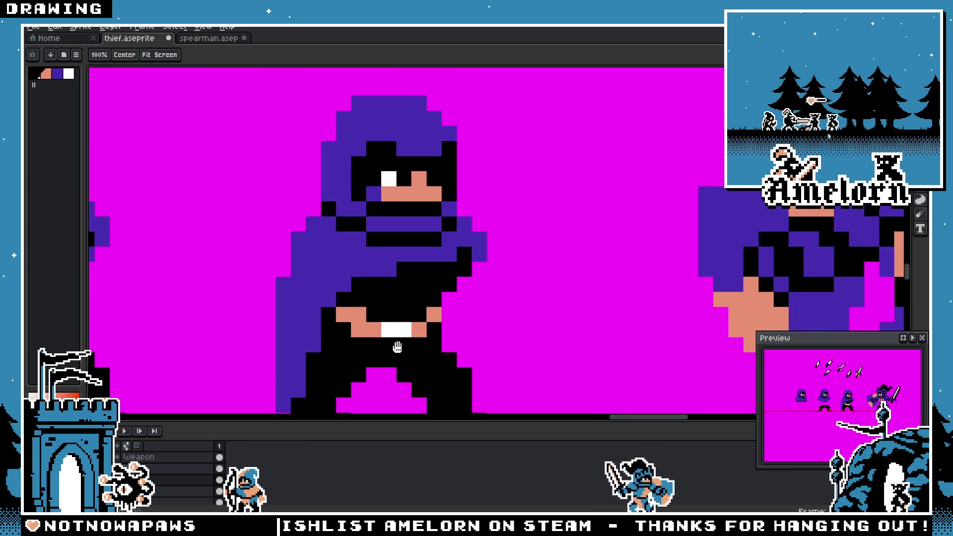
left_click(426, 213, "alt")
key("b")
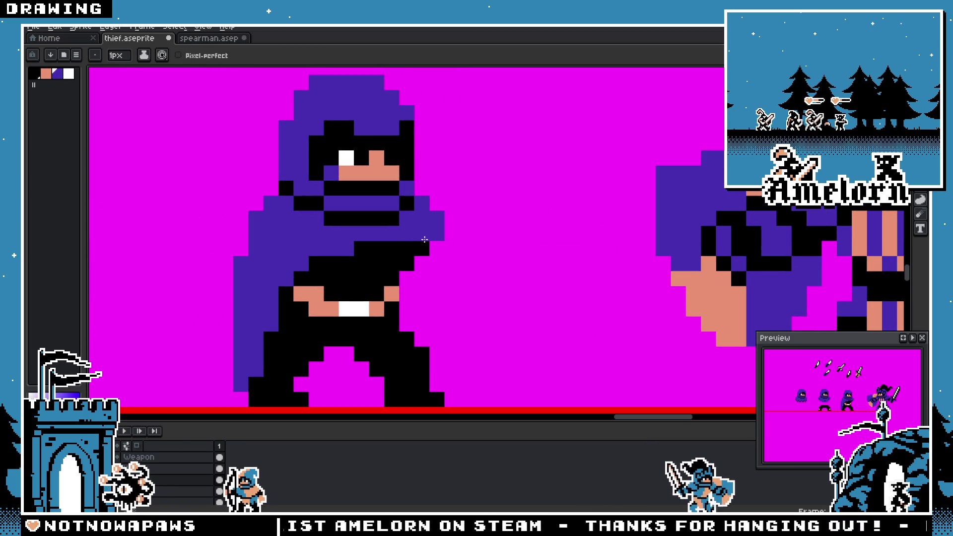
scroll(427, 245, "down", 5)
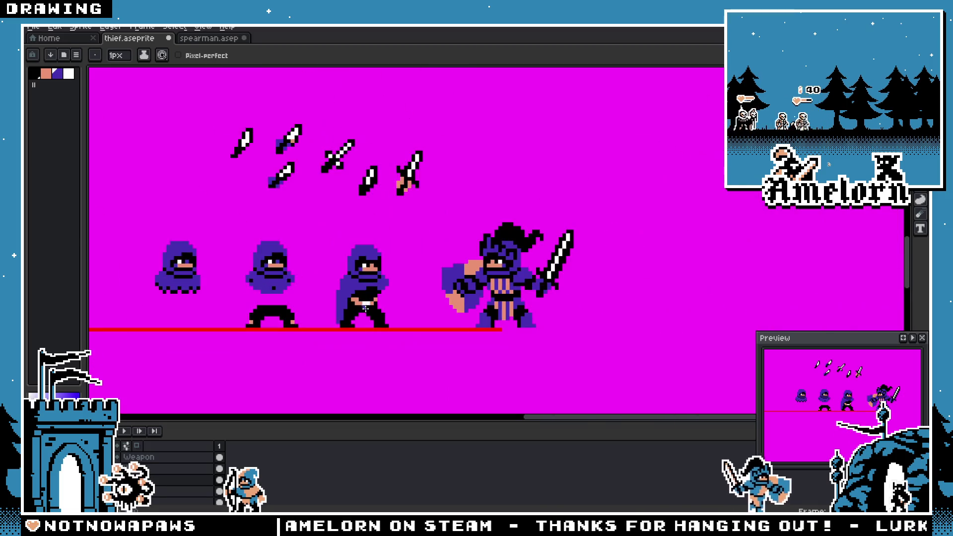
Step: Place a purple pixel between the thief's legs
scroll(378, 276, "up", 4)
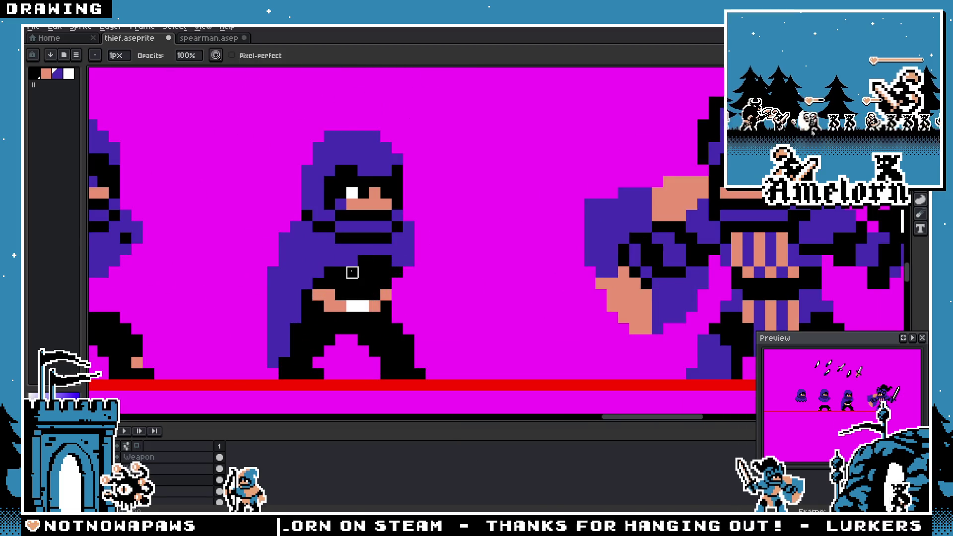
scroll(407, 259, "down", 1)
scroll(412, 258, "up", 1)
key("e")
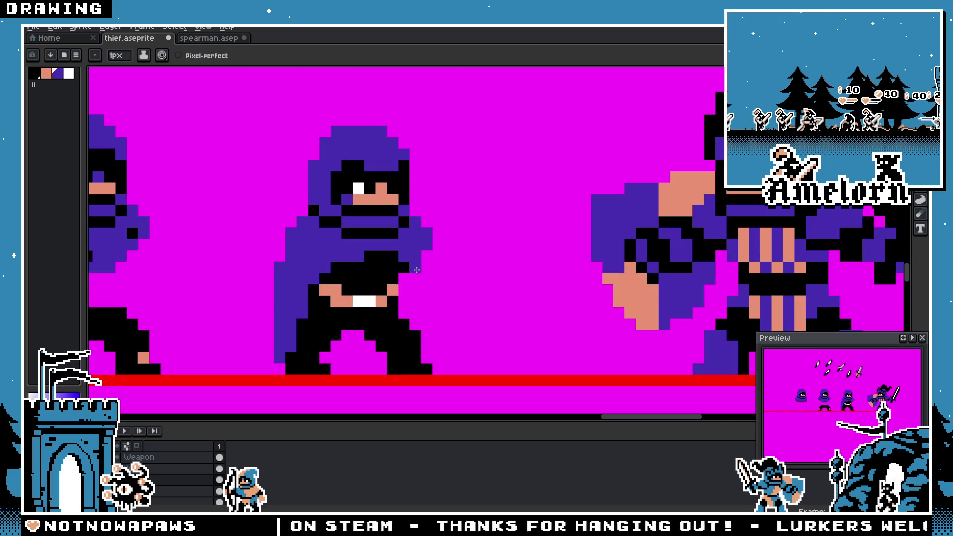
scroll(408, 299, "down", 3)
scroll(397, 322, "up", 2)
scroll(394, 334, "down", 1)
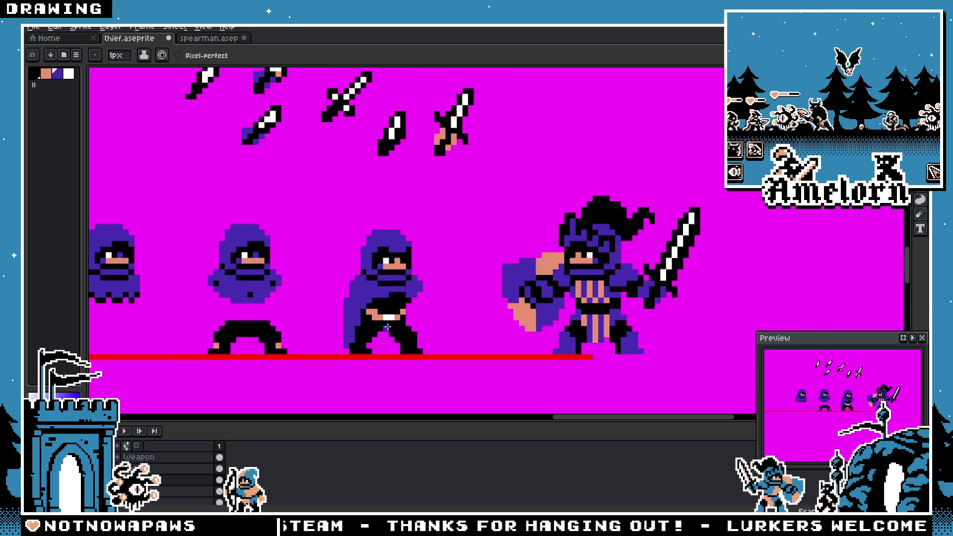
scroll(389, 326, "up", 2)
left_click(390, 326)
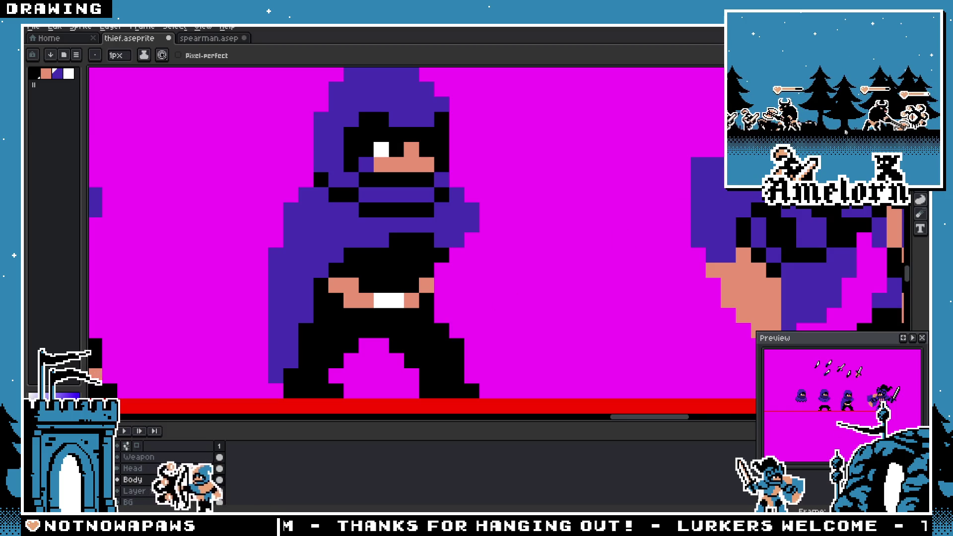
Step: Pick the purple from the sprite and add a purple pixel to the middle thief's torso
scroll(499, 264, "down", 3)
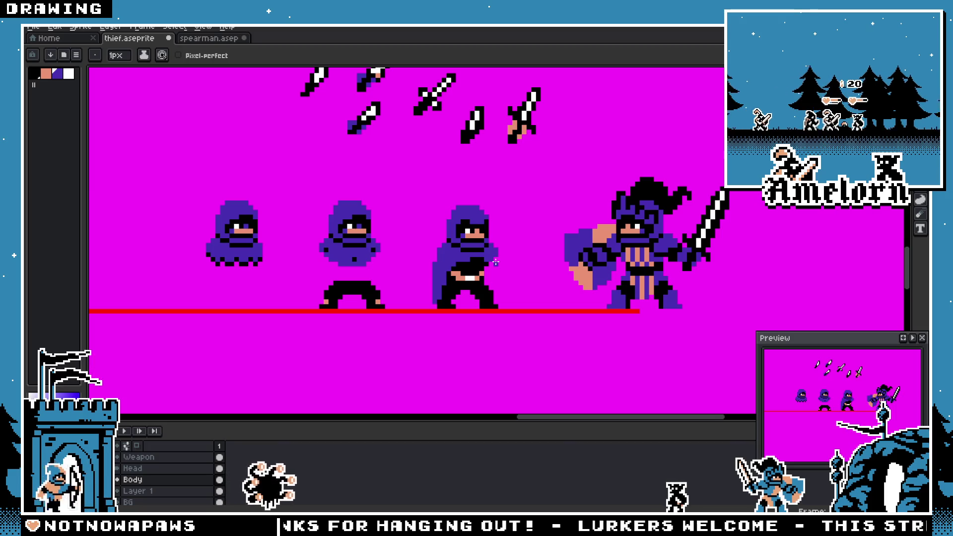
scroll(495, 262, "up", 2)
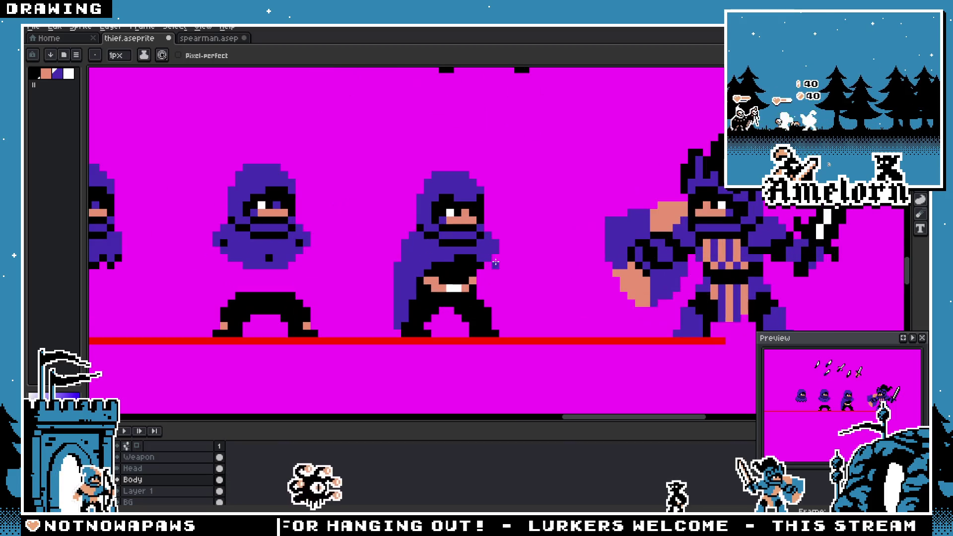
scroll(456, 278, "up", 2)
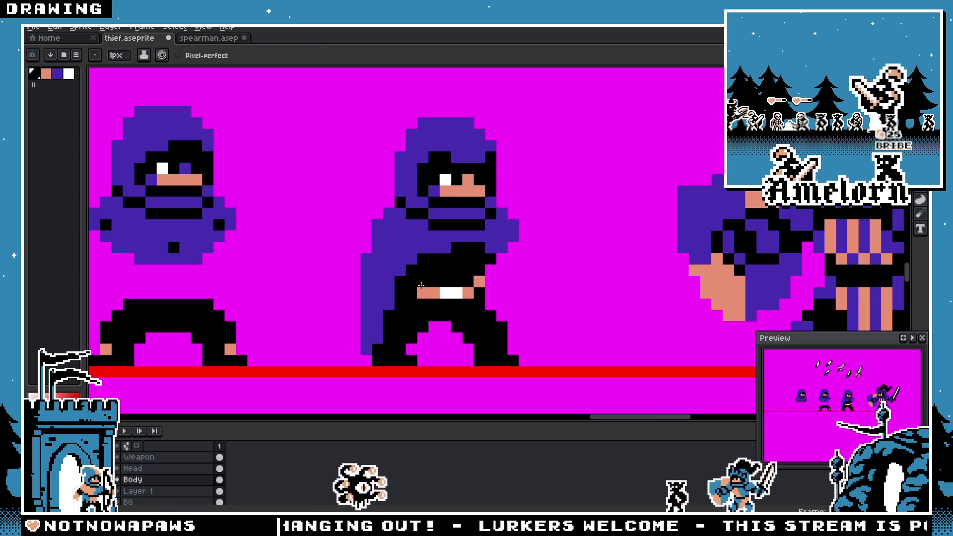
scroll(463, 282, "down", 6)
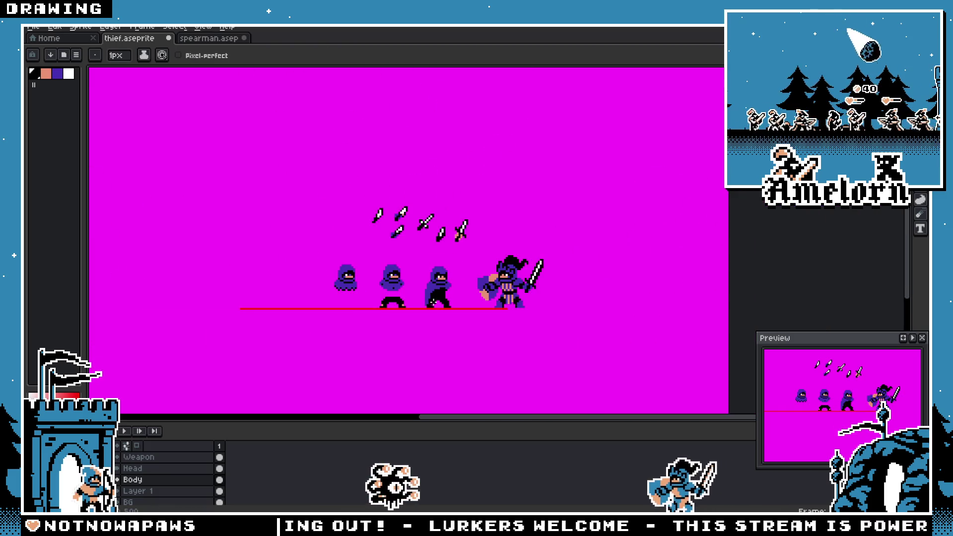
scroll(448, 304, "up", 6)
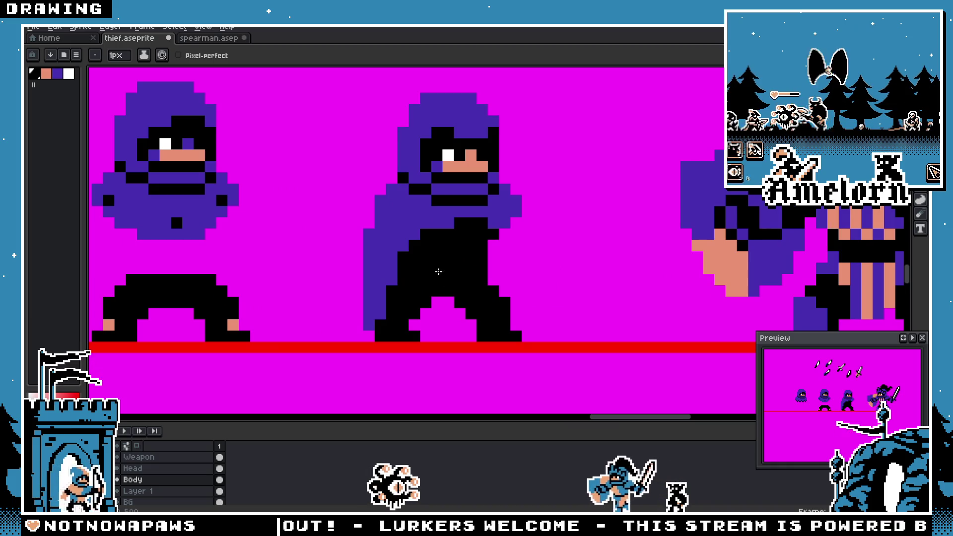
left_click(403, 245, "alt")
left_click(425, 257)
Step: Undo the trial purple pixel and stepped purple belt line on the thief's torso
key("ctrl+z")
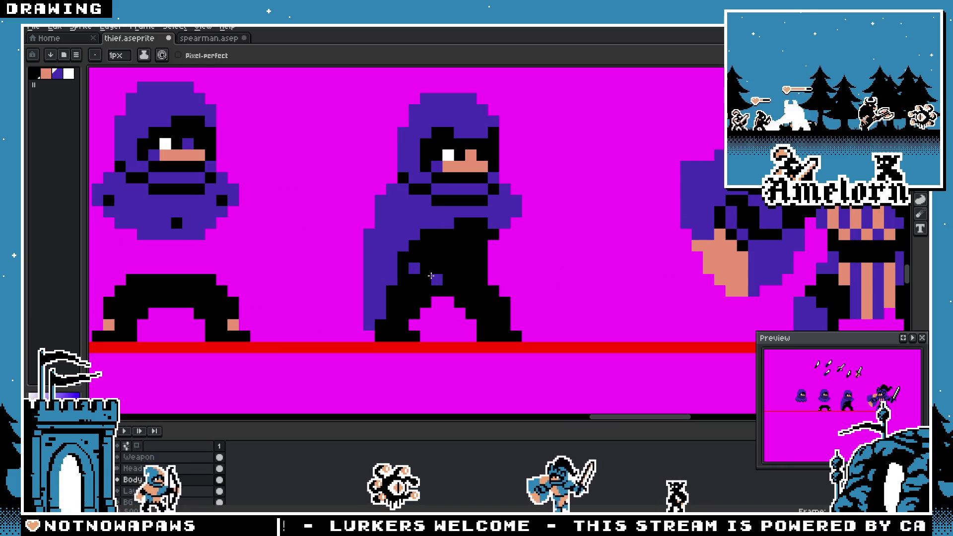
left_click_drag(414, 268, 466, 274)
key("ctrl+z")
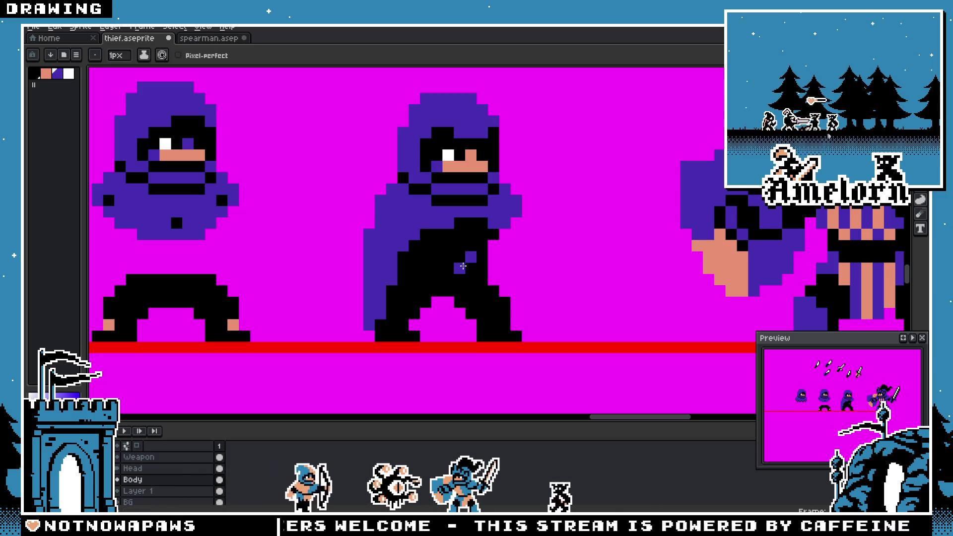
scroll(415, 258, "down", 4)
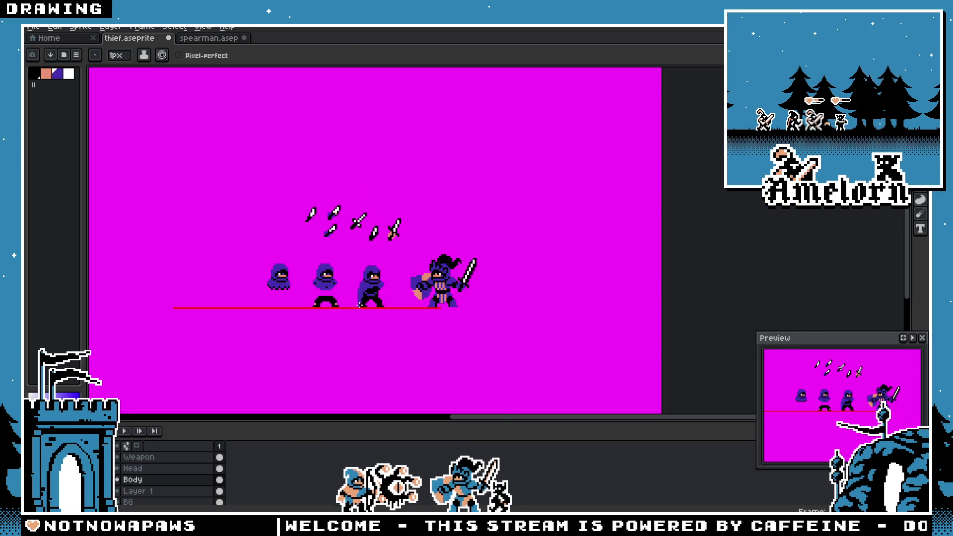
scroll(371, 253, "up", 4)
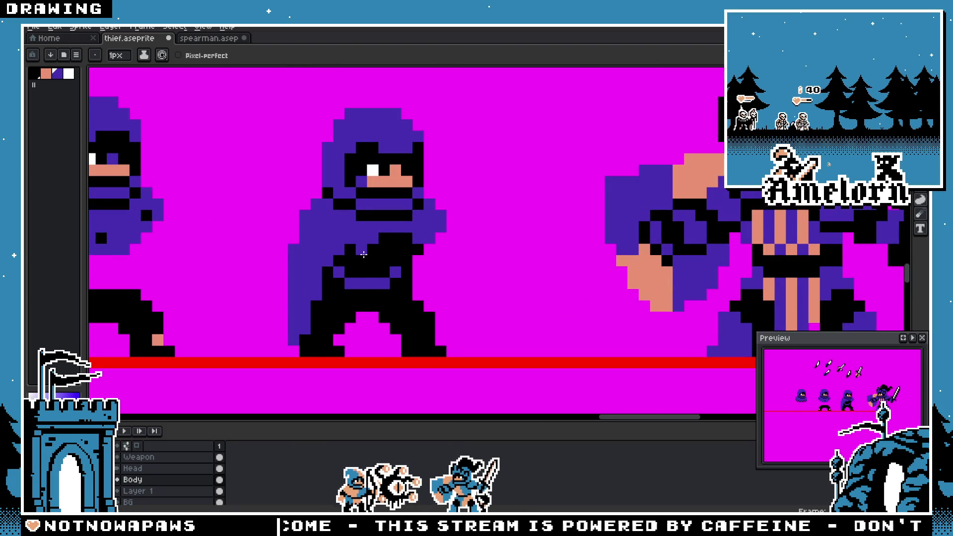
key("ctrl+z")
key("ctrl+z")
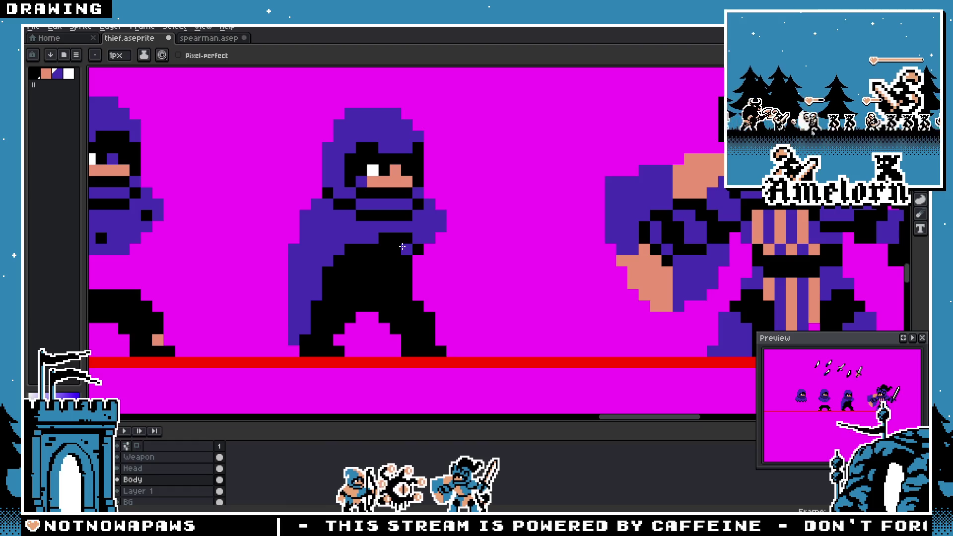
Step: Erase the purple pixels from the thief's chest and fill the magenta gaps with black
key("x")
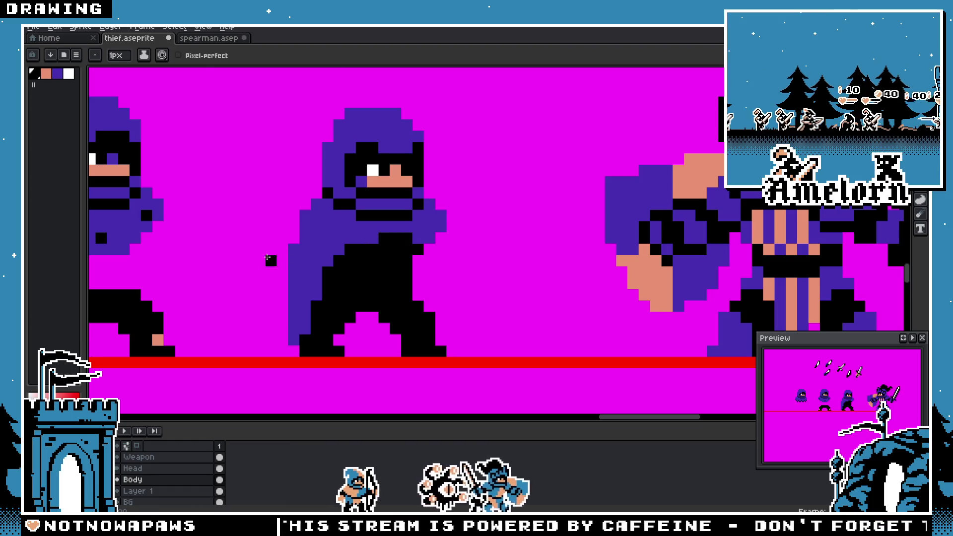
key("Up")
key("e")
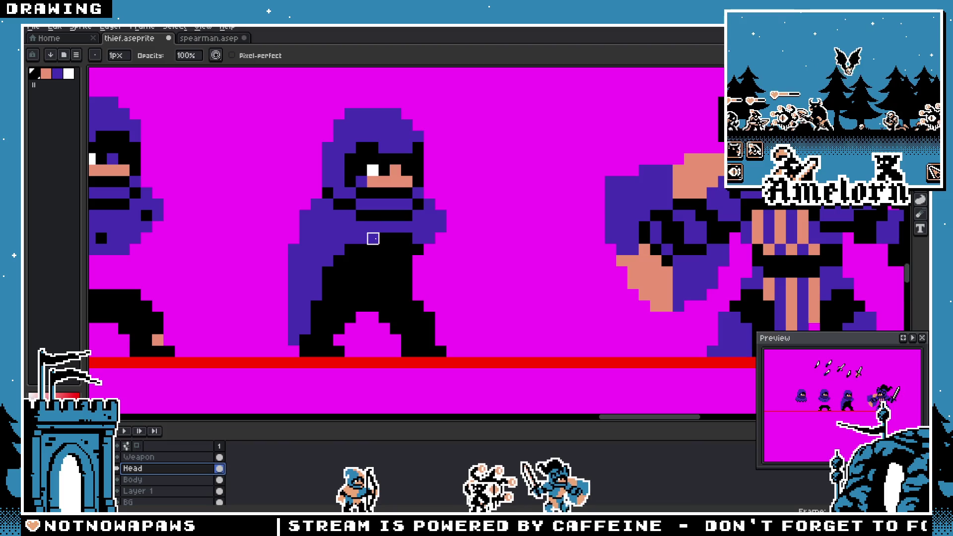
left_click(373, 238)
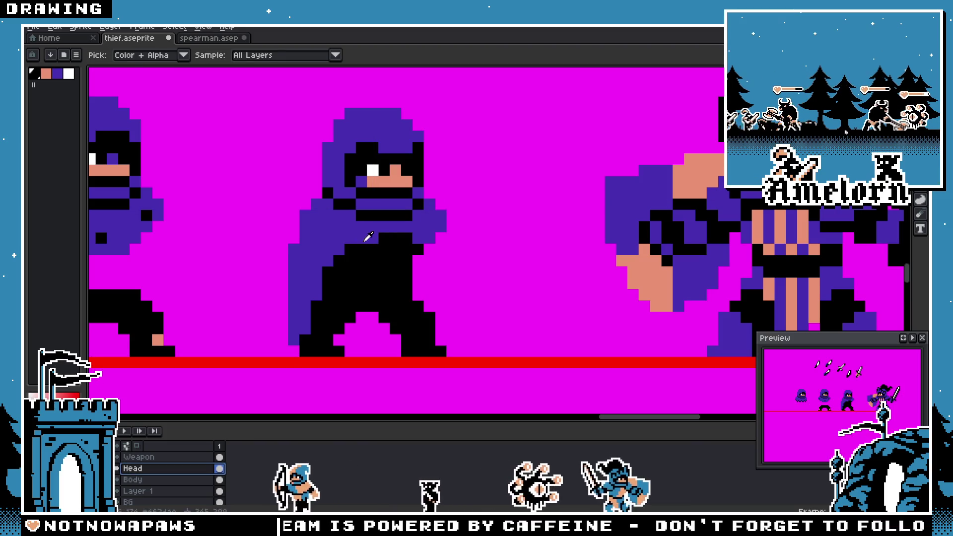
scroll(362, 239, "up", 3)
mouse_move(416, 253)
left_mouse_down()
mouse_move(416, 223)
mouse_move(506, 223)
left_mouse_up()
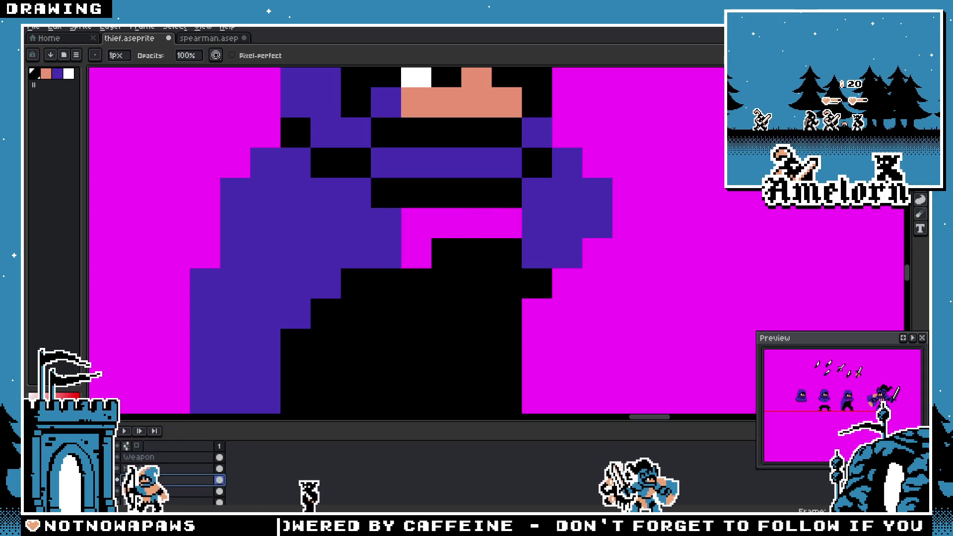
left_click(385, 340)
key("b")
left_click(389, 342)
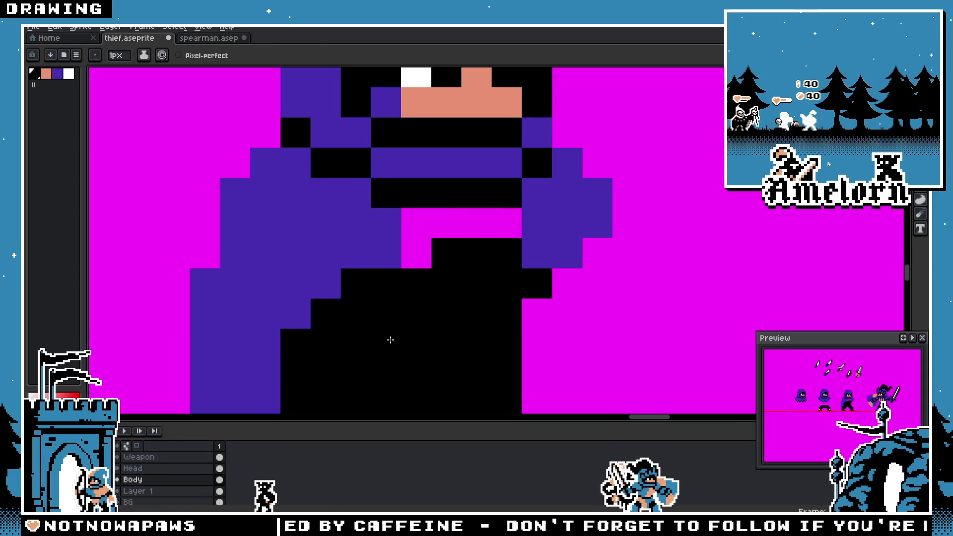
left_click_drag(416, 253, 472, 219)
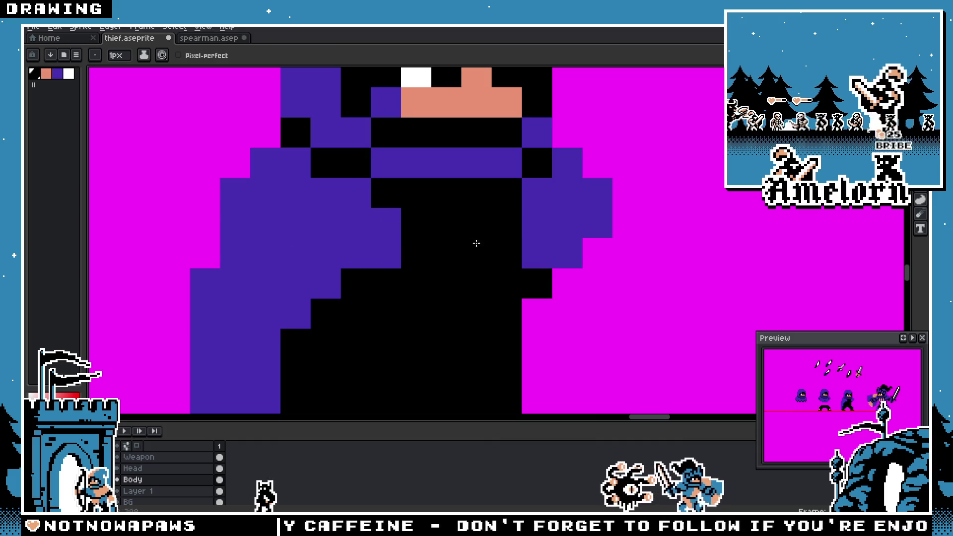
scroll(522, 217, "down", 3)
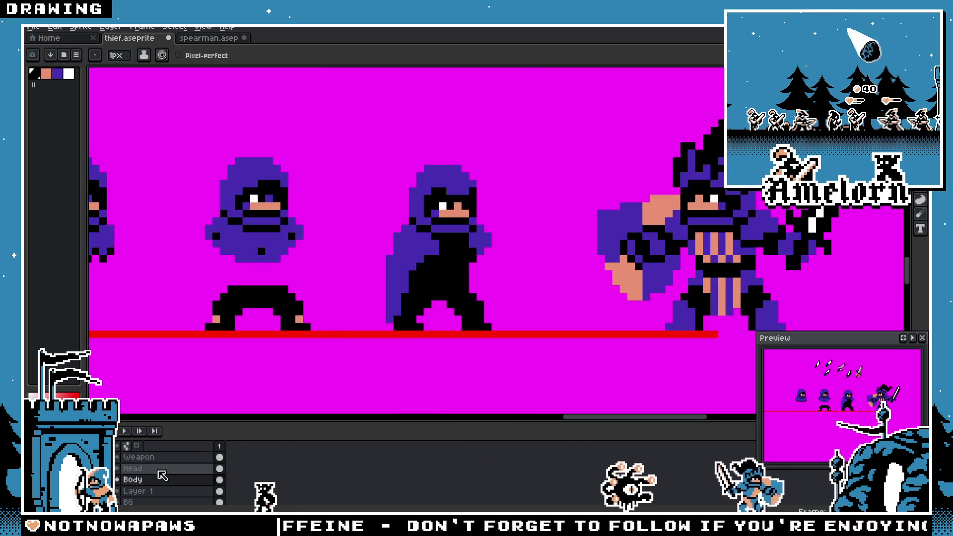
Step: On the Head layer, add purple cloak-colour detail pixels across the black torso
left_click(148, 468)
scroll(442, 254, "up", 2)
left_click(452, 219, "alt")
left_click(480, 230)
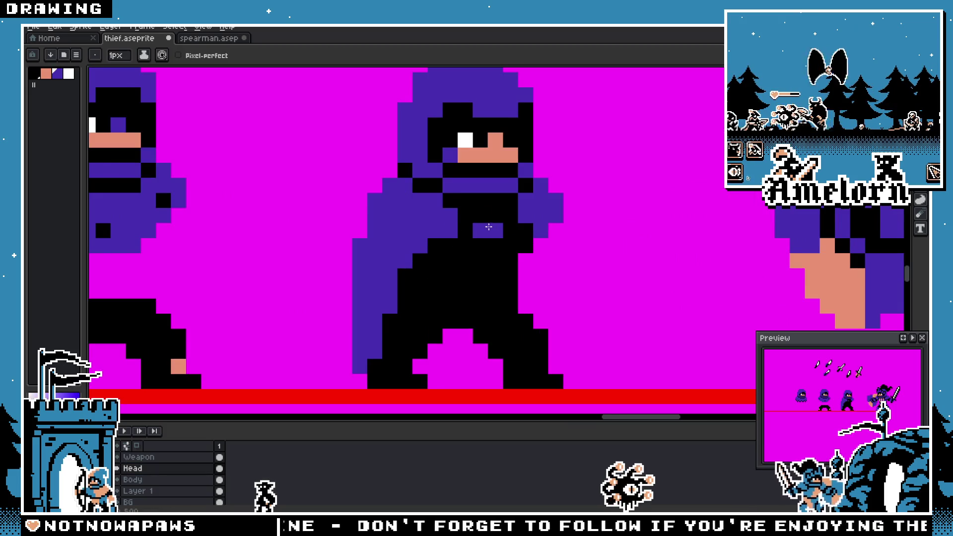
key("ctrl+z")
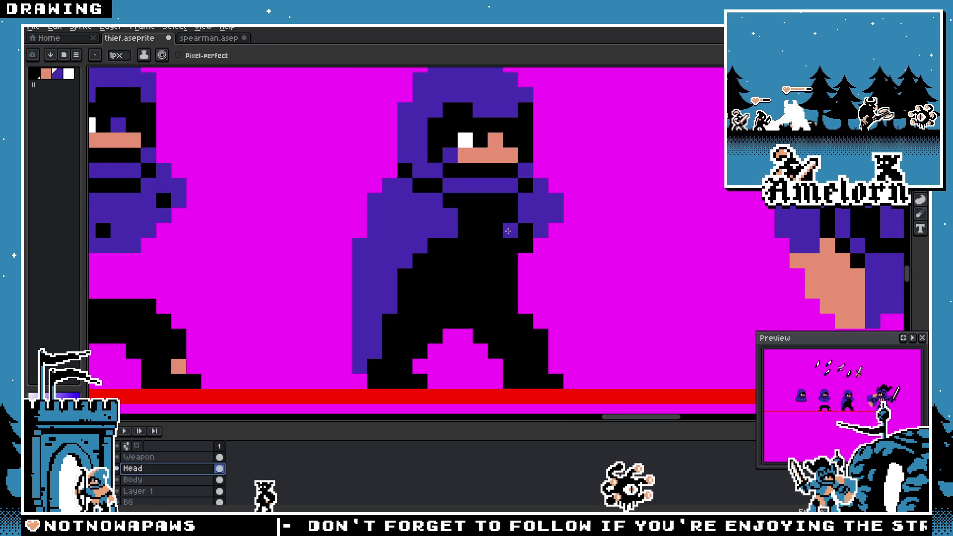
left_click(494, 243)
left_click(481, 245)
left_click(466, 230)
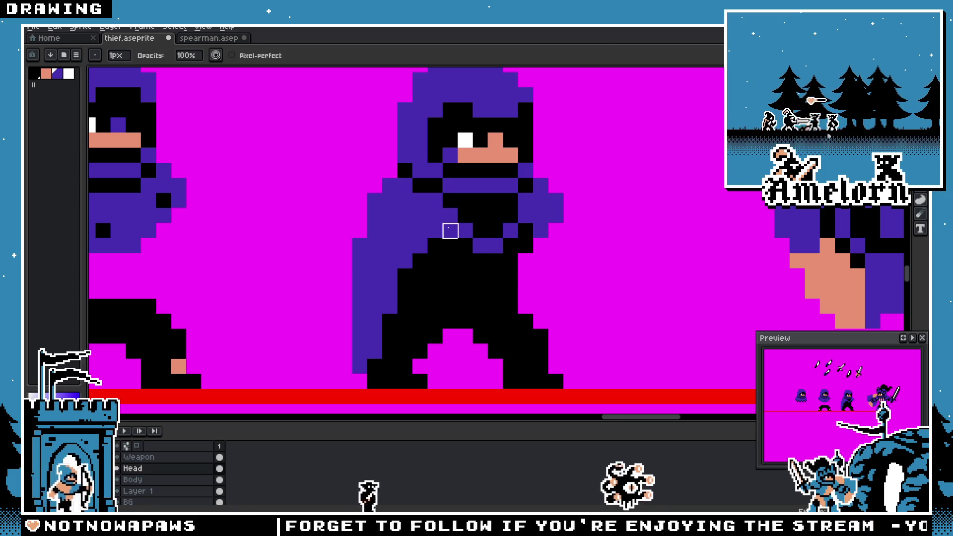
scroll(404, 274, "down", 5)
scroll(429, 271, "up", 5)
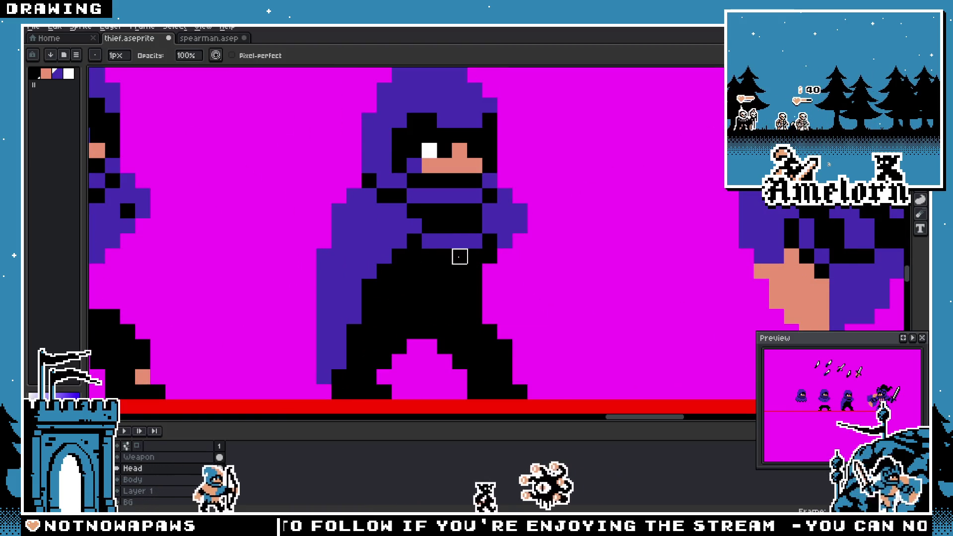
scroll(459, 257, "down", 4)
scroll(384, 271, "up", 4)
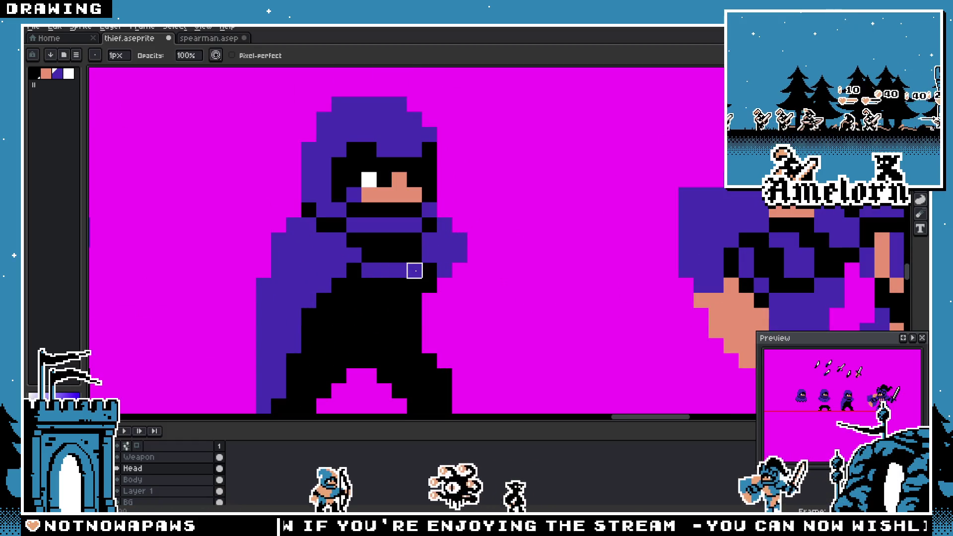
scroll(317, 281, "down", 4)
scroll(321, 284, "up", 6)
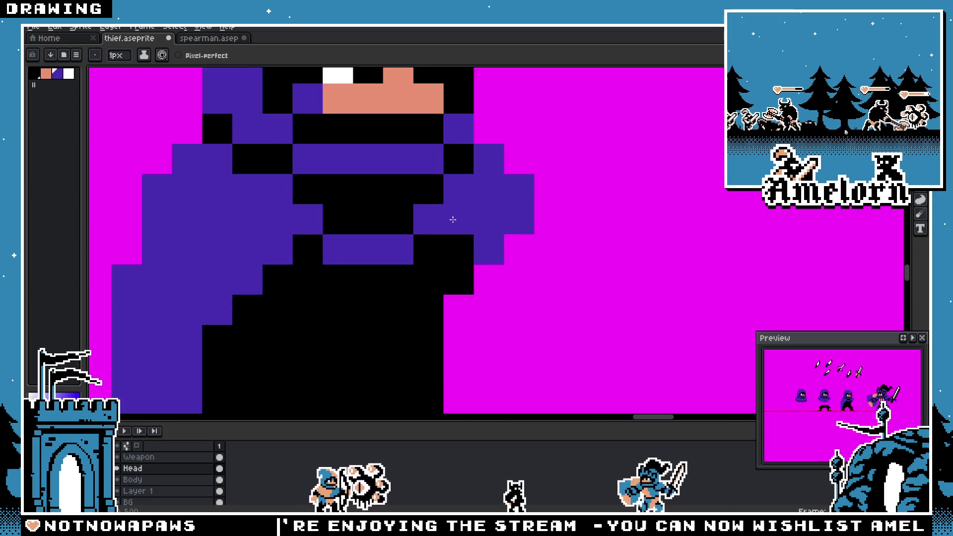
scroll(453, 219, "down", 5)
scroll(314, 270, "up", 6)
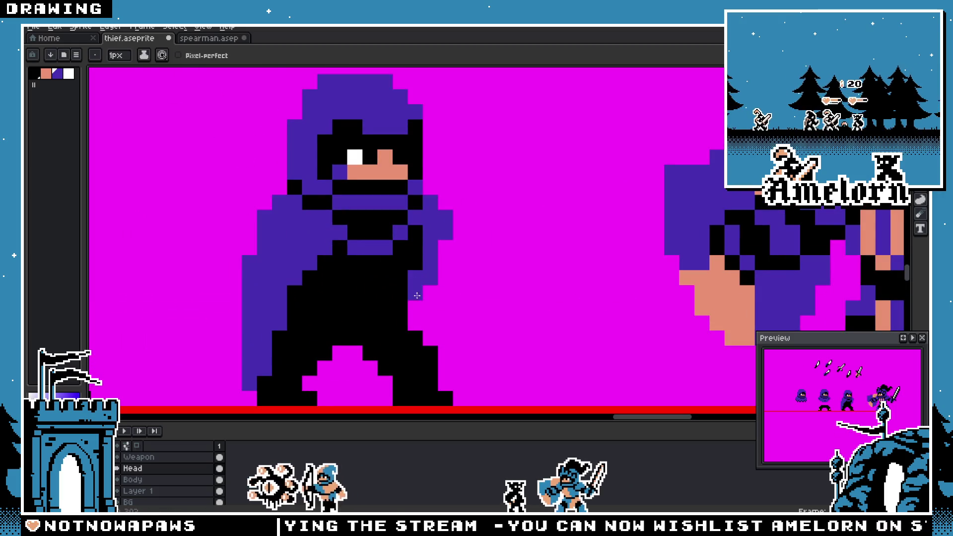
scroll(410, 311, "down", 4)
scroll(313, 298, "up", 4)
Step: Nudge the thief's layer content slightly up and to the right
key("ctrl")
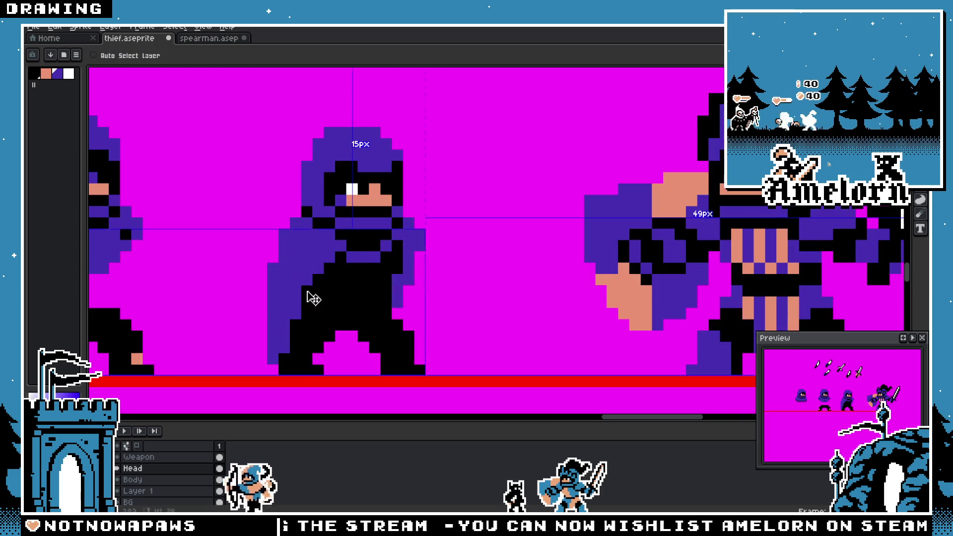
mouse_move(308, 293)
left_mouse_down()
mouse_move(305, 285)
mouse_move(336, 269)
left_mouse_up()
scroll(304, 285, "down", 4)
scroll(312, 284, "up", 5)
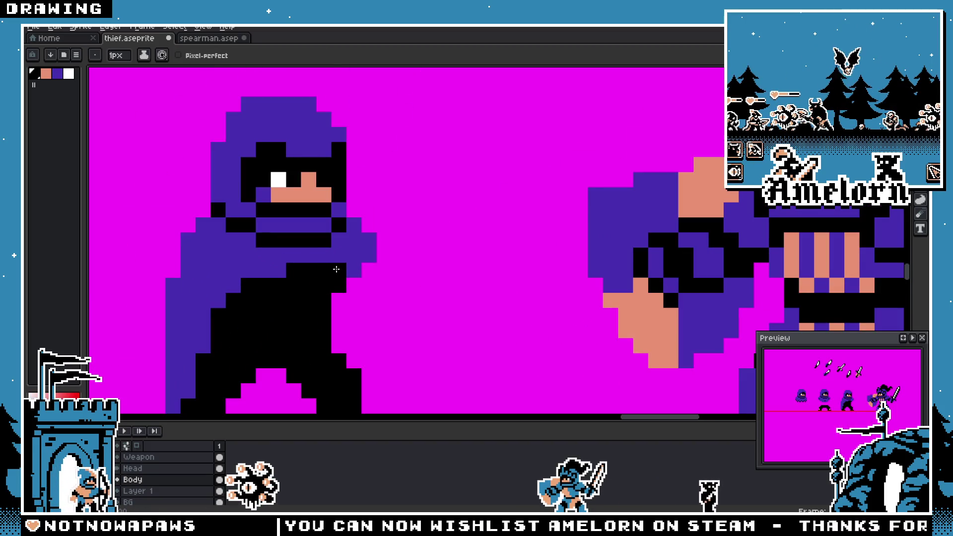
Step: On the Head layer, erase two purple pixels under the arm and restore one cloak-purple pixel
left_click(133, 468)
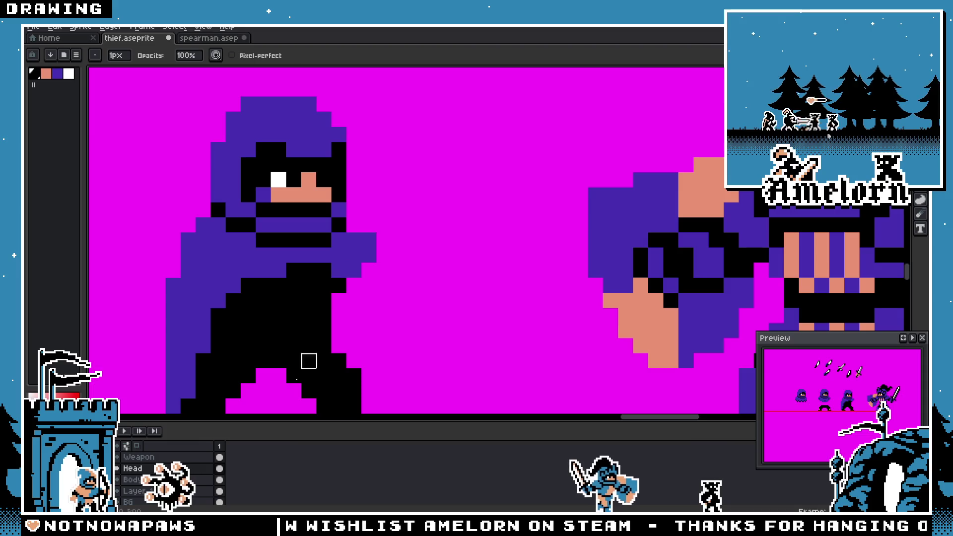
left_click_drag(339, 270, 369, 271)
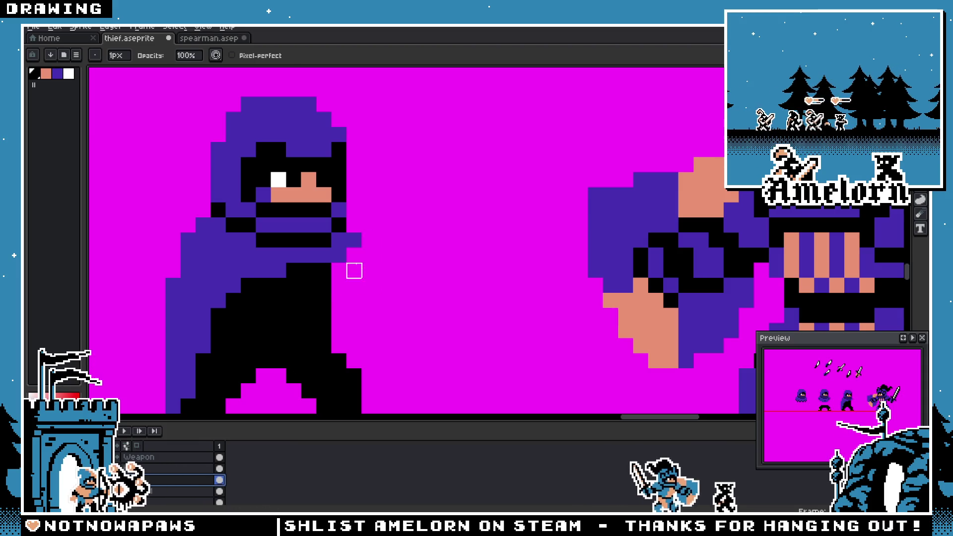
left_click(331, 250, "alt")
left_click(337, 268)
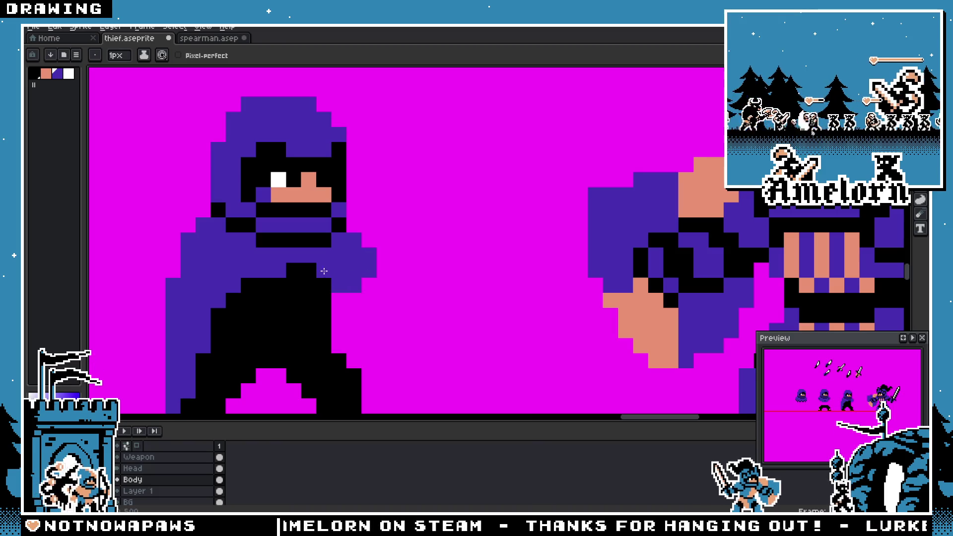
scroll(324, 272, "down", 4)
scroll(290, 274, "up", 3)
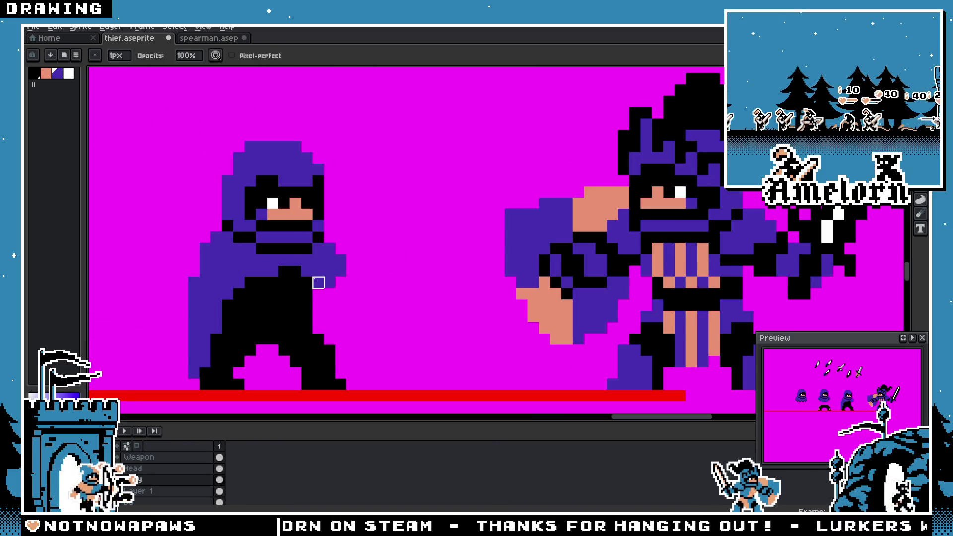
scroll(318, 272, "down", 3)
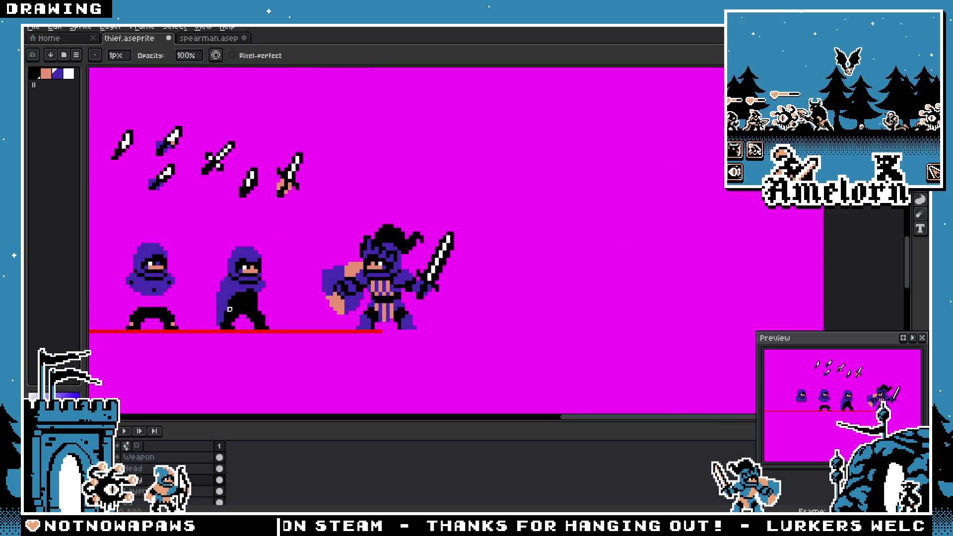
scroll(268, 266, "up", 3)
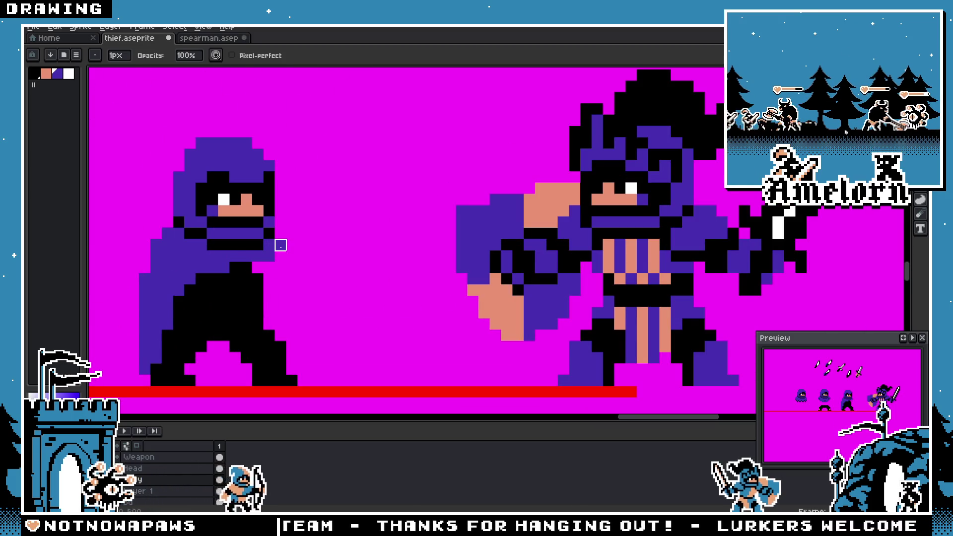
scroll(280, 245, "down", 3)
scroll(277, 260, "up", 3)
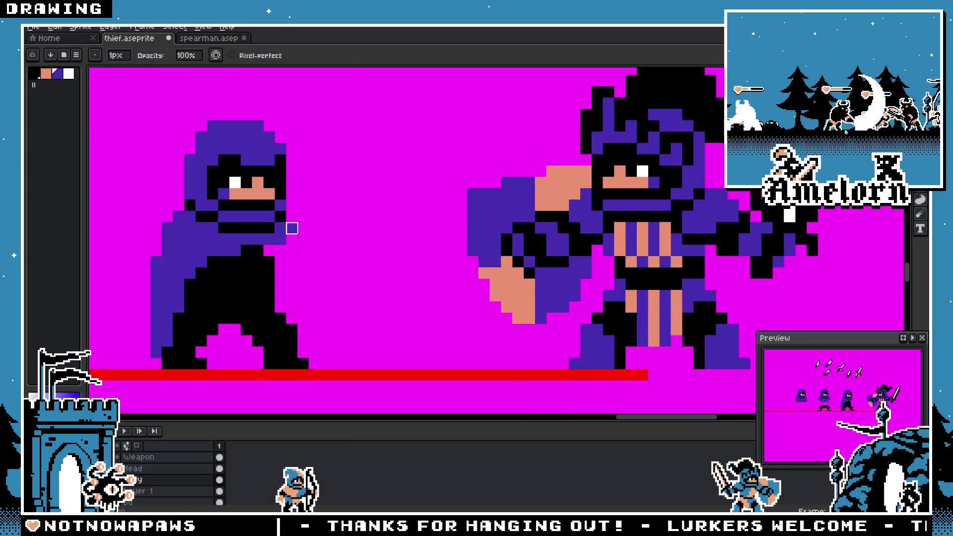
scroll(168, 273, "down", 3)
scroll(260, 214, "up", 4)
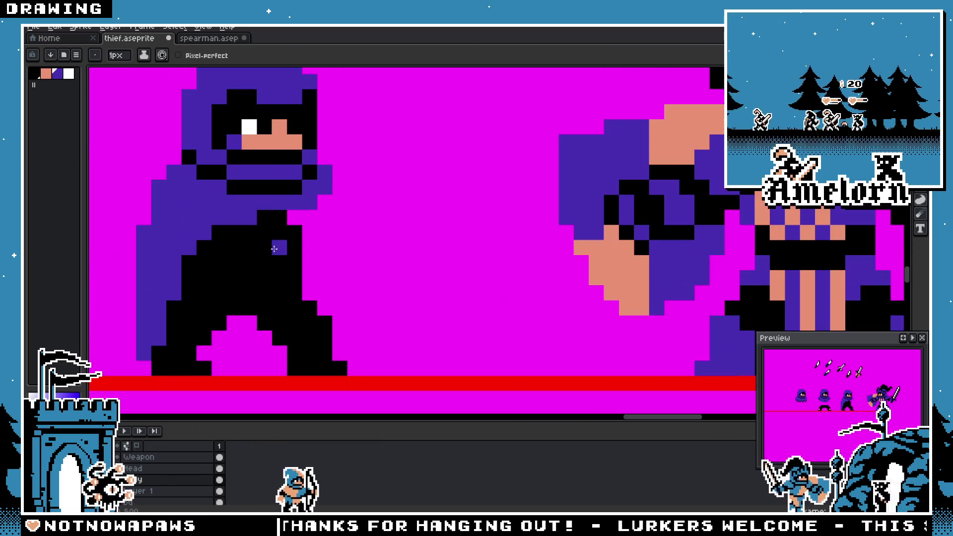
scroll(287, 216, "down", 3)
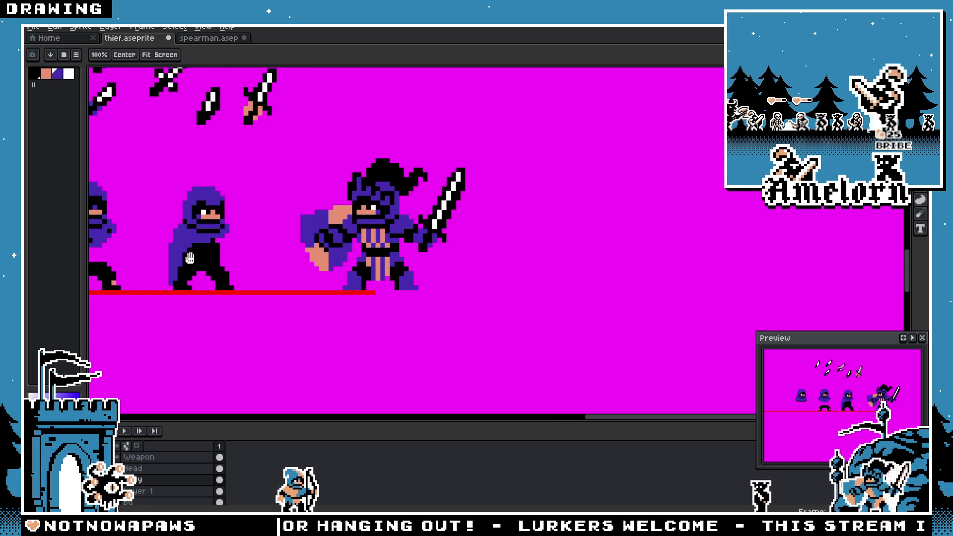
Step: Centre the thief and erase the black pixels at his waist on the Body layer
scroll(188, 256, "up", 3)
scroll(179, 266, "down", 3)
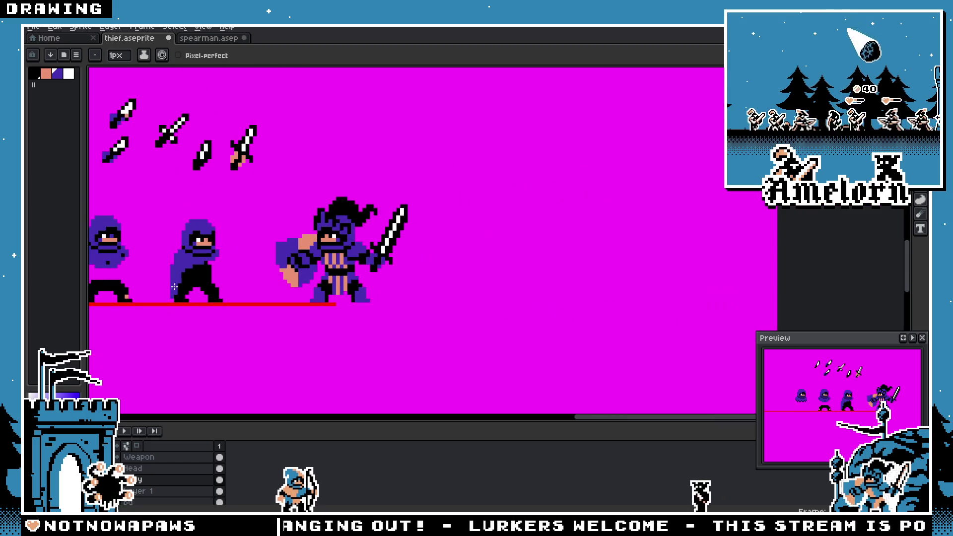
scroll(244, 276, "up", 4)
left_click_drag(245, 276, 306, 308)
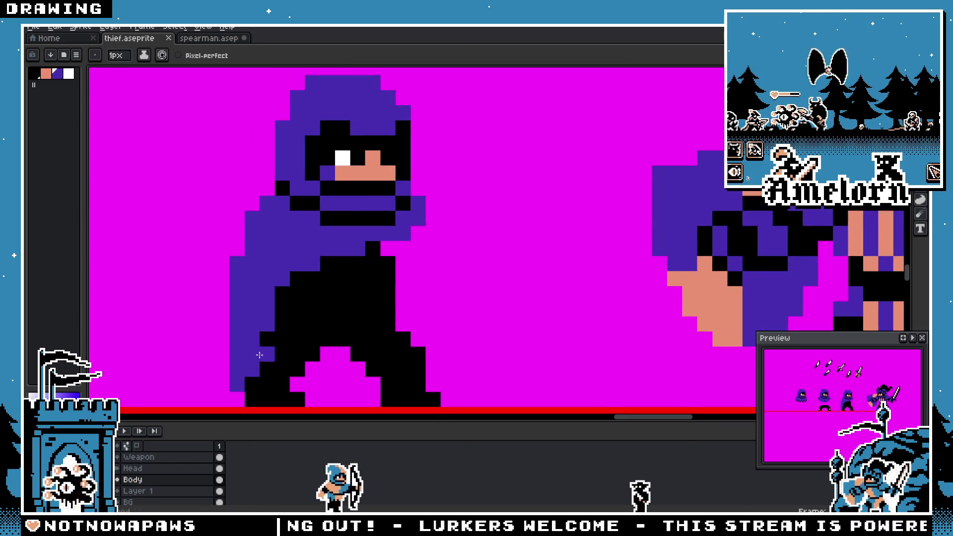
left_click(169, 478)
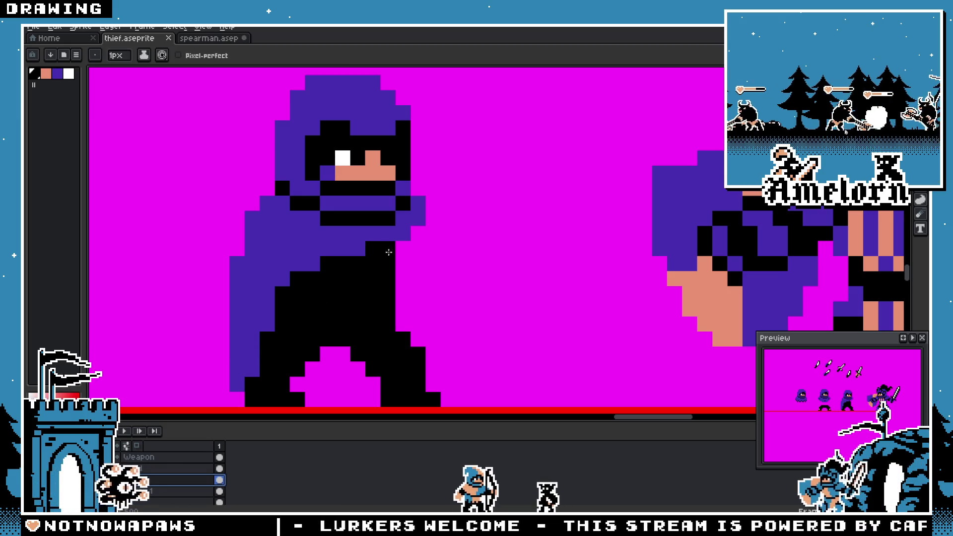
key("e")
mouse_move(387, 232)
left_mouse_down()
mouse_move(358, 263)
mouse_move(388, 264)
left_mouse_up()
left_click(199, 468)
Step: Add a cloak-purple pixel beside the arm and refill the waist row with black
key("i")
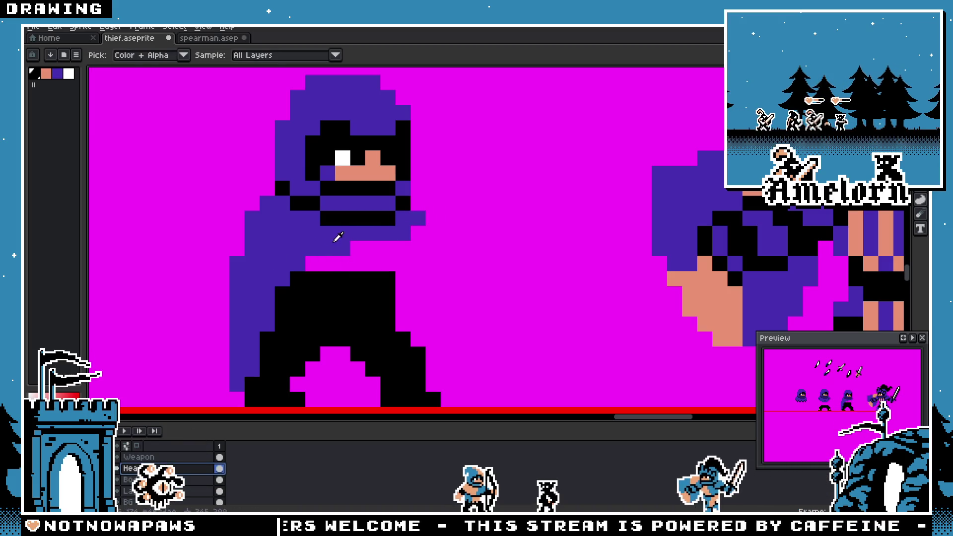
left_click(338, 237)
key("b")
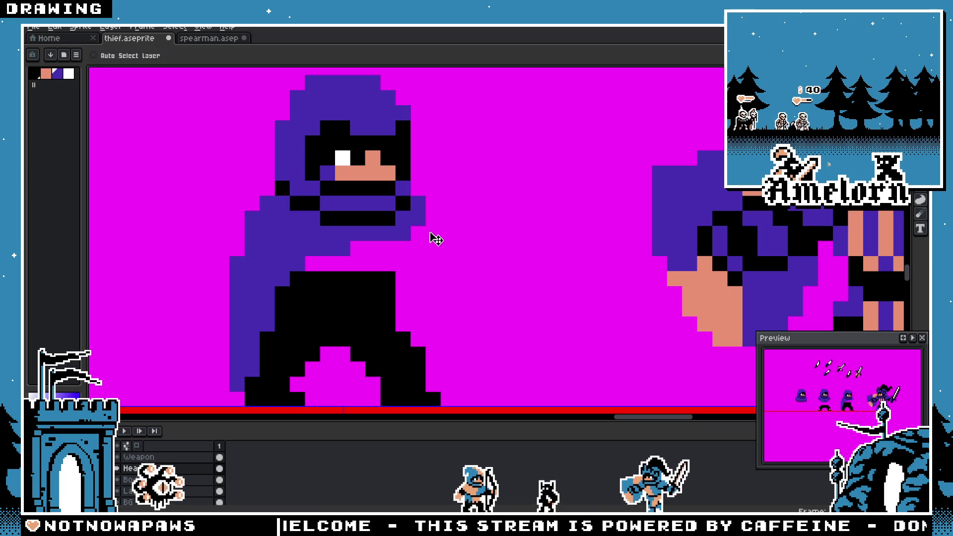
left_click(374, 249)
key("i")
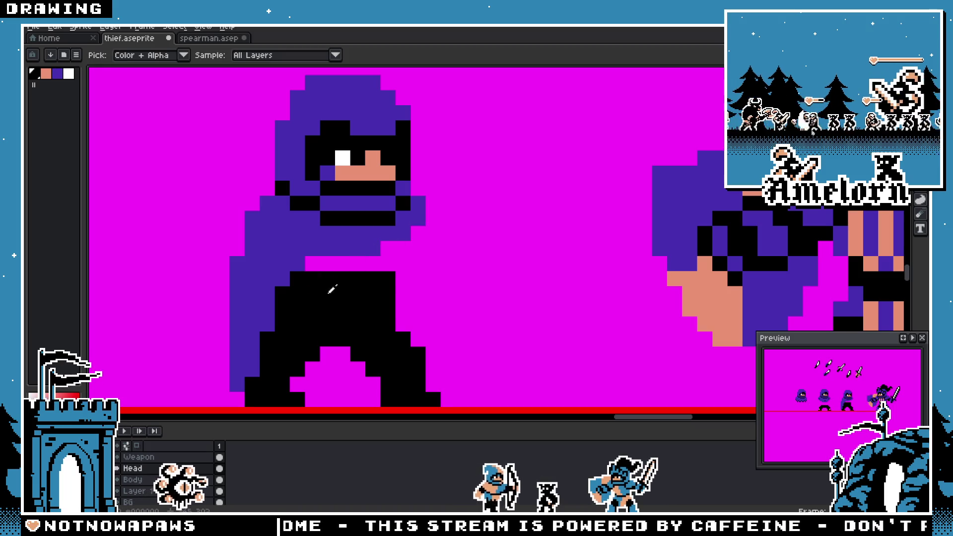
left_click(334, 279)
key("b")
left_click(316, 261)
mouse_move(317, 261)
left_mouse_down()
mouse_move(402, 264)
mouse_move(399, 248)
left_mouse_up()
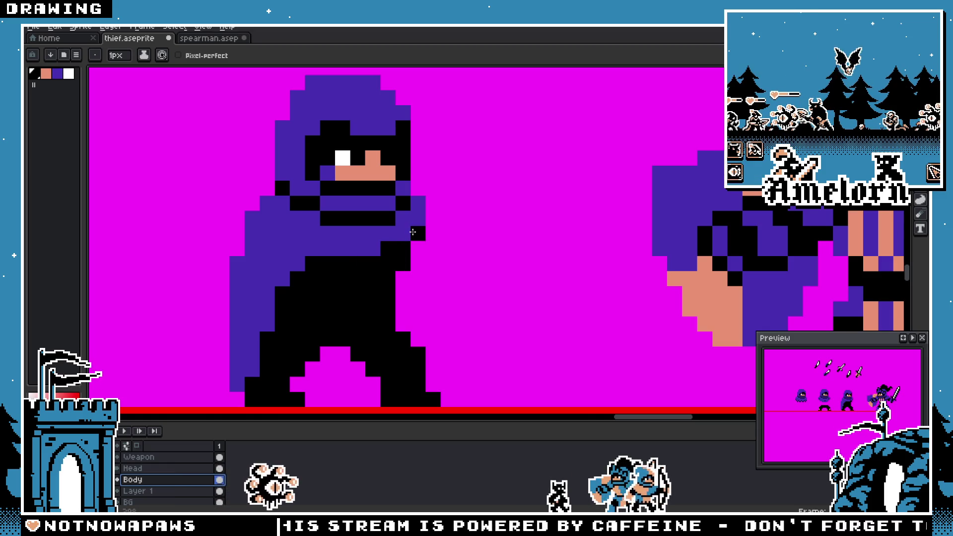
Step: Place a black pixel higher beside the thief's hand, then choose white as the drawing colour
scroll(389, 247, "down", 5)
scroll(432, 233, "up", 5)
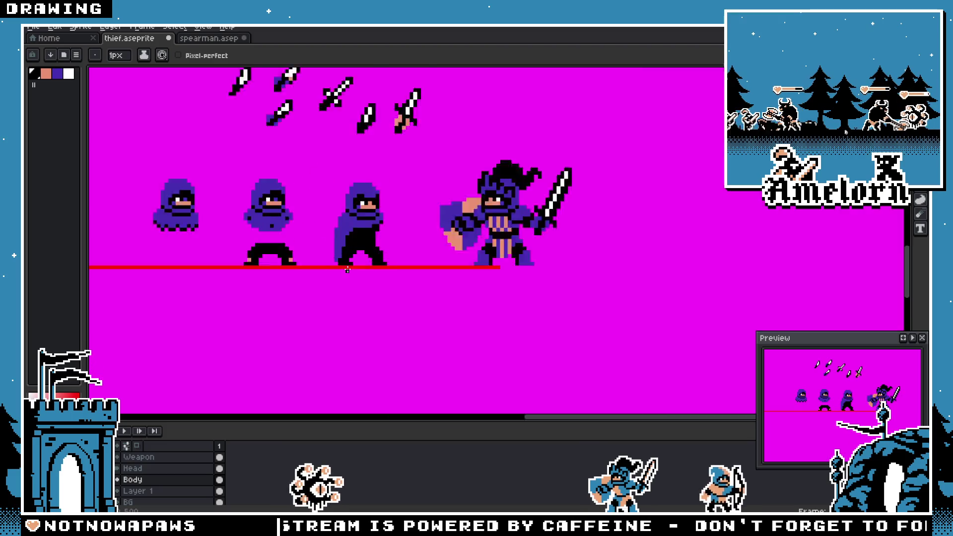
left_click(439, 230)
key("ctrl+z")
left_click(437, 201)
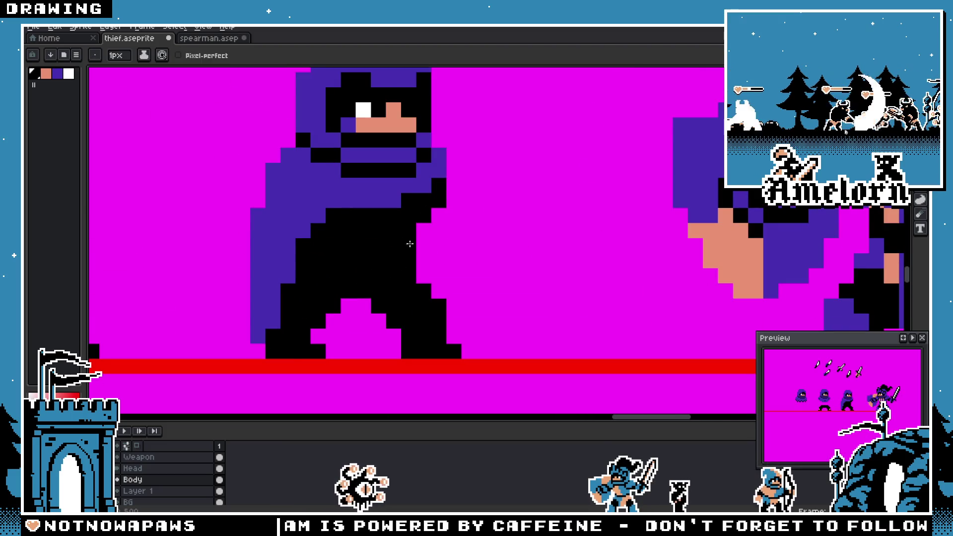
scroll(417, 245, "down", 4)
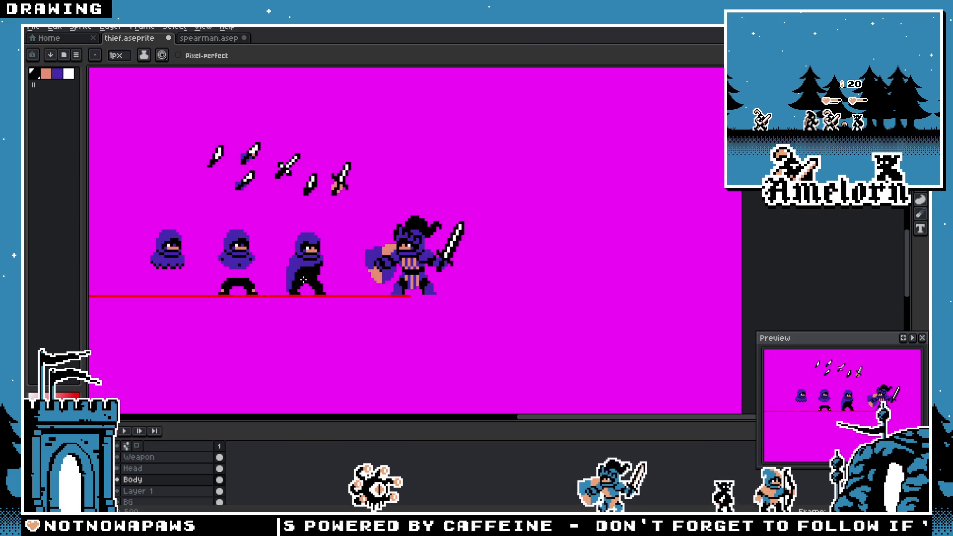
scroll(304, 280, "up", 2)
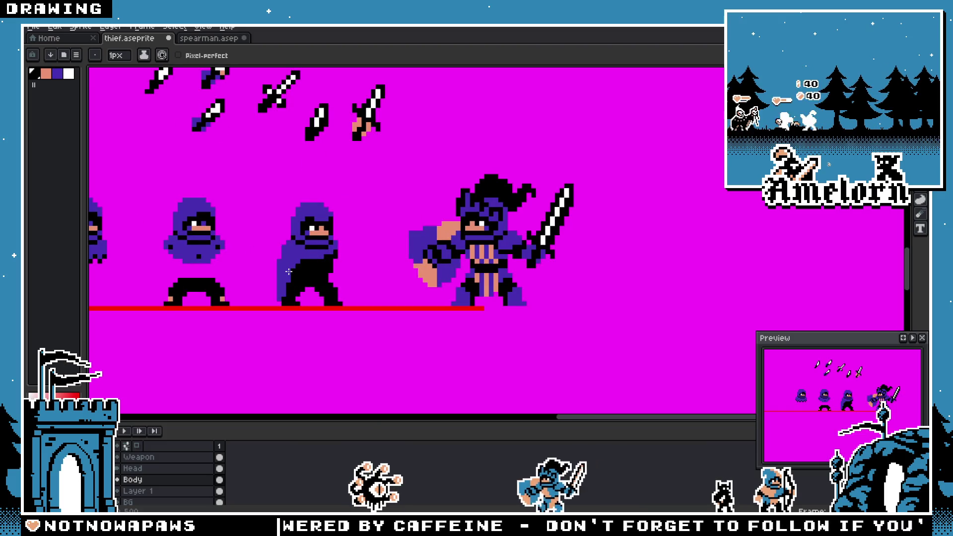
scroll(305, 279, "up", 4)
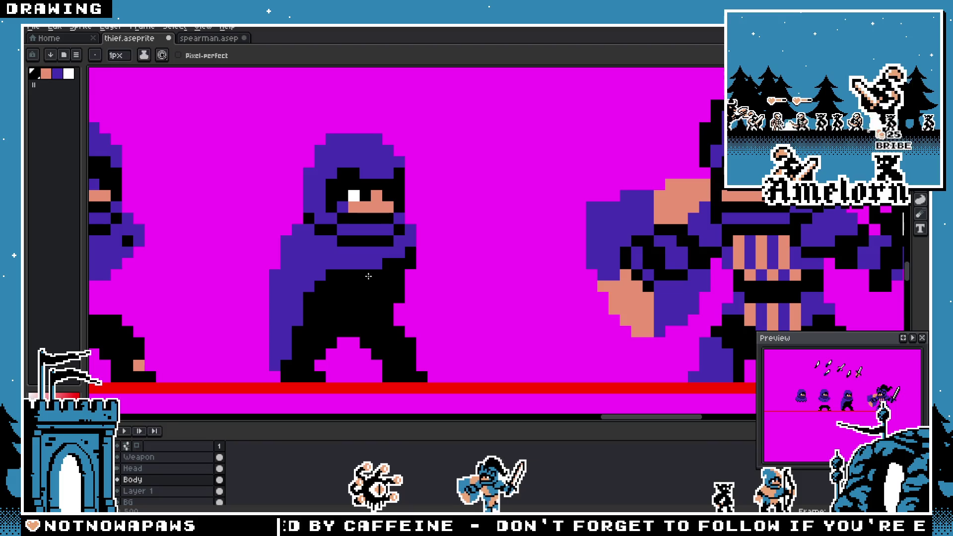
key("alt")
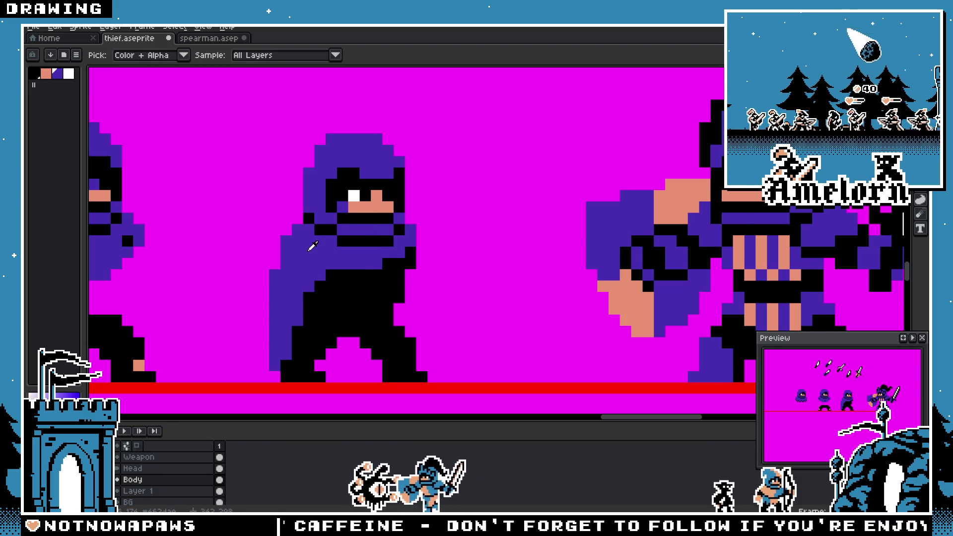
key("b")
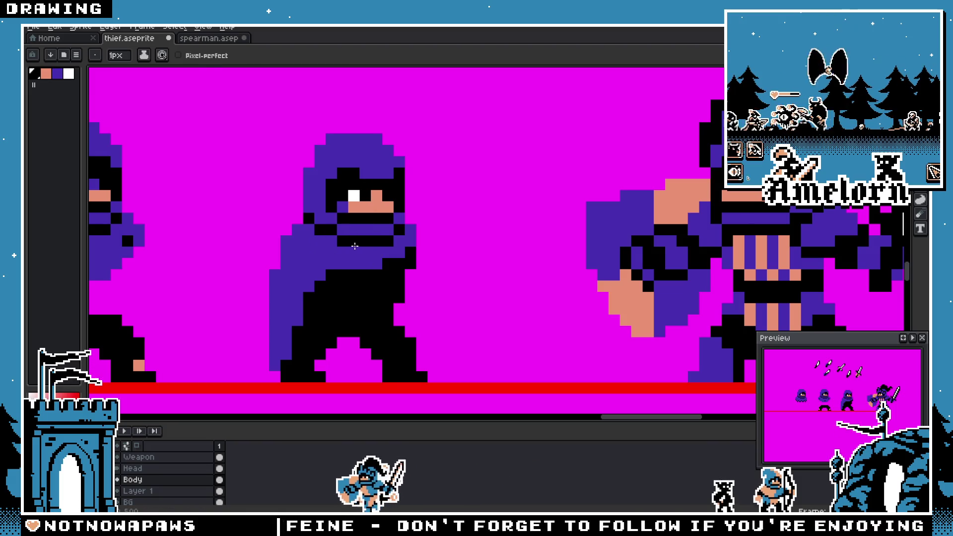
left_click(341, 263, "alt")
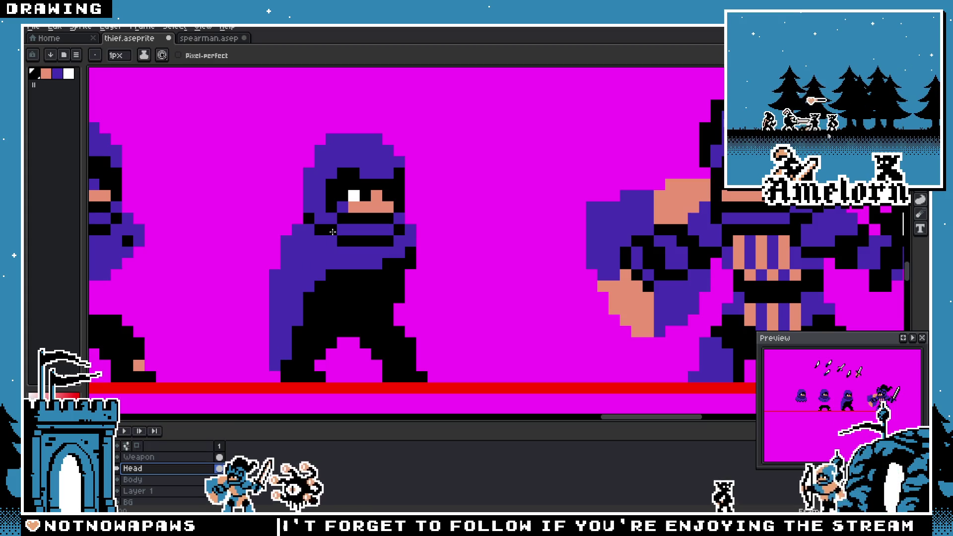
left_click(361, 195, "alt")
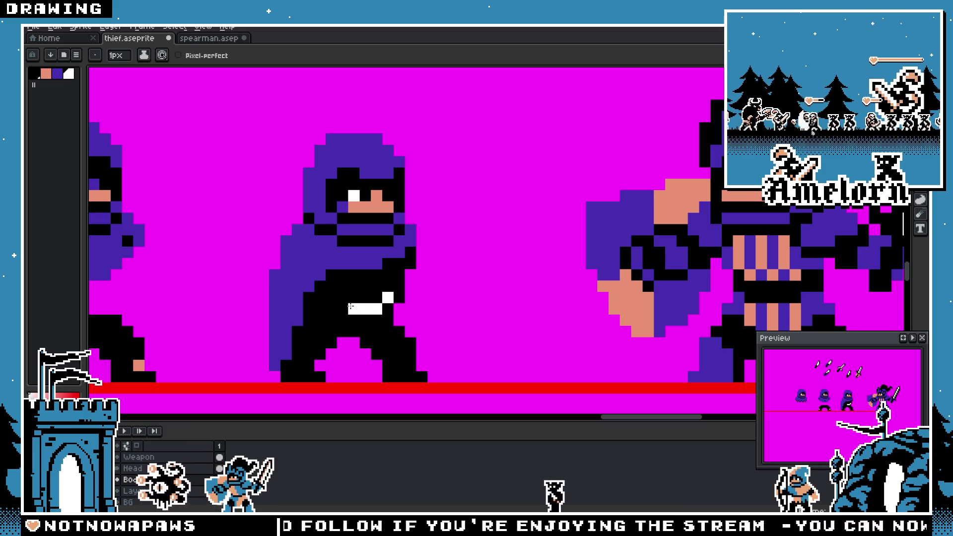
Step: Paint a trial run of white highlight pixels on the thief's leg
scroll(324, 295, "down", 6)
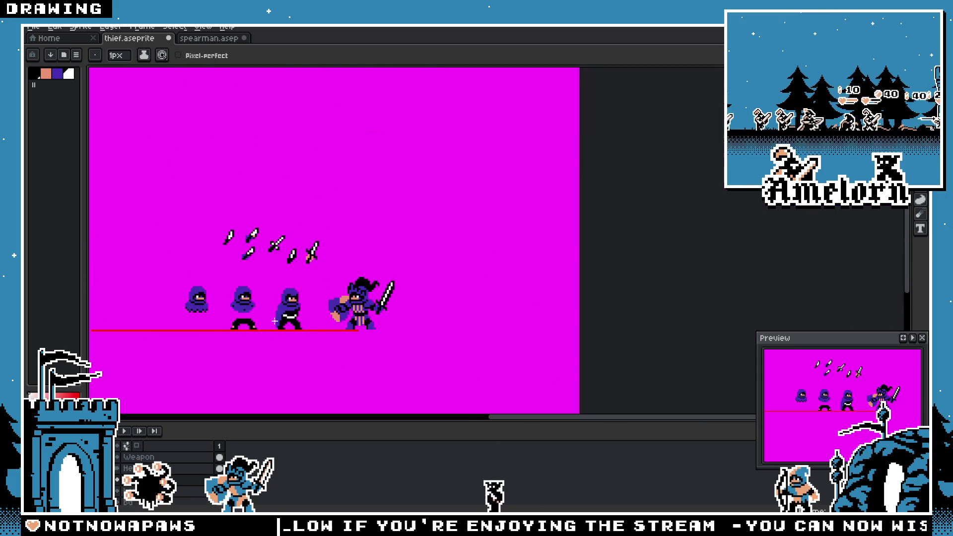
scroll(277, 316, "up", 5)
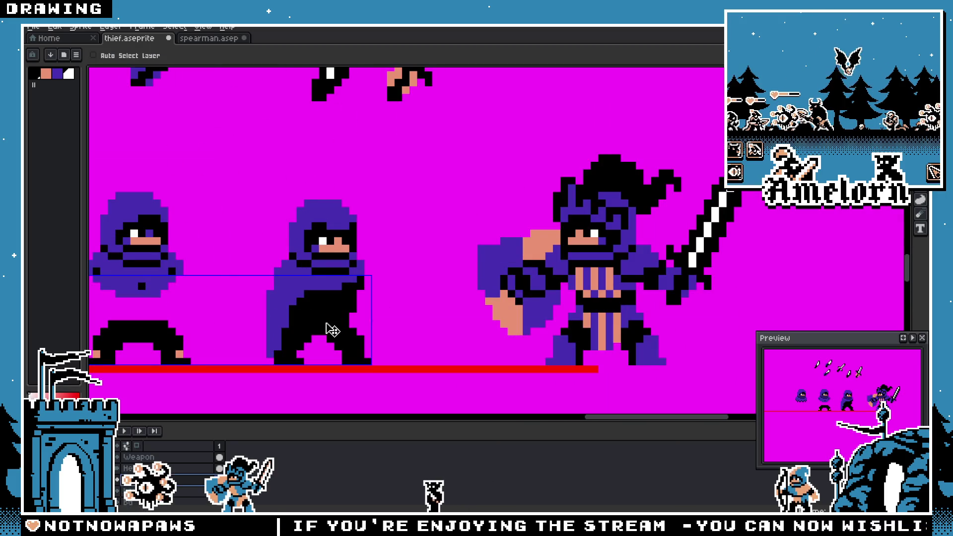
scroll(298, 324, "down", 3)
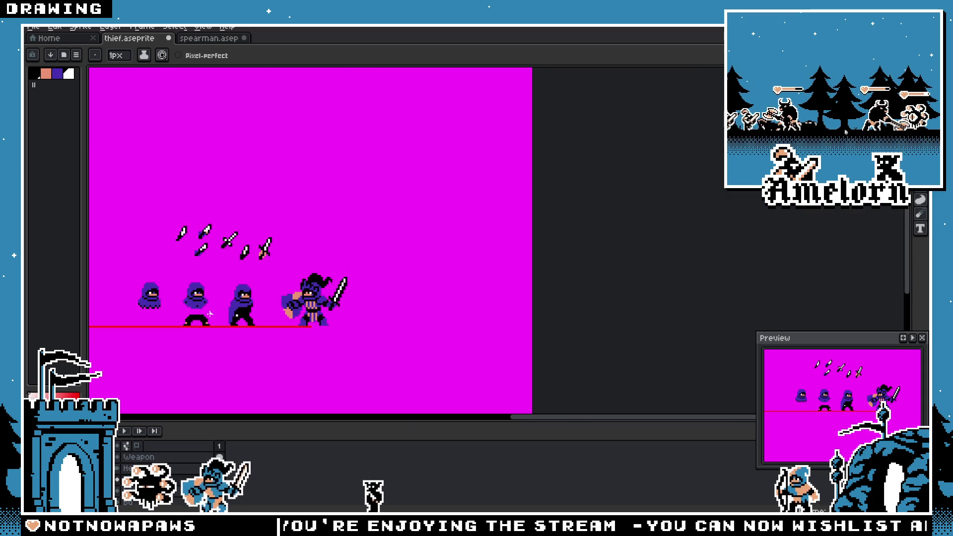
scroll(283, 325, "up", 4)
key("v")
key("b")
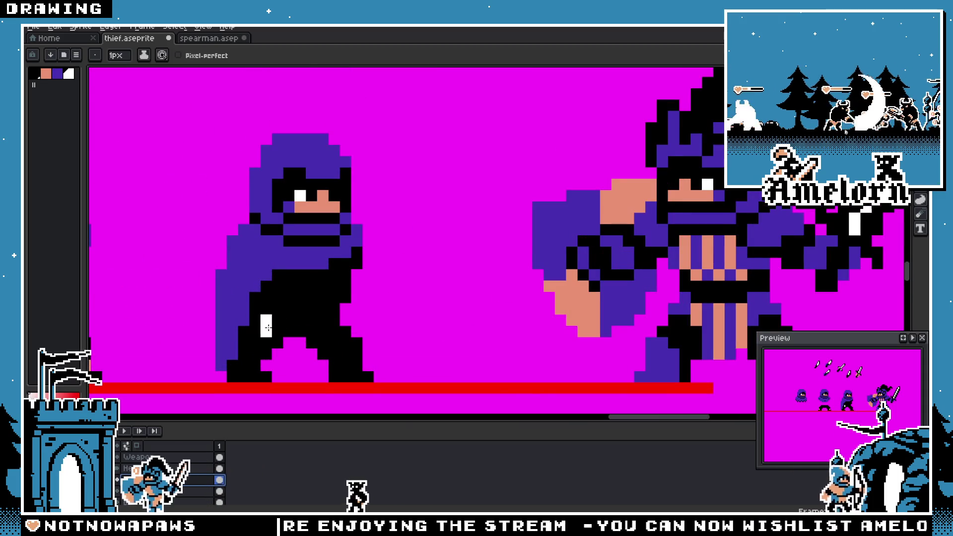
scroll(272, 328, "down", 4)
scroll(255, 309, "up", 3)
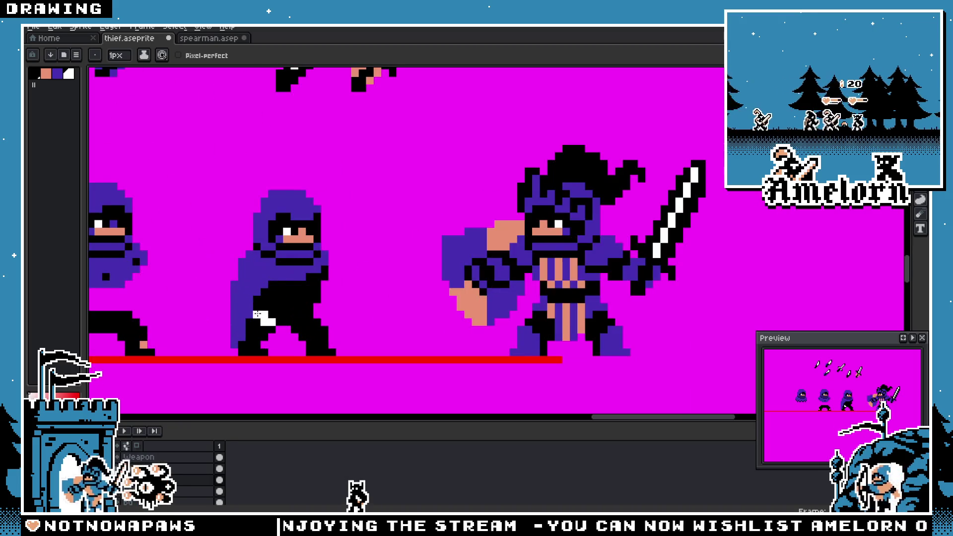
scroll(256, 309, "down", 4)
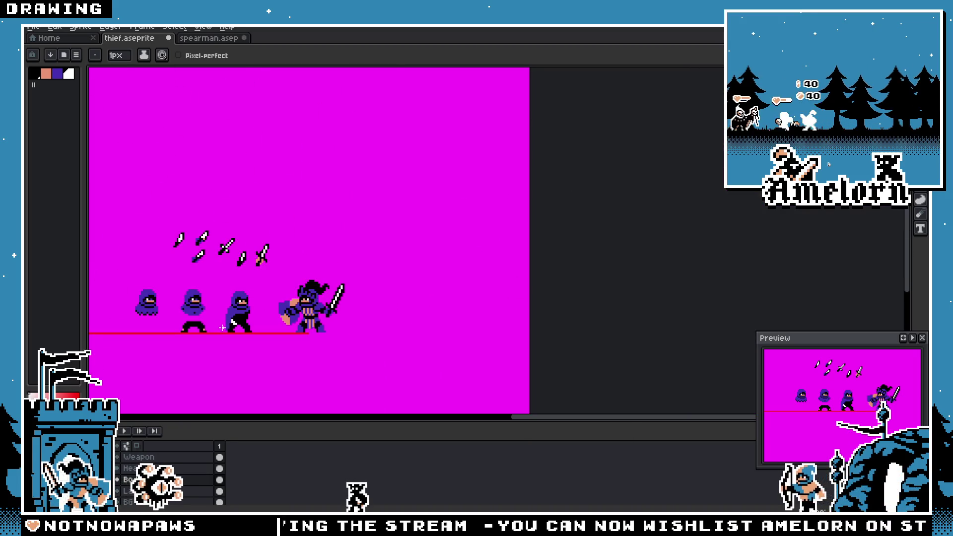
scroll(232, 322, "up", 3)
scroll(231, 322, "up", 3)
left_click_drag(228, 310, 233, 330)
Step: Cover the lower white pixels with black, then try and undo a white L on the lower body
scroll(233, 327, "down", 2)
scroll(278, 330, "down", 2)
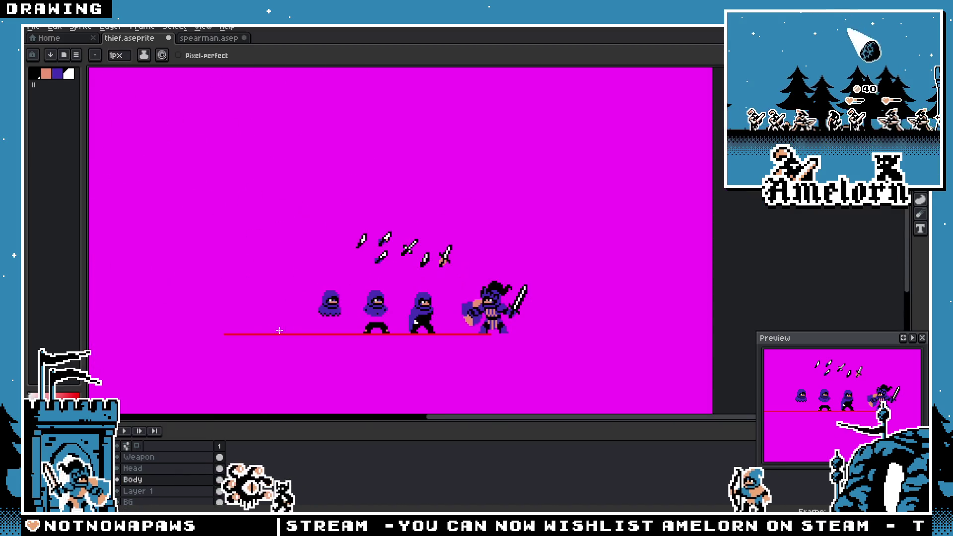
scroll(378, 318, "up", 3)
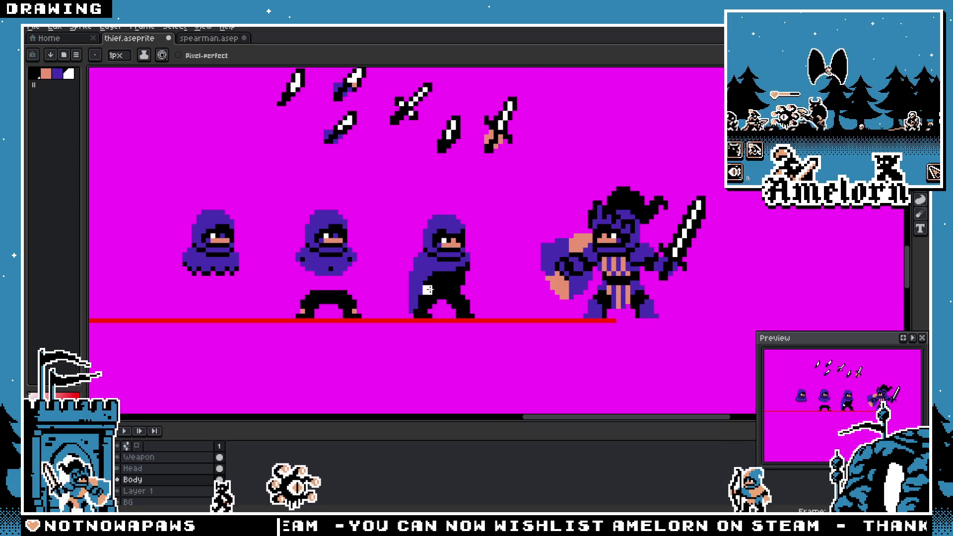
scroll(405, 294, "up", 2)
scroll(405, 294, "up", 1)
mouse_move(437, 311)
left_mouse_down()
mouse_move(414, 304)
mouse_move(422, 261)
mouse_move(438, 304)
mouse_move(455, 299)
left_mouse_up()
scroll(455, 299, "down", 3)
scroll(396, 292, "up", 3)
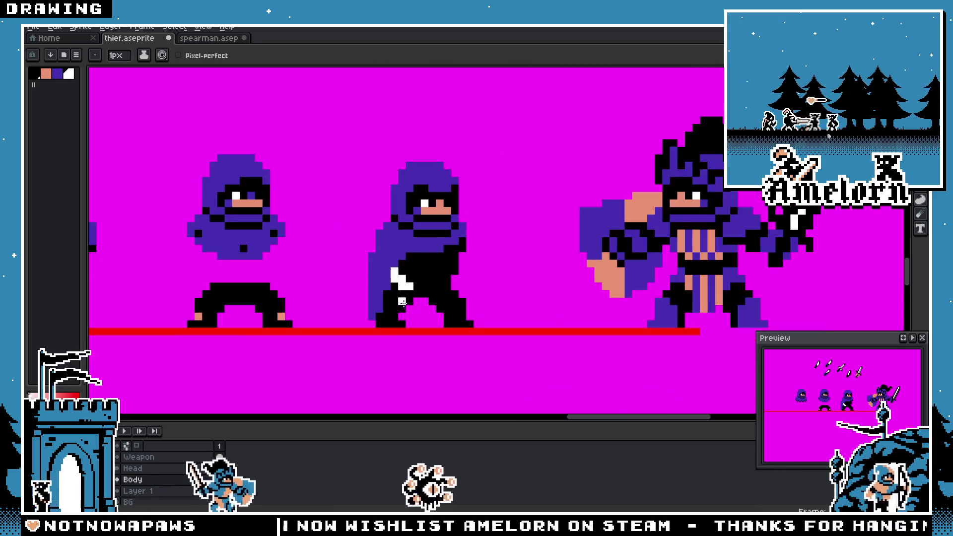
key("v")
key("ctrl+z")
key("ctrl+z")
key("ctrl+z")
key("b")
left_click_drag(349, 274, 371, 295)
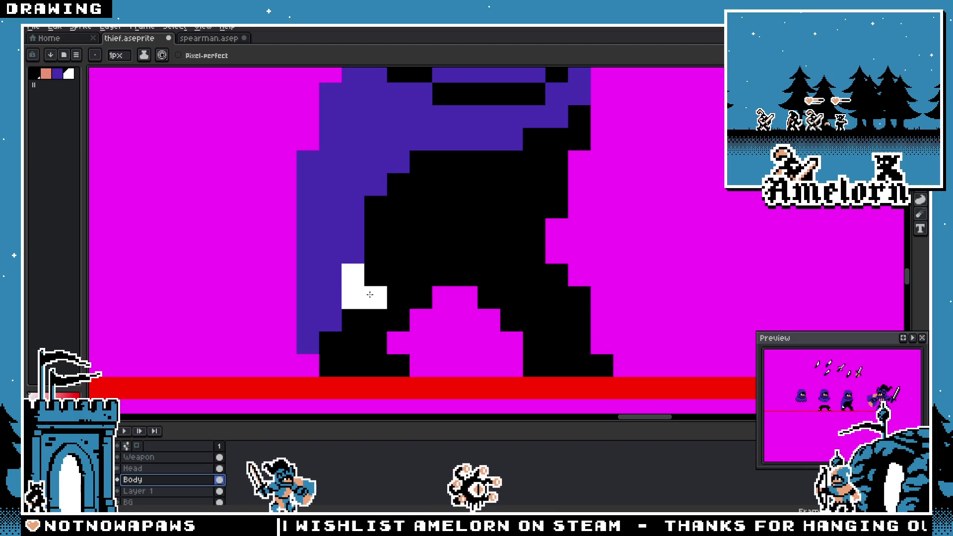
key("ctrl+z")
Step: Reposition the highlight to a single white hip pixel and switch the drawing colour to black
left_click(372, 256)
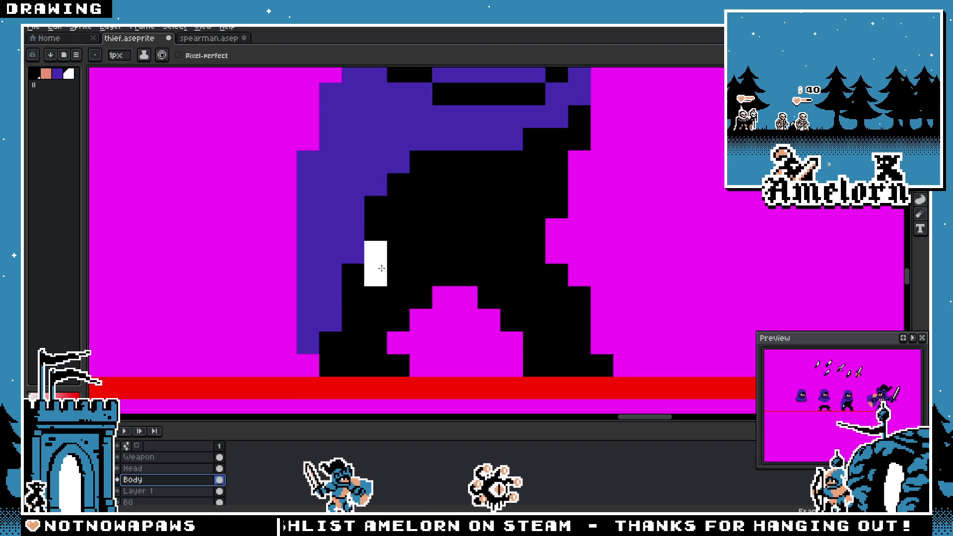
scroll(380, 267, "down", 10)
scroll(386, 293, "up", 2)
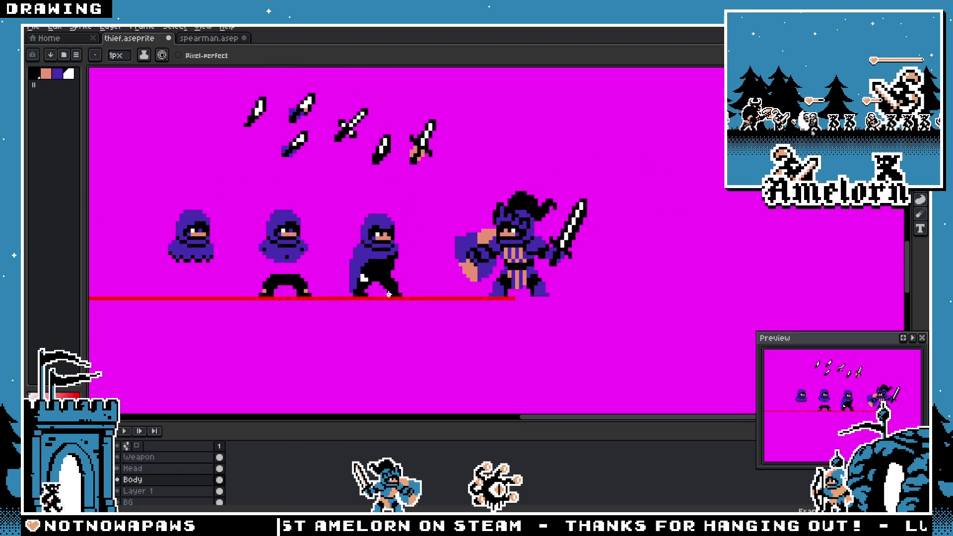
scroll(352, 287, "up", 3)
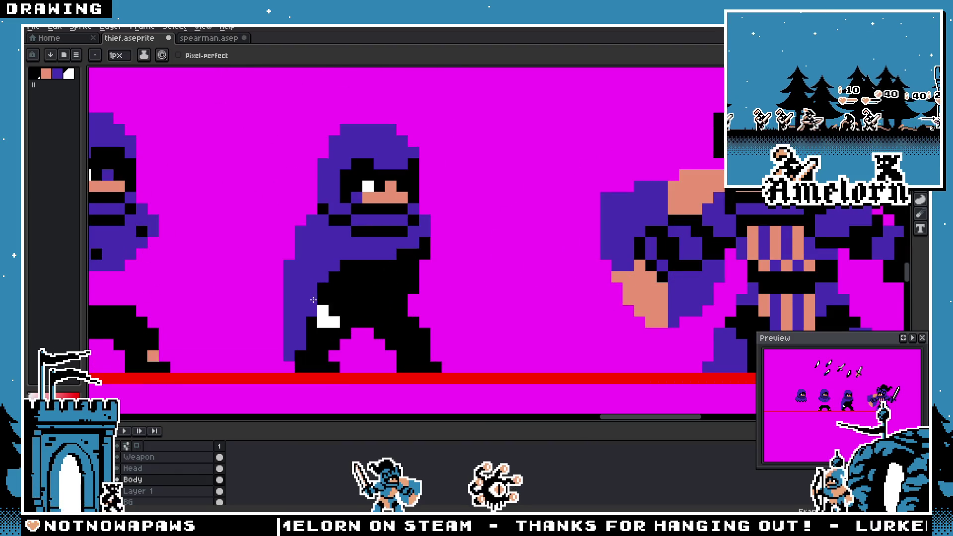
key("ctrl+z")
left_click(330, 313)
scroll(398, 295, "down", 3)
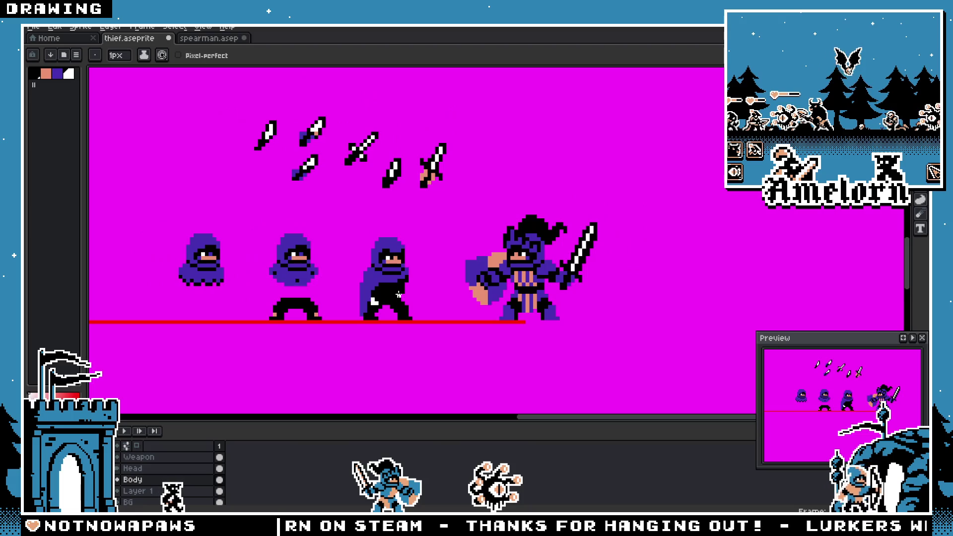
scroll(363, 294, "up", 3)
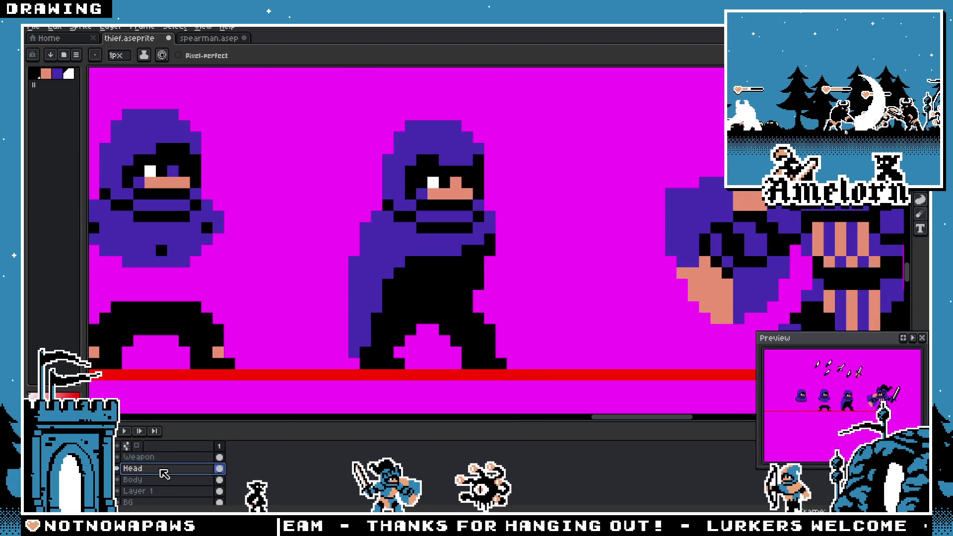
left_click(442, 317, "alt")
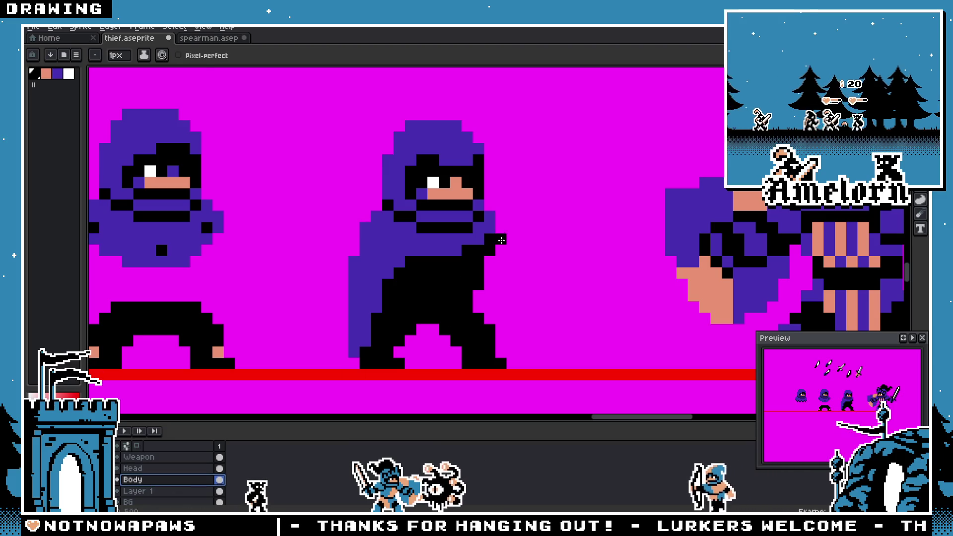
Step: Draw the thief's arm in black, reaching down and to the right
left_click_drag(502, 245, 519, 273)
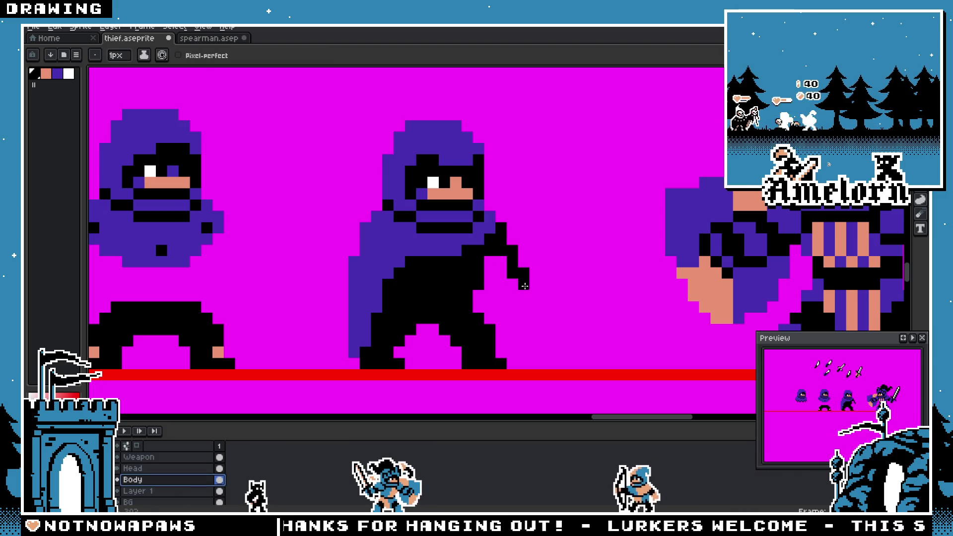
left_click_drag(509, 286, 536, 296)
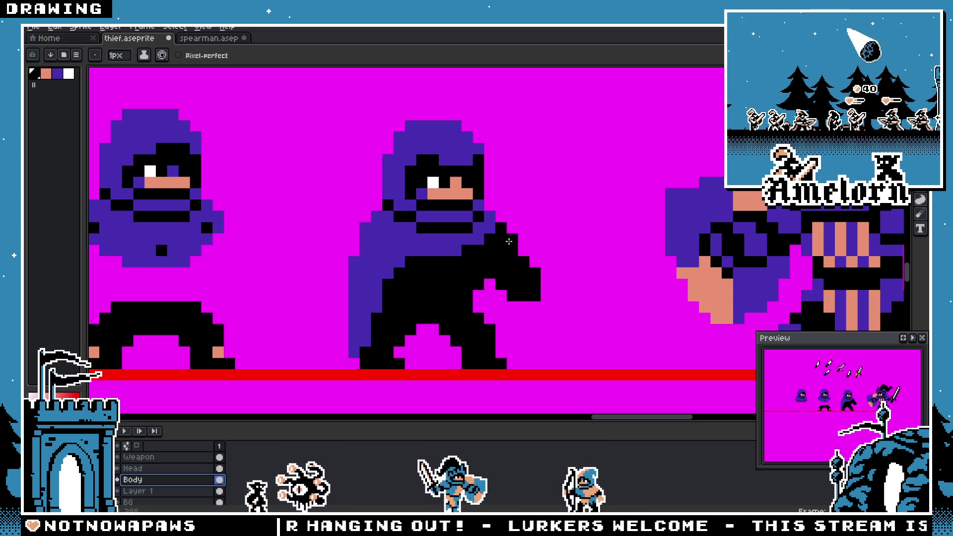
scroll(469, 306, "down", 4)
scroll(467, 311, "up", 3)
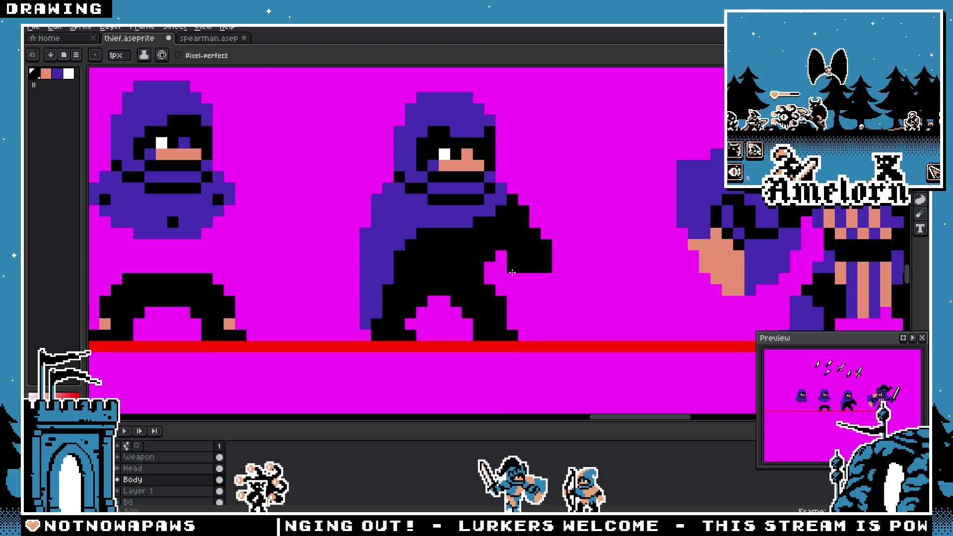
scroll(512, 272, "down", 4)
scroll(543, 268, "up", 5)
Step: Touch up the arm by erasing, sampling the black colour, and adding a pixel near the hand
key("e")
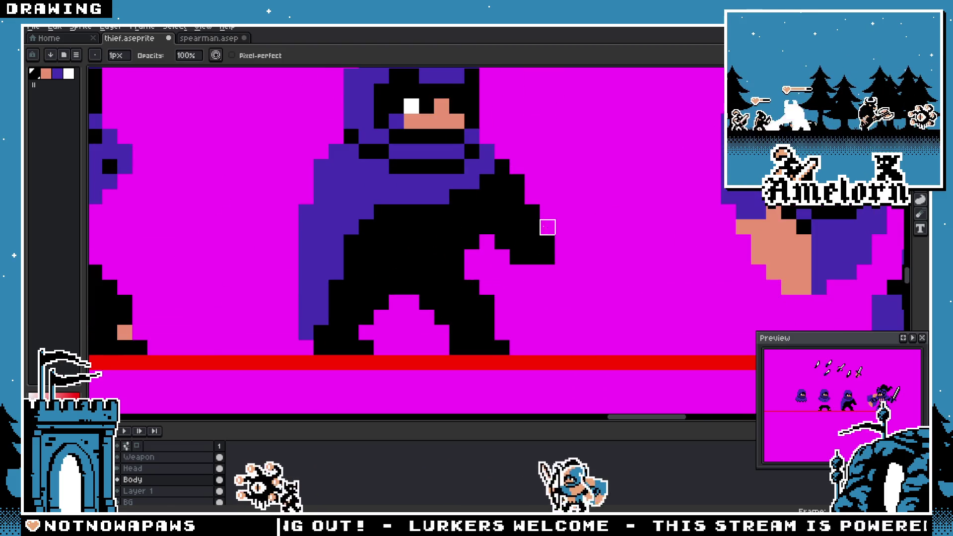
scroll(532, 273, "down", 1)
scroll(536, 255, "up", 1)
key("i")
key("b")
scroll(549, 259, "down", 1)
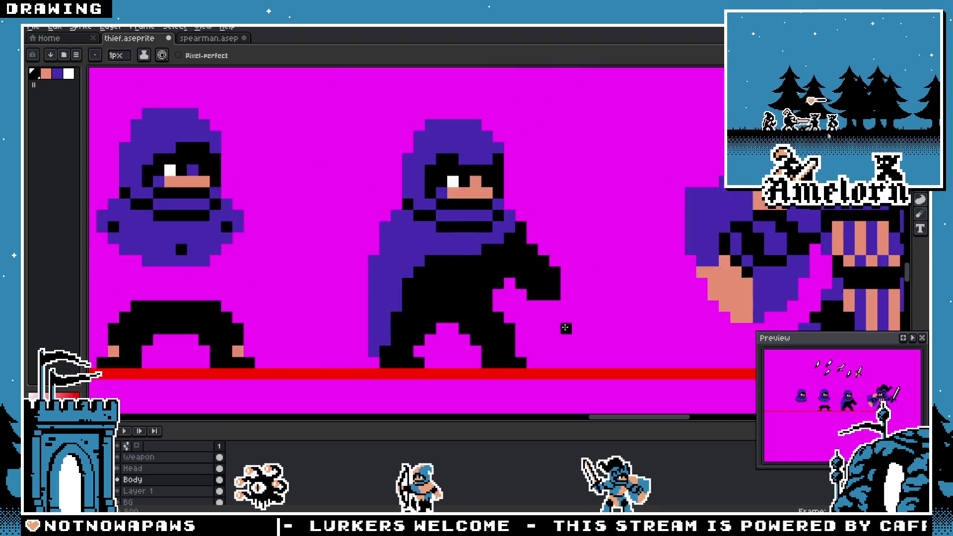
scroll(557, 291, "up", 1)
left_click(557, 290)
scroll(589, 382, "down", 1)
scroll(485, 262, "up", 1)
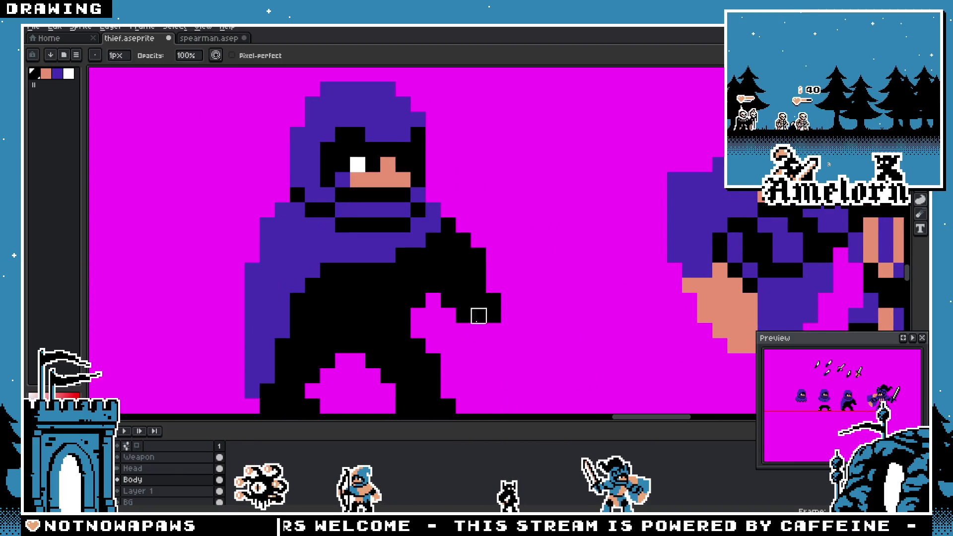
scroll(476, 315, "down", 1)
scroll(480, 322, "up", 1)
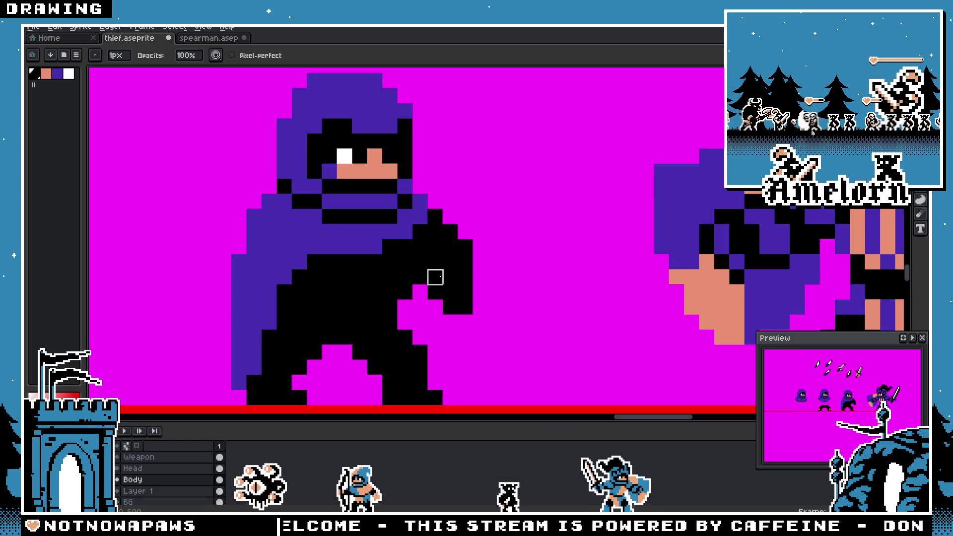
Step: Extend the black arm further down and to the right
mouse_move(465, 307)
left_mouse_down()
mouse_move(480, 273)
mouse_move(480, 338)
mouse_move(465, 323)
left_mouse_up()
scroll(485, 352, "down", 1)
scroll(486, 352, "up", 1)
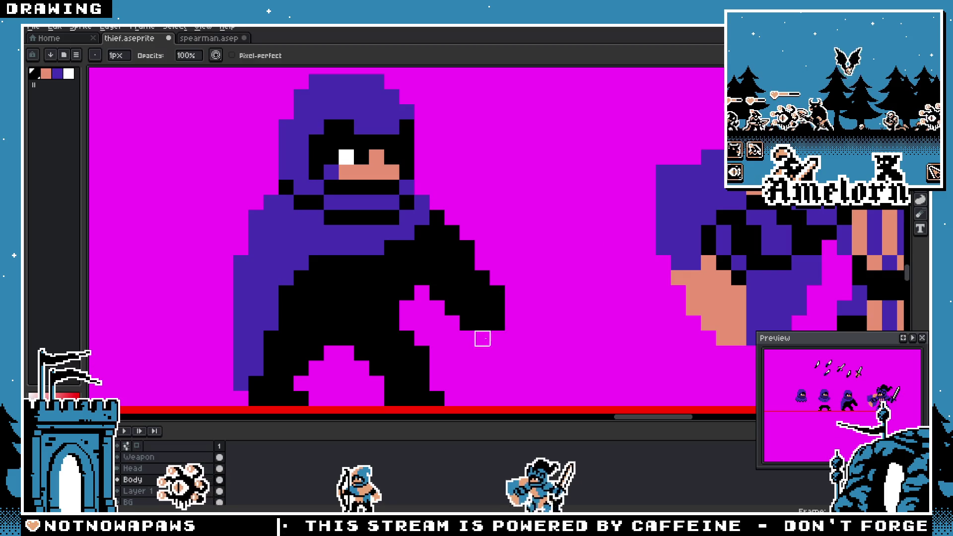
scroll(495, 323, "down", 1)
scroll(493, 339, "up", 1)
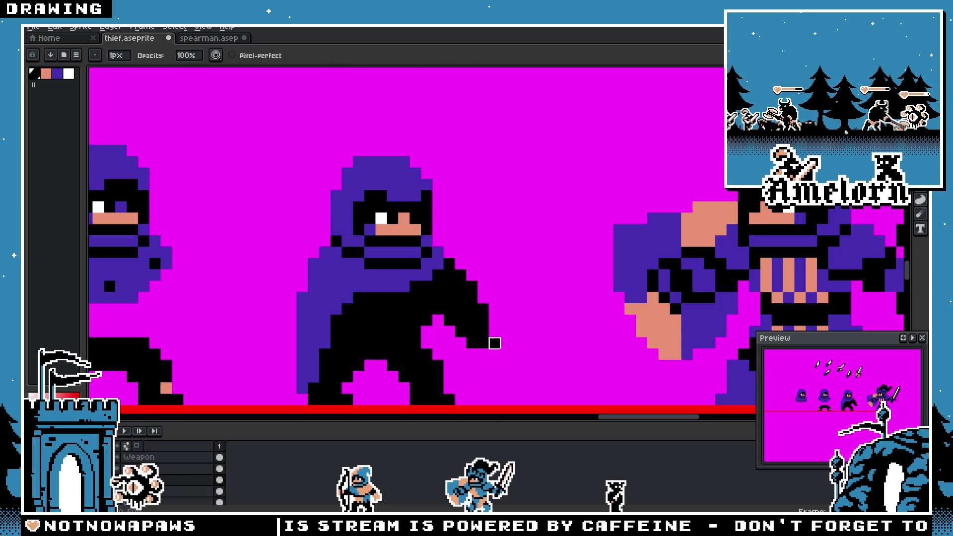
scroll(495, 343, "down", 3)
scroll(501, 339, "up", 3)
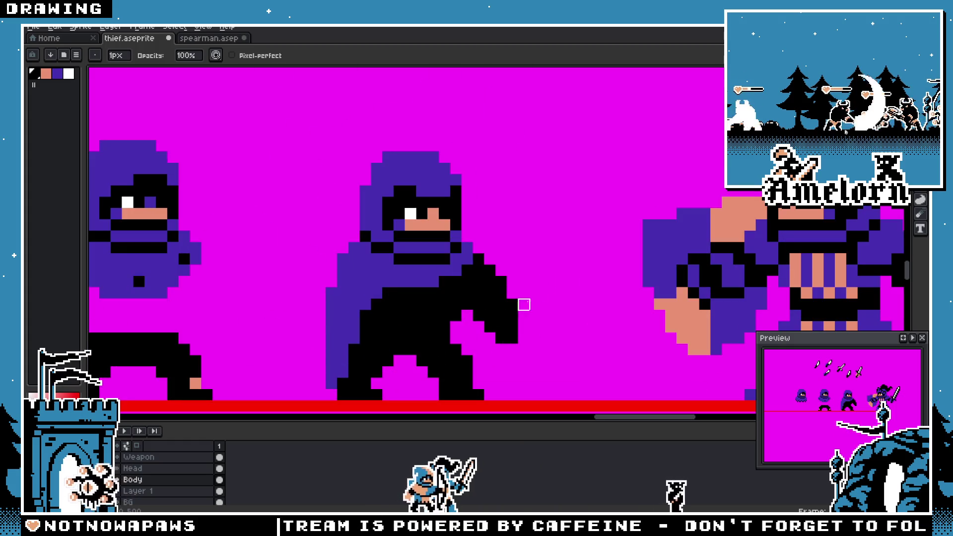
Step: Remove the extended arm and hand pixels, then redraw a short arm close beside the body
key("ctrl+z")
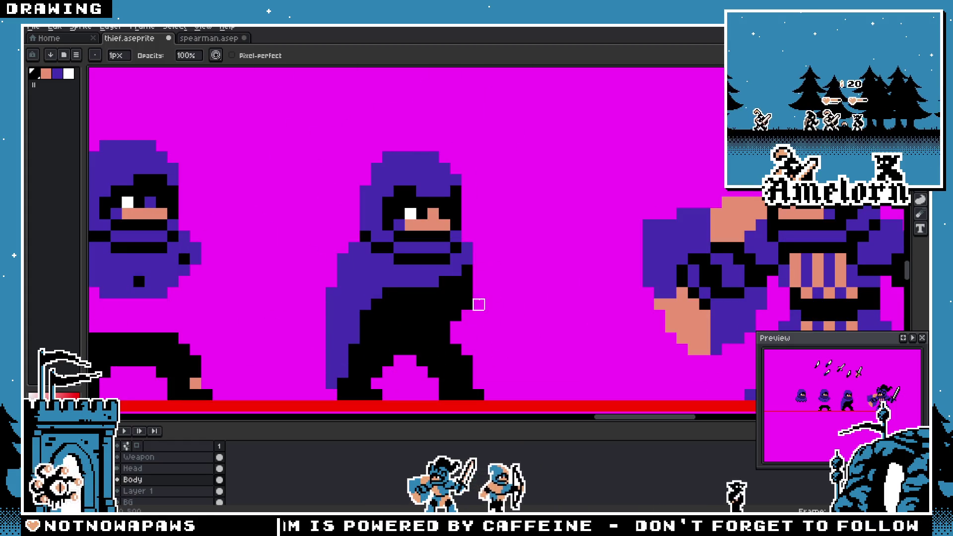
key("e")
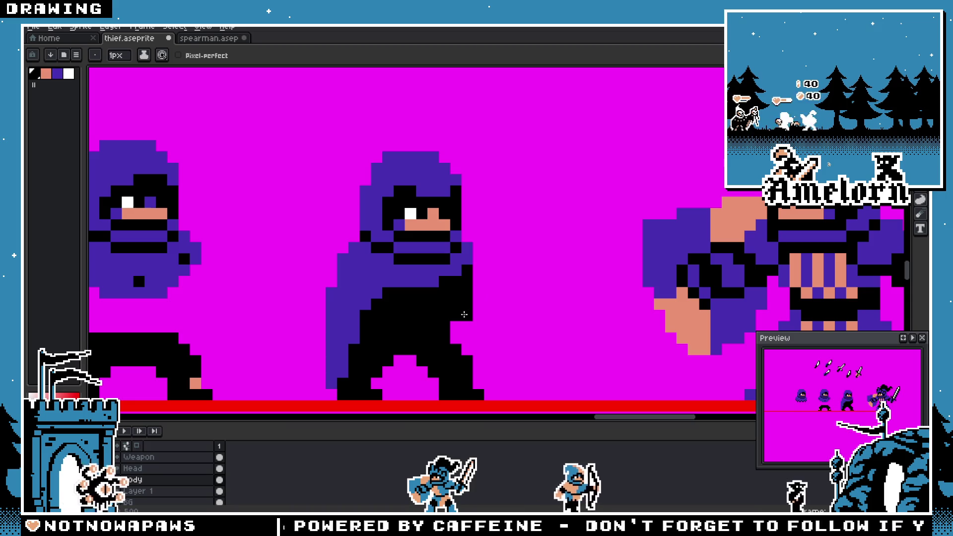
left_click_drag(475, 296, 477, 259)
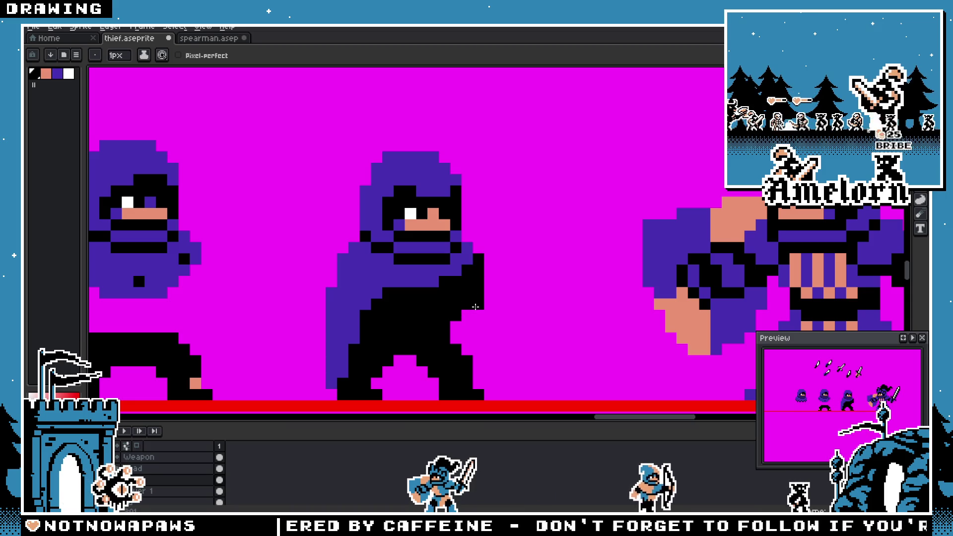
scroll(456, 319, "down", 4)
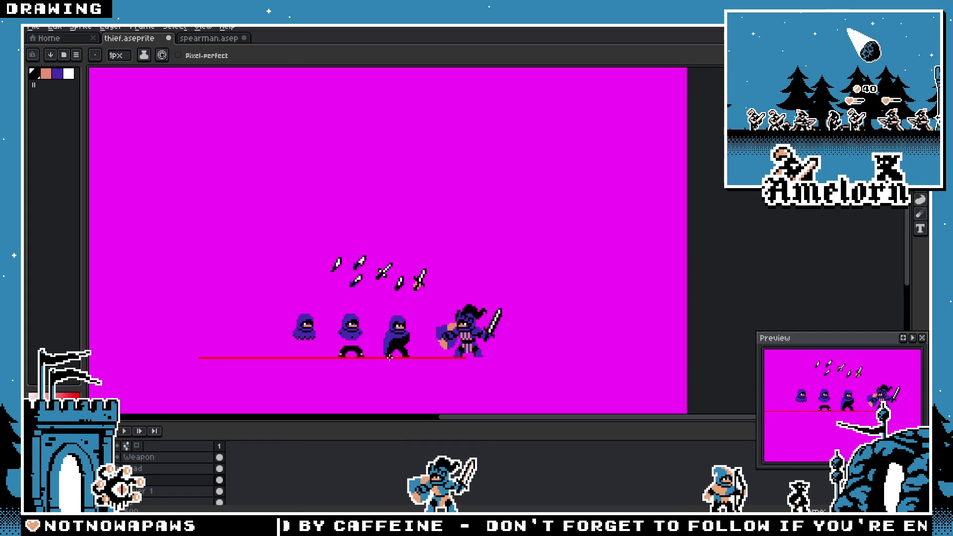
scroll(396, 277, "up", 2)
scroll(397, 278, "down", 1)
scroll(499, 278, "up", 3)
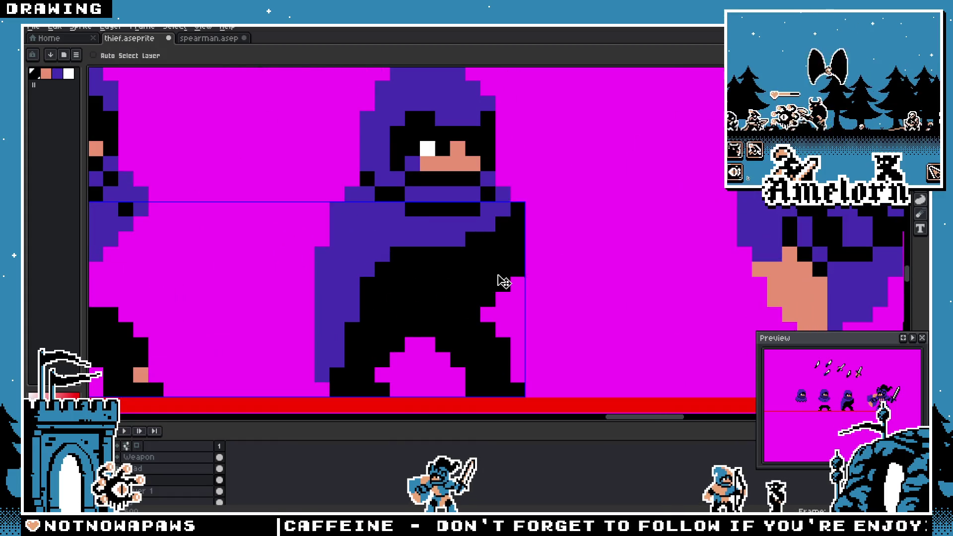
scroll(517, 283, "down", 4)
scroll(519, 281, "up", 2)
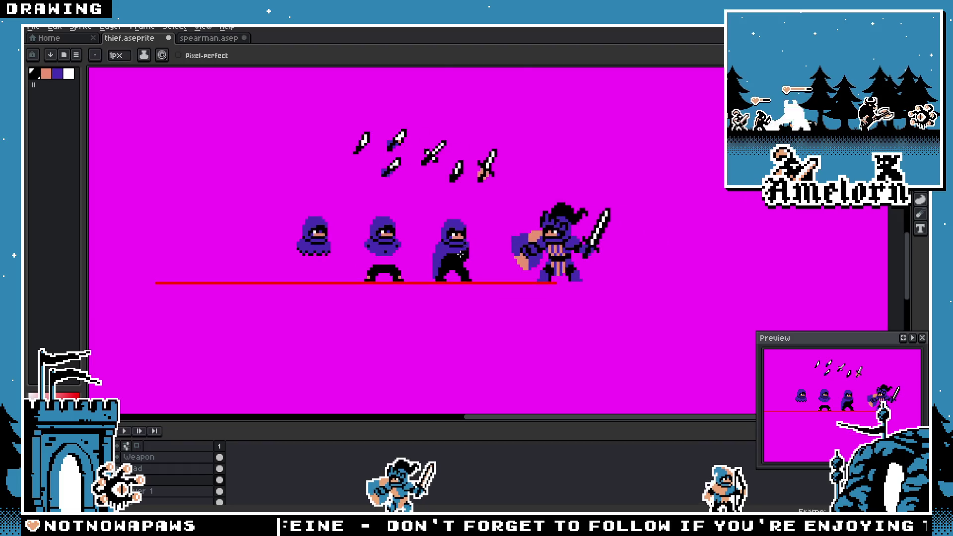